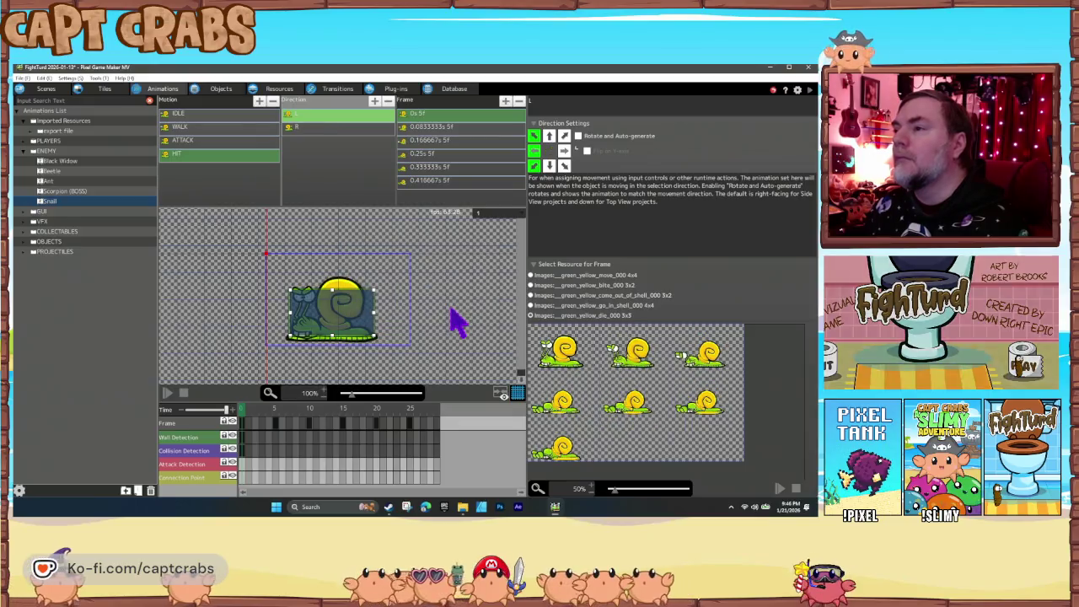
Delete HIT's L-direction frames 0.25s–0.4166s, keeping only the first three.
{"action": "left_click", "coordinate": [447, 140]}
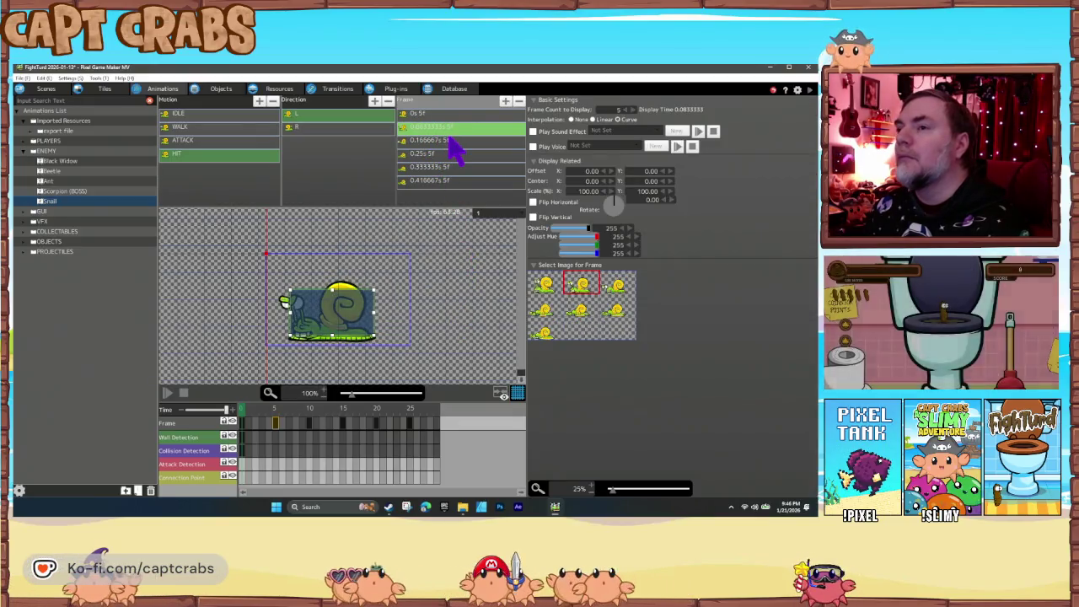
{"action": "left_click", "coordinate": [450, 154]}
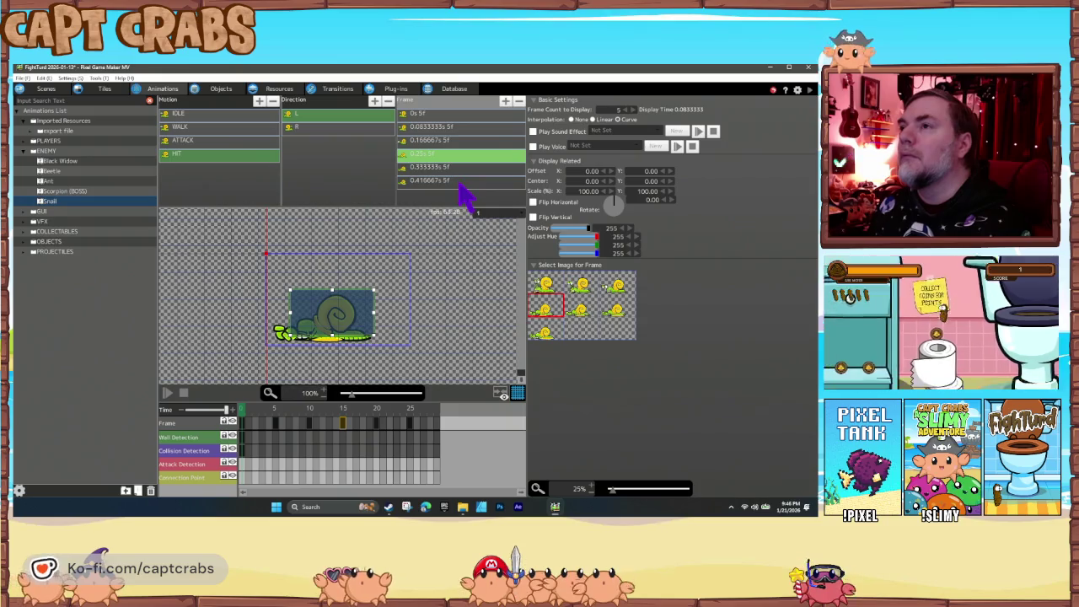
{"action": "left_click", "coordinate": [460, 182], "text": "shift"}
{"action": "key", "text": "Delete"}
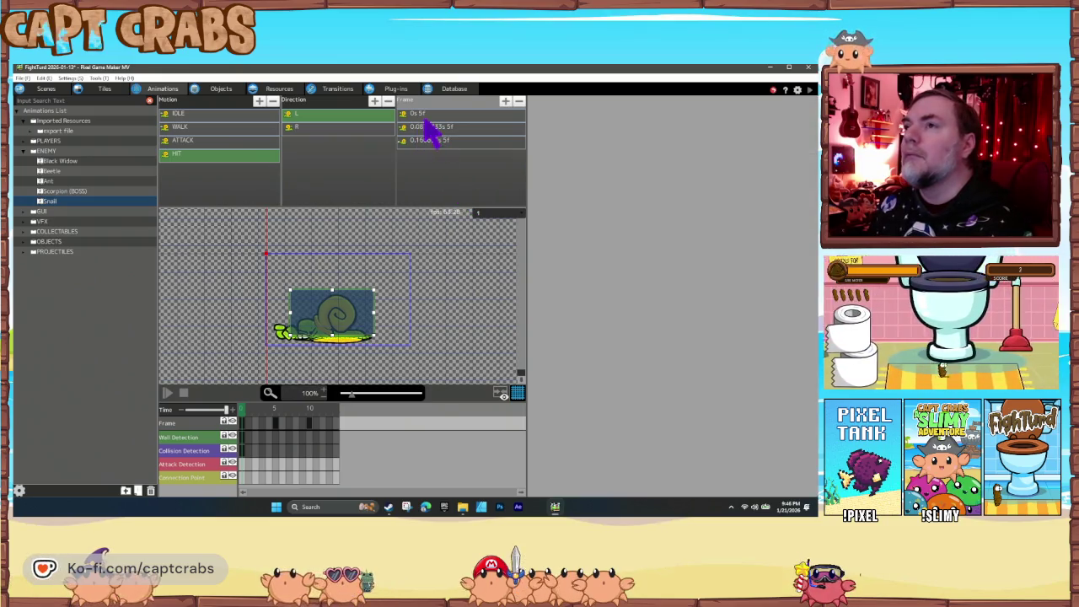
Set HIT's R direction to the green_yellow_die sheet and delete its 0.25s–0.4167s frames.
{"action": "left_click", "coordinate": [352, 128]}
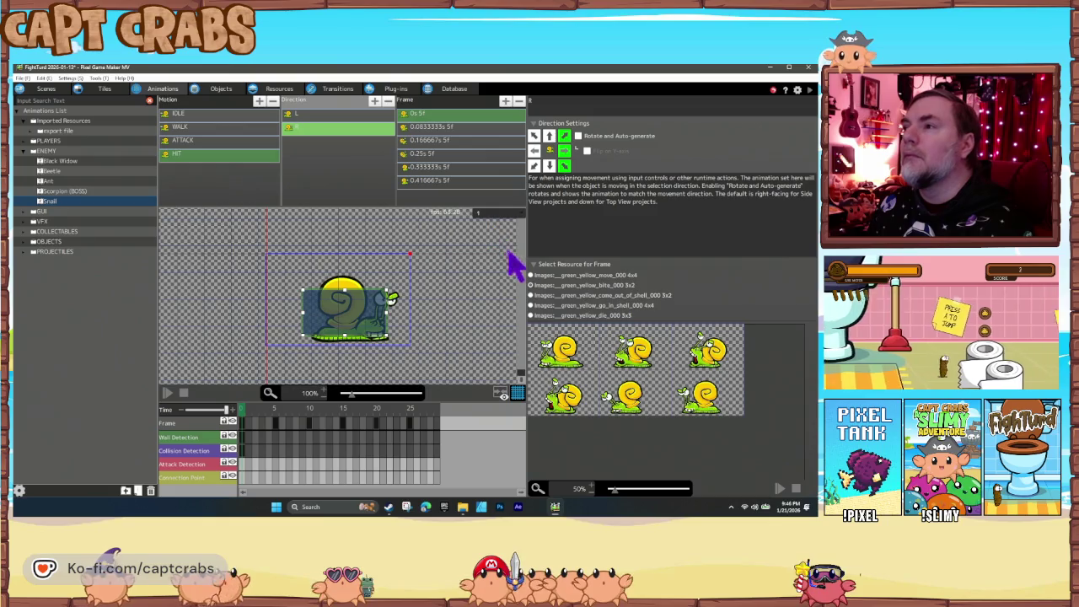
{"action": "left_click", "coordinate": [530, 316]}
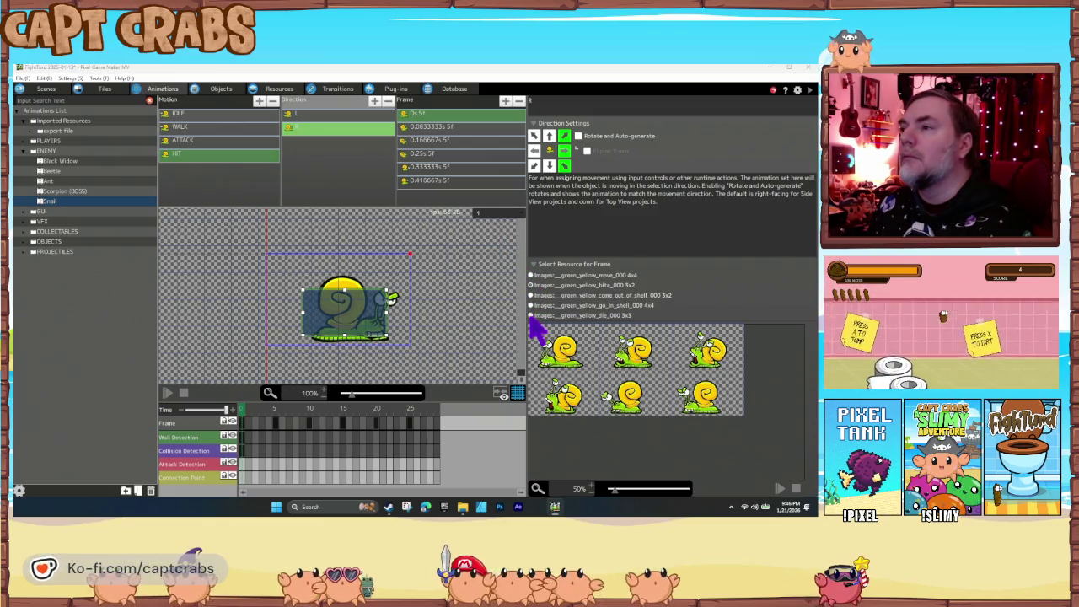
{"action": "left_click", "coordinate": [444, 310]}
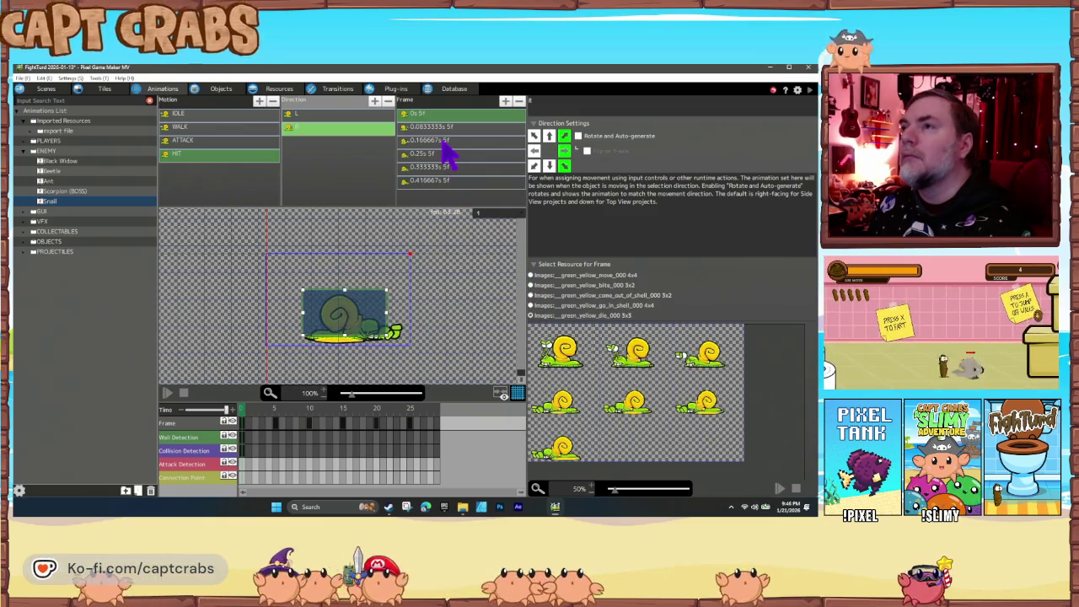
{"action": "left_click", "coordinate": [447, 140]}
{"action": "left_click", "coordinate": [447, 156]}
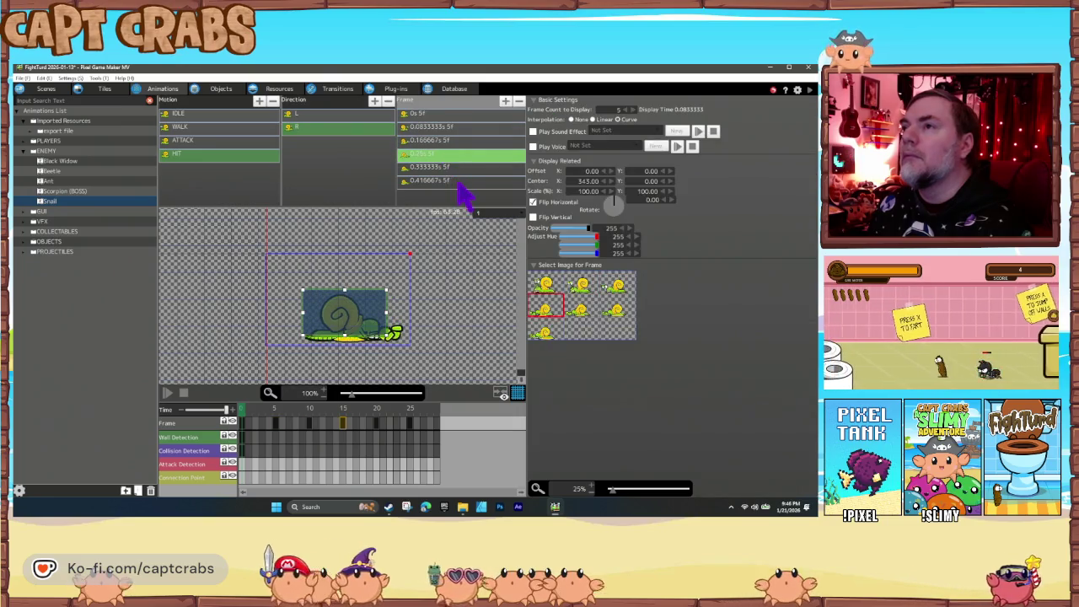
{"action": "left_click", "coordinate": [463, 182], "text": "shift"}
{"action": "key", "text": "Delete"}
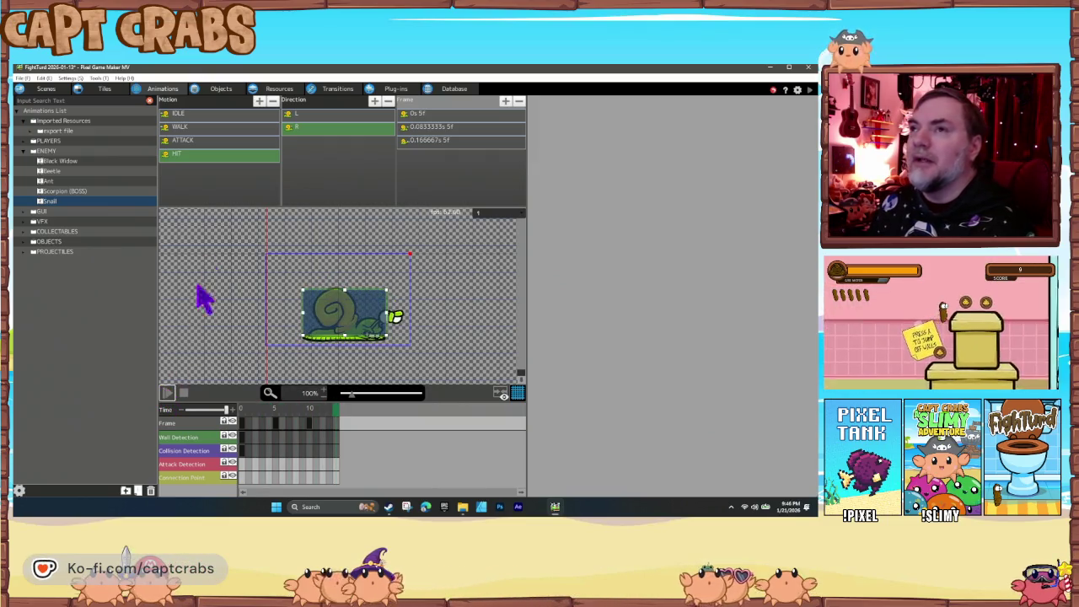
{"action": "left_click", "coordinate": [176, 157]}
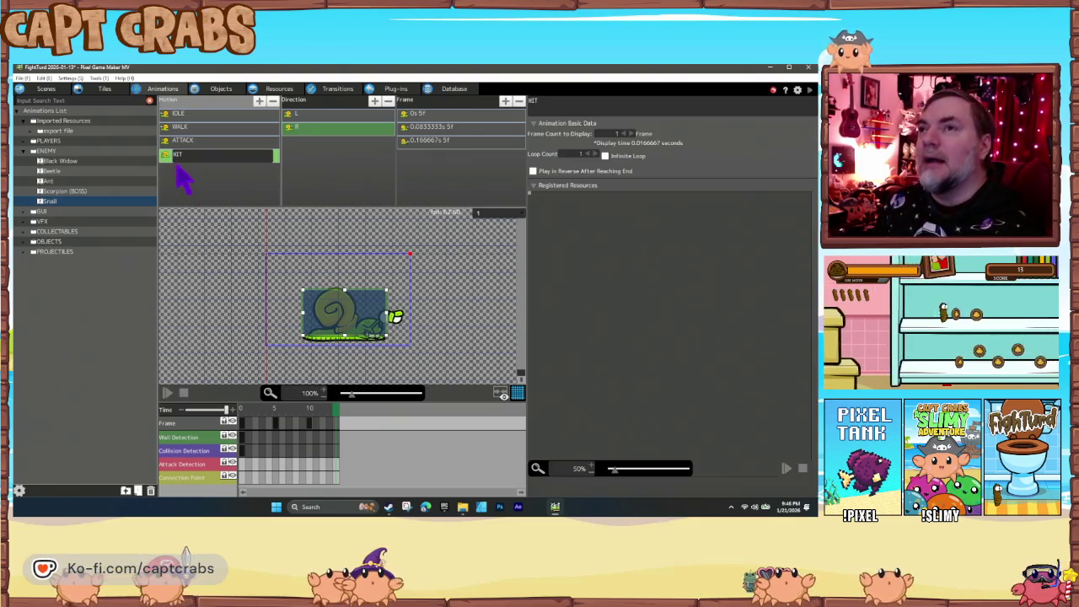
{"action": "left_click", "coordinate": [169, 167]}
Duplicate HIT as DIE and add four more die frames to its L direction, then preview it.
{"action": "key", "text": "ctrl+v"}
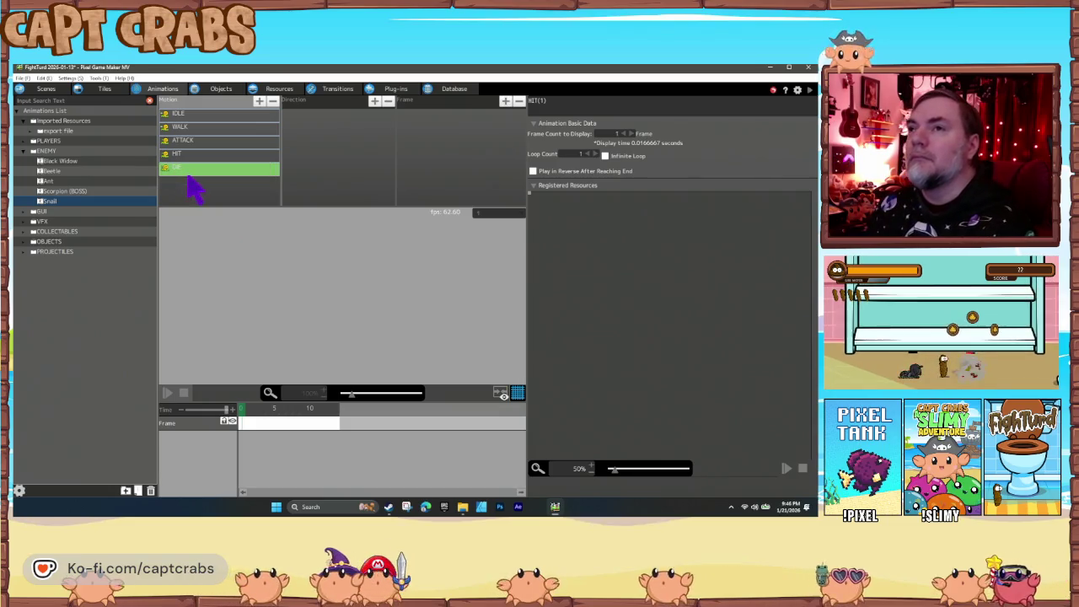
{"action": "left_click", "coordinate": [166, 171]}
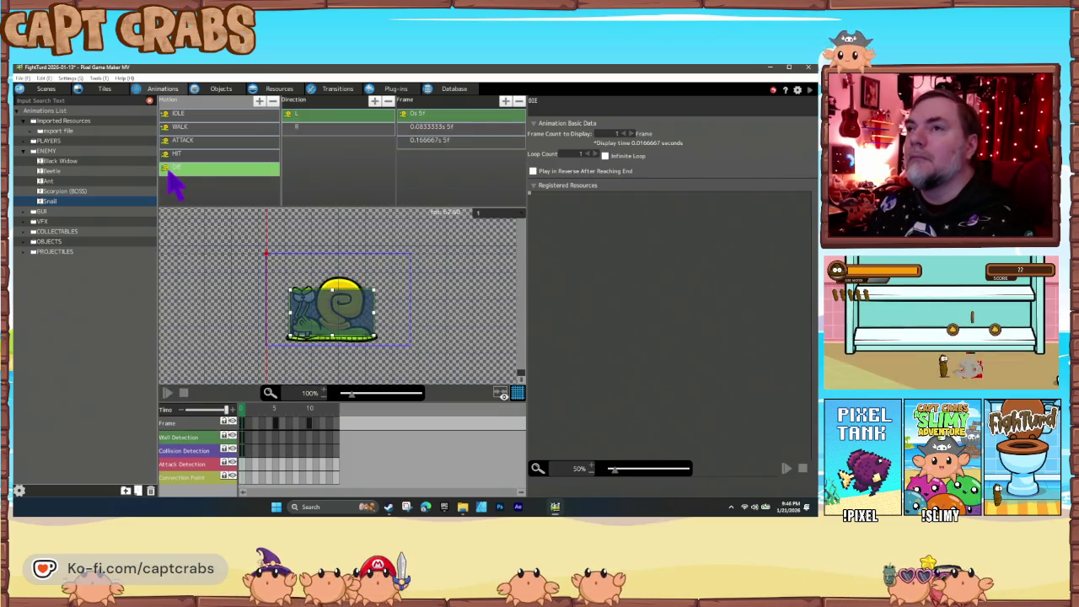
{"action": "left_click", "coordinate": [354, 115]}
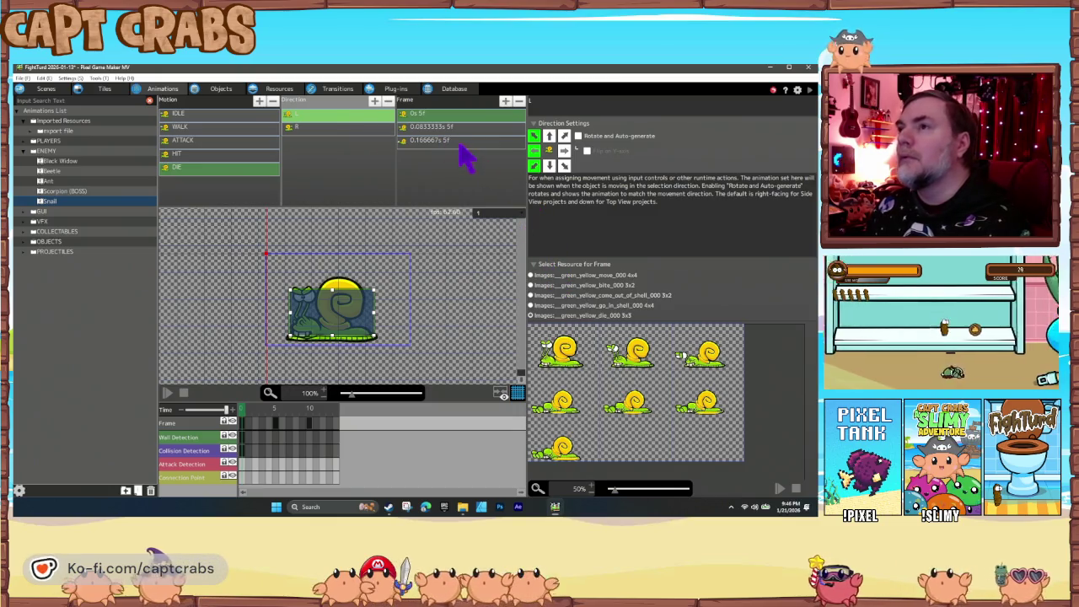
{"action": "left_click", "coordinate": [471, 143]}
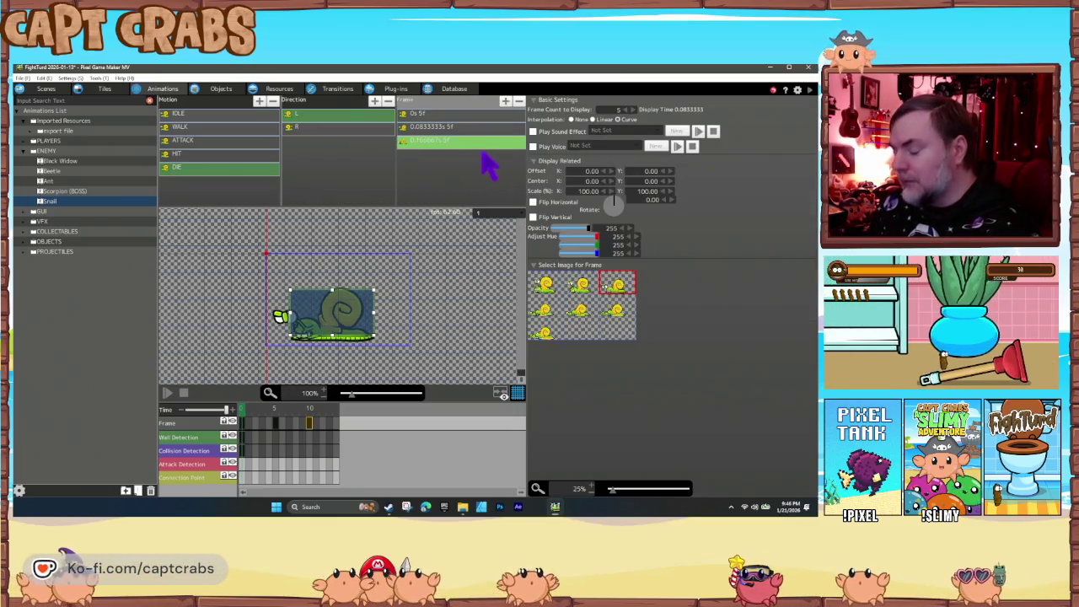
{"action": "double_click", "coordinate": [545, 314]}
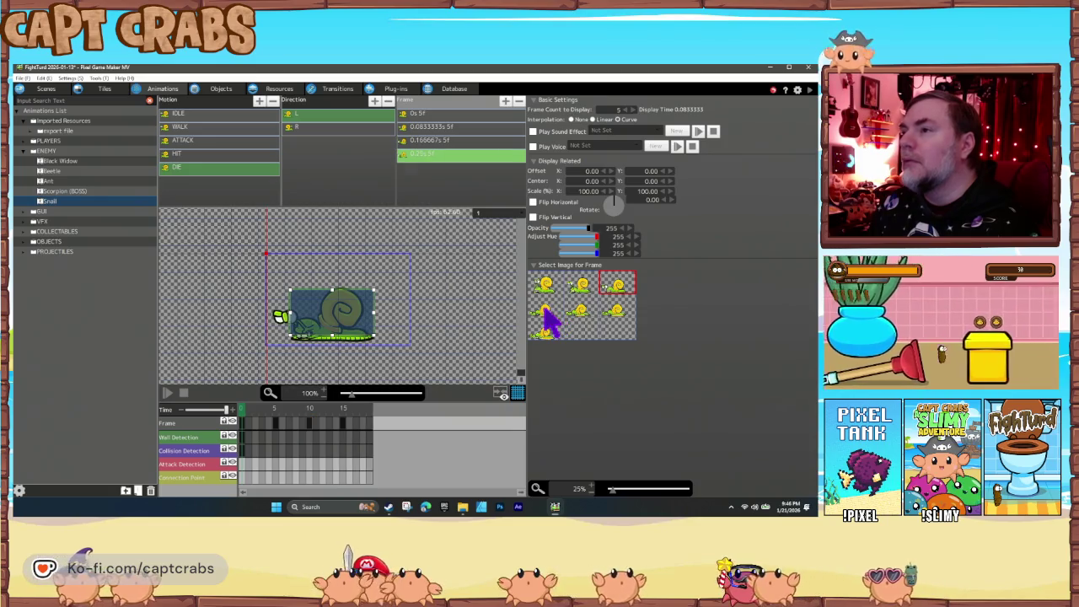
{"action": "double_click", "coordinate": [576, 314]}
{"action": "double_click", "coordinate": [618, 315]}
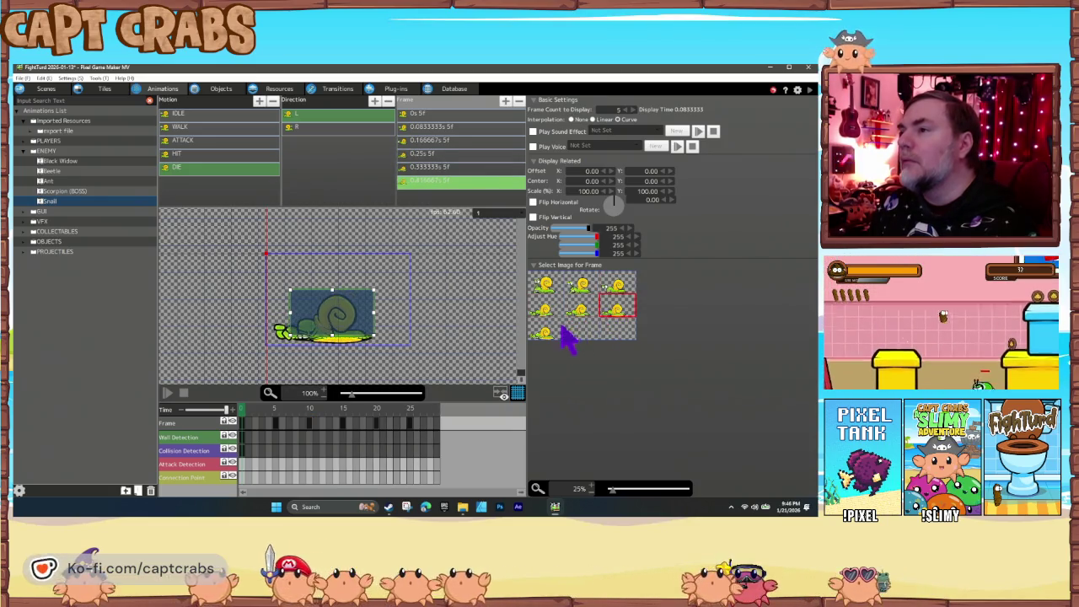
{"action": "double_click", "coordinate": [545, 332]}
{"action": "left_click", "coordinate": [167, 393]}
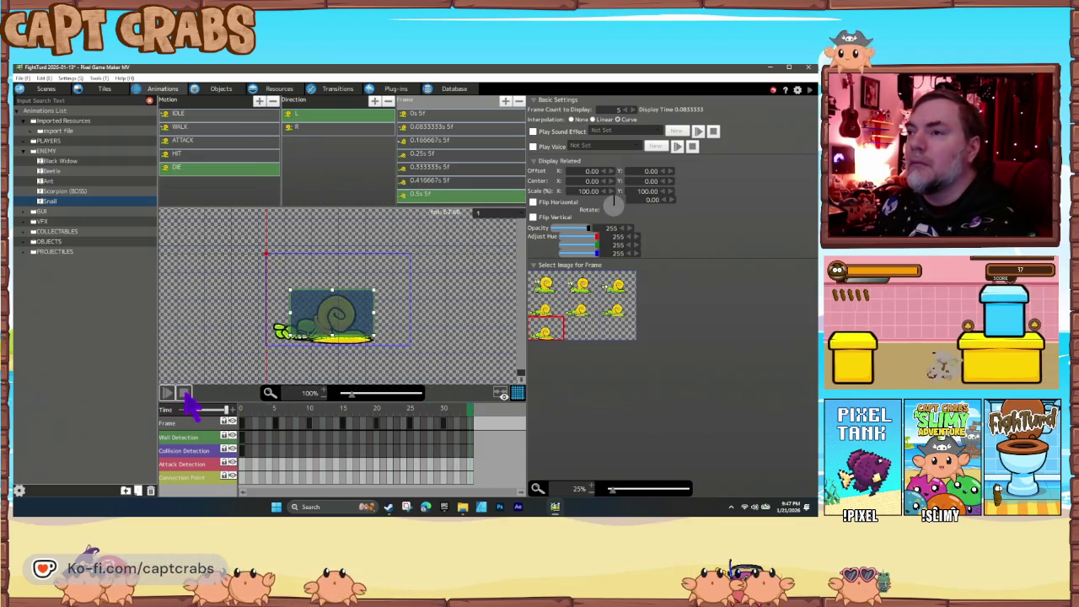
{"action": "left_click", "coordinate": [171, 393]}
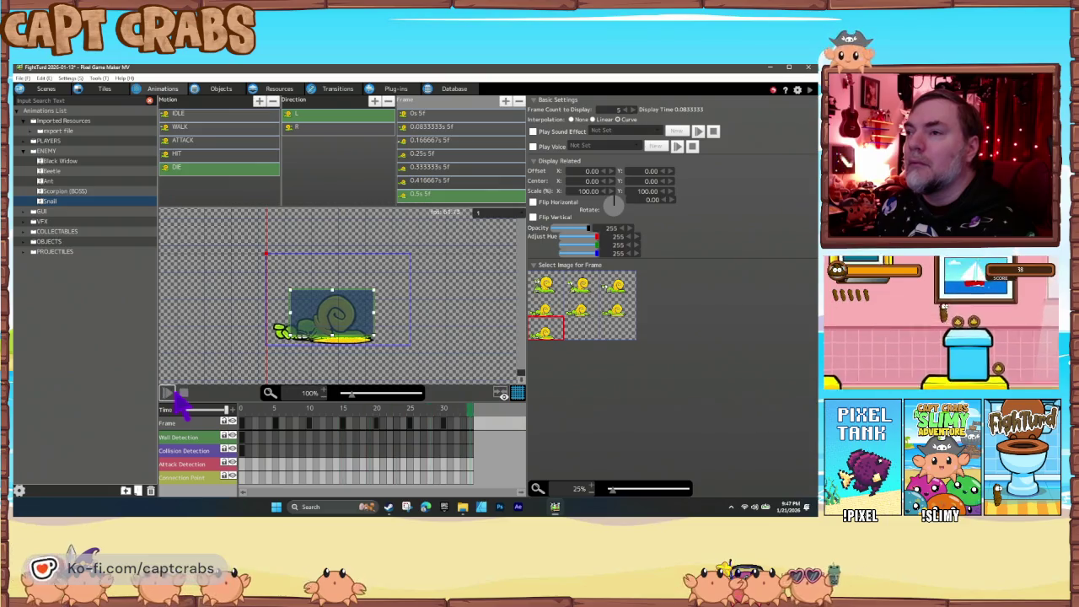
Add the same four die frames to DIE's R direction and preview it.
{"action": "left_click", "coordinate": [342, 128]}
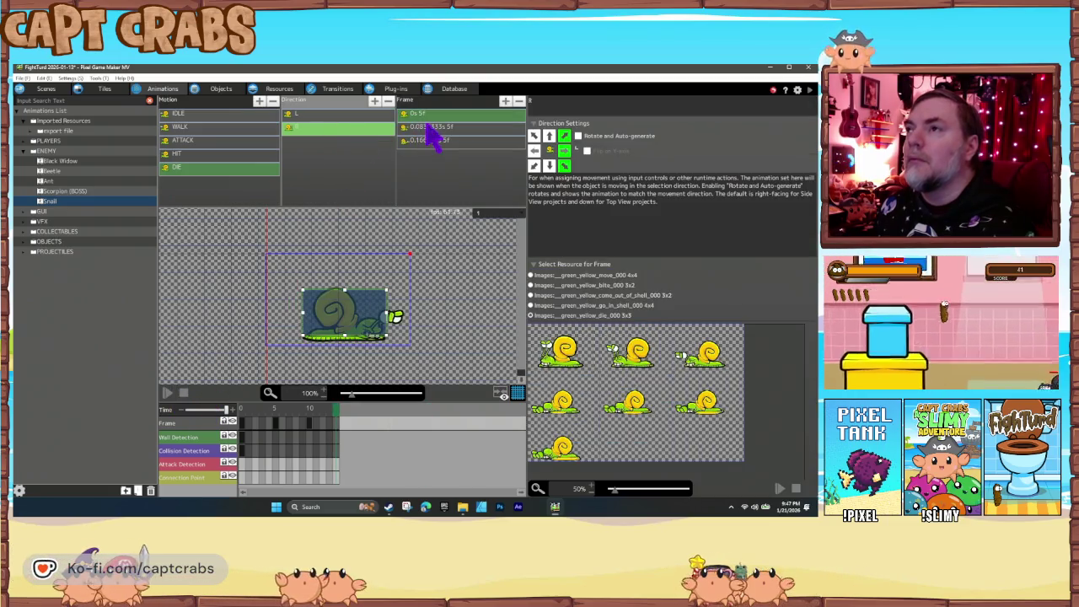
{"action": "left_click", "coordinate": [447, 141]}
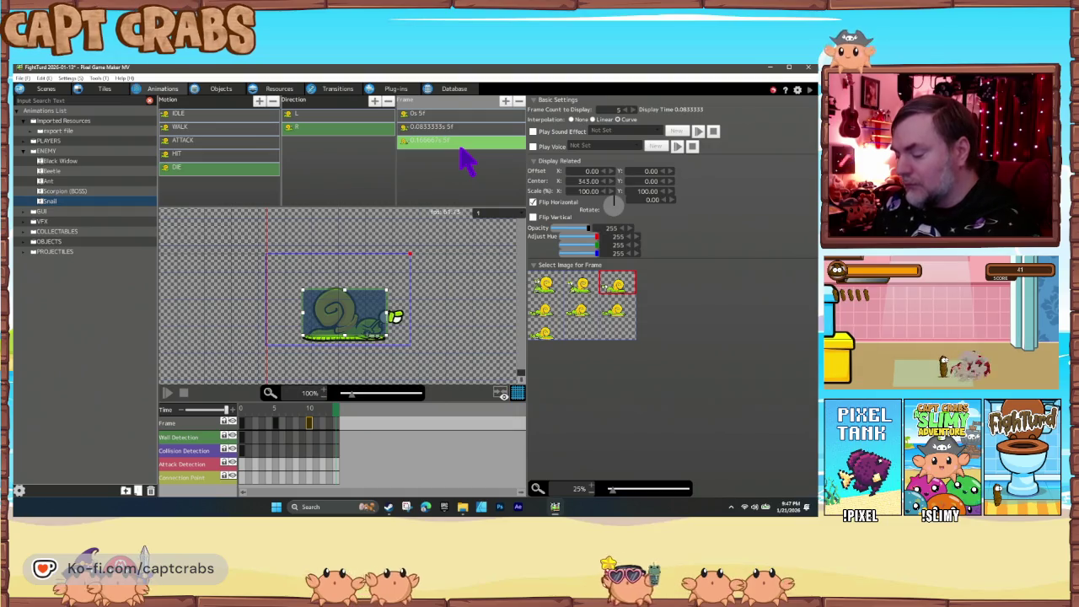
{"action": "left_click", "coordinate": [552, 319]}
{"action": "left_click", "coordinate": [581, 319]}
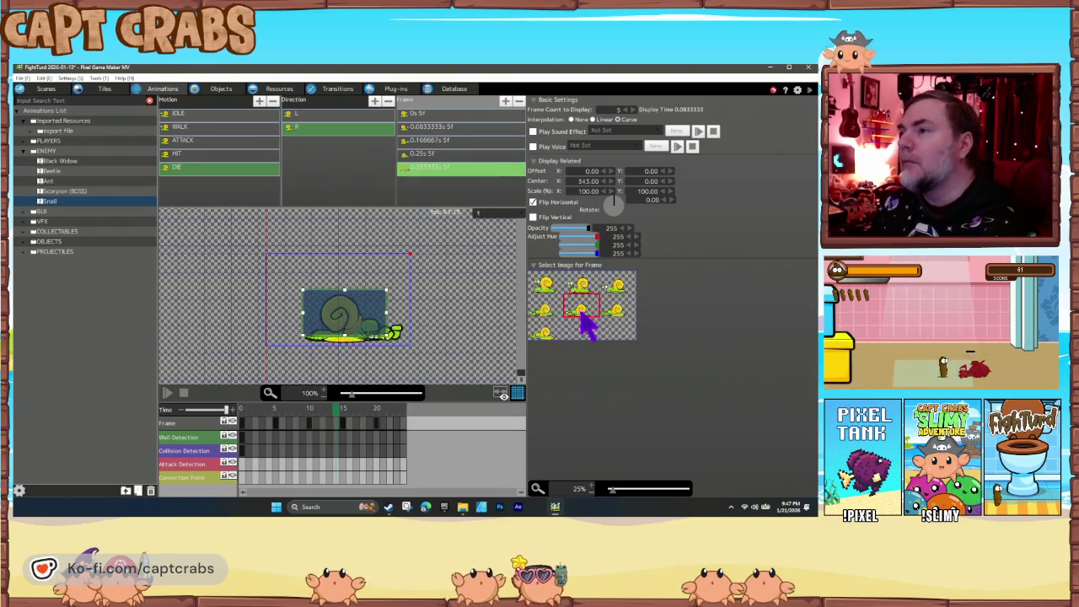
{"action": "left_click", "coordinate": [622, 320]}
{"action": "left_click", "coordinate": [546, 335]}
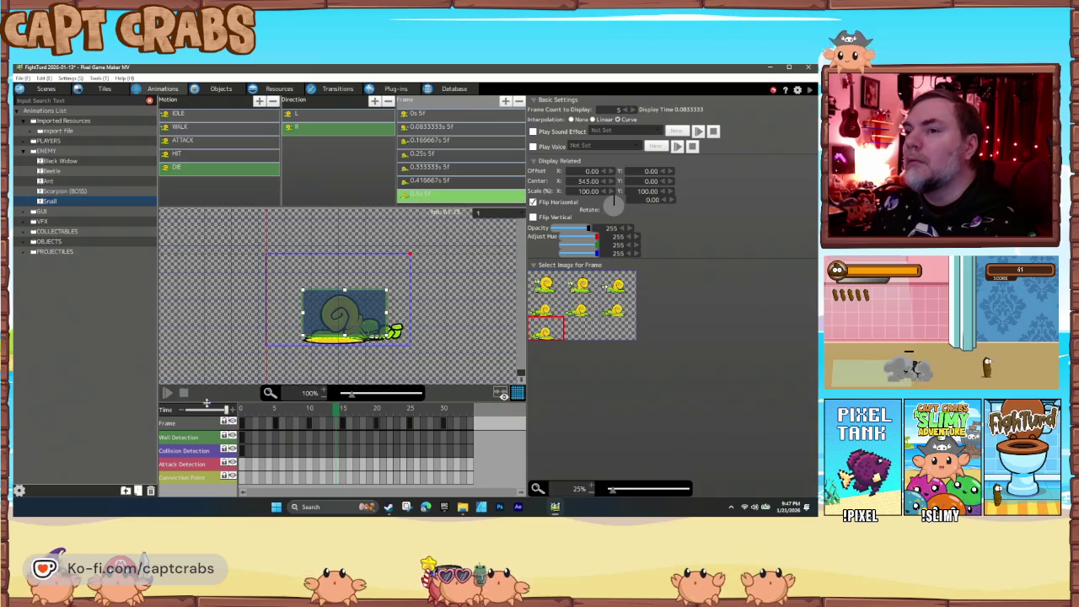
{"action": "left_click", "coordinate": [167, 392]}
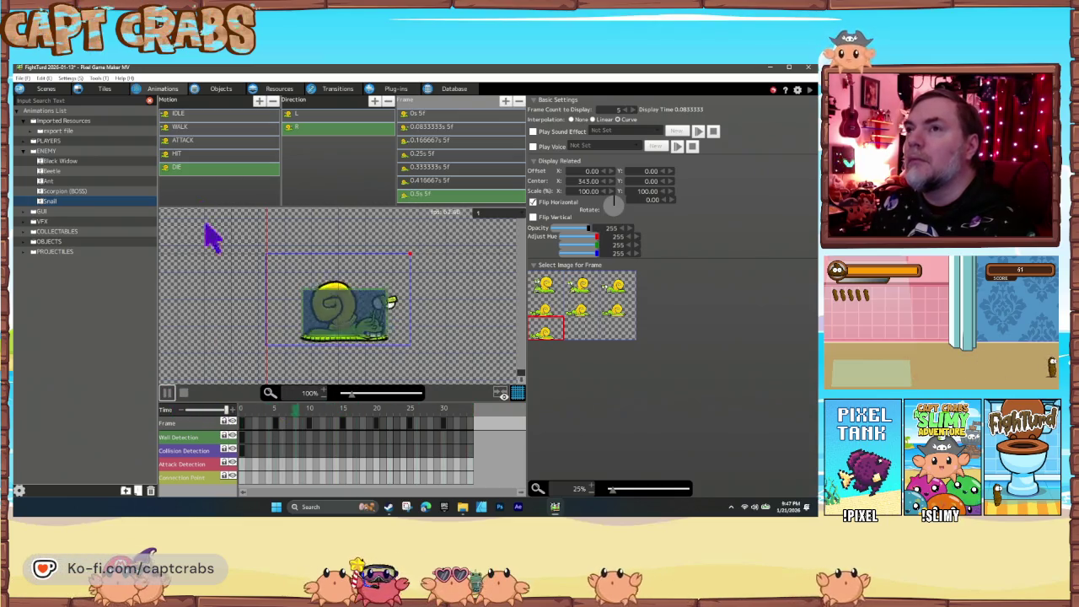
Copy and paste the DIE animation to make a duplicate.
{"action": "left_click", "coordinate": [186, 169]}
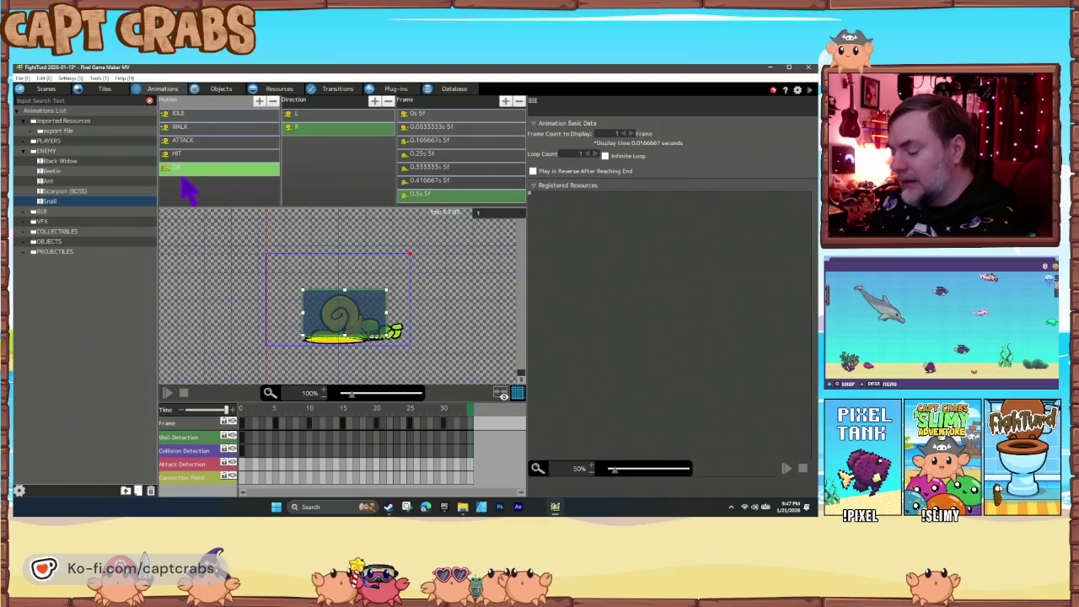
{"action": "key", "text": "ctrl+c"}
{"action": "key", "text": "ctrl+v"}
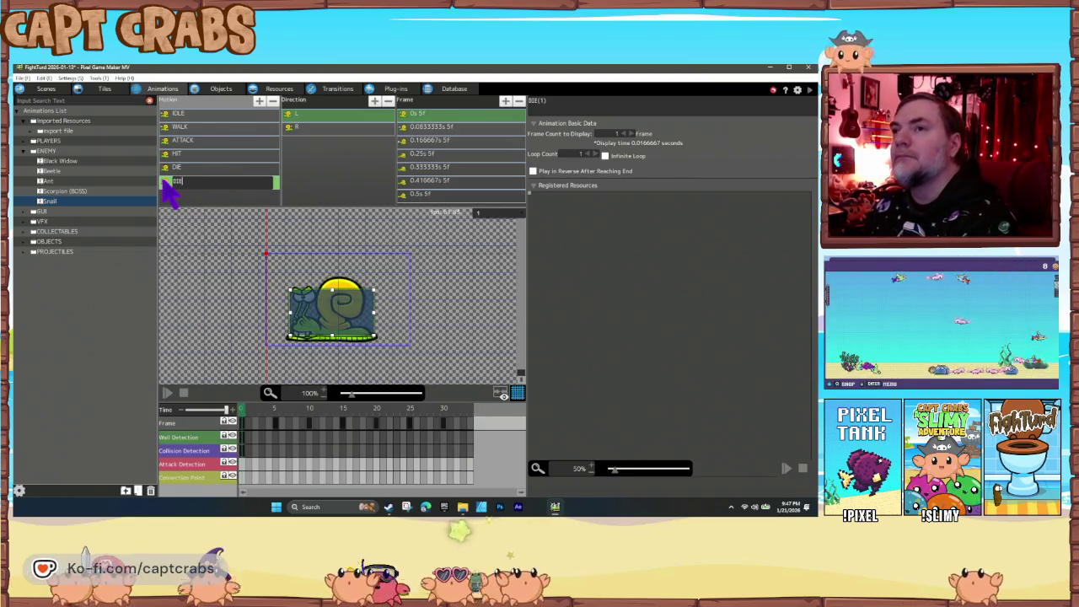
Rename the copy to DED and delete frames 0s–0.416667s from its L direction.
{"action": "key", "text": "BackSpace"}
{"action": "type", "text": "DED"}
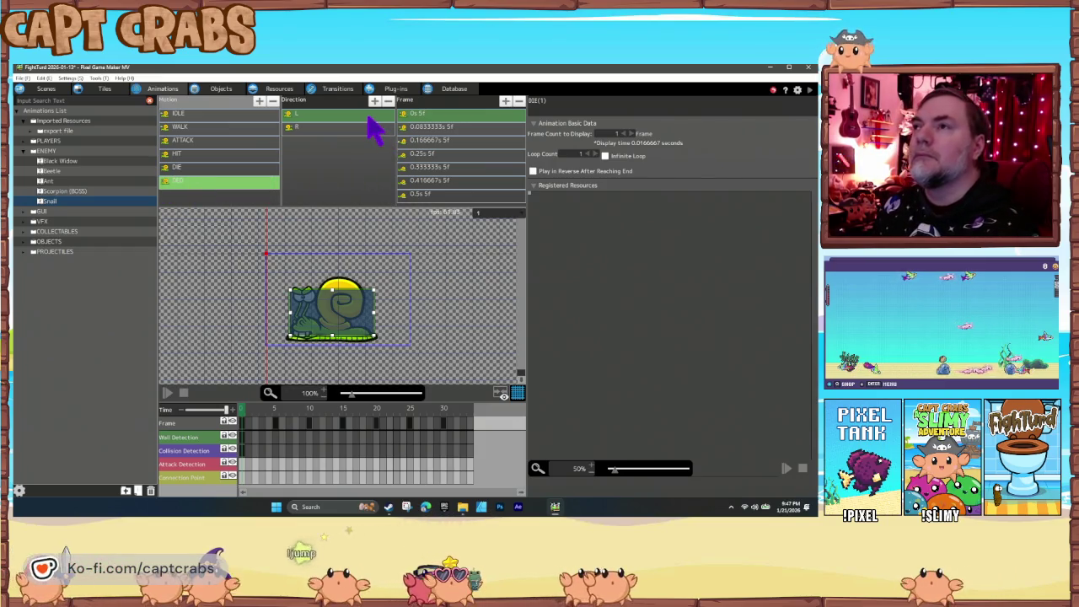
{"action": "left_click", "coordinate": [374, 118]}
{"action": "left_click", "coordinate": [433, 118]}
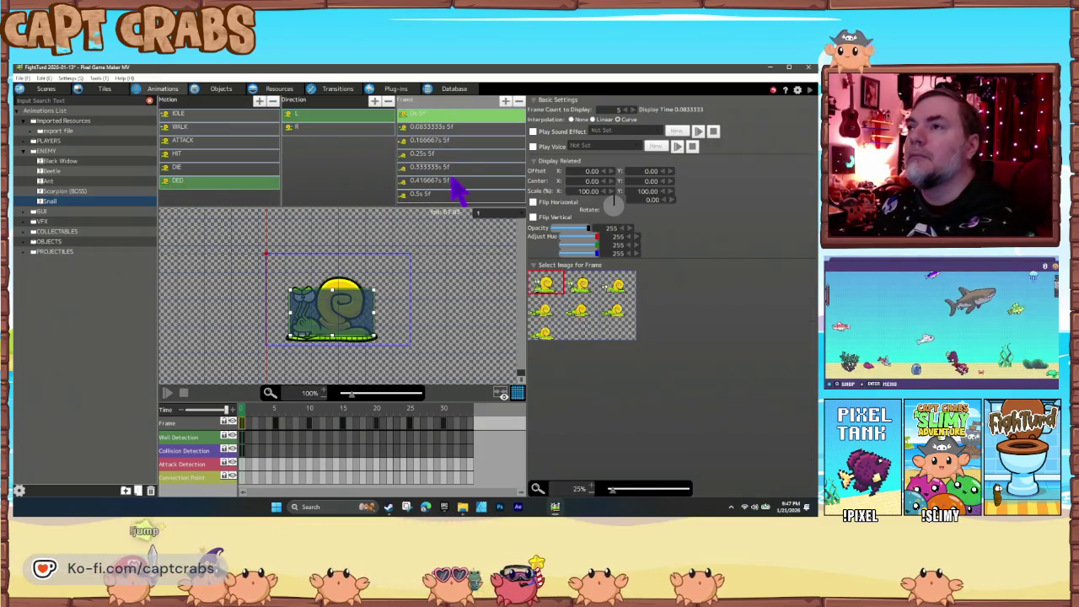
{"action": "left_click", "coordinate": [455, 180]}
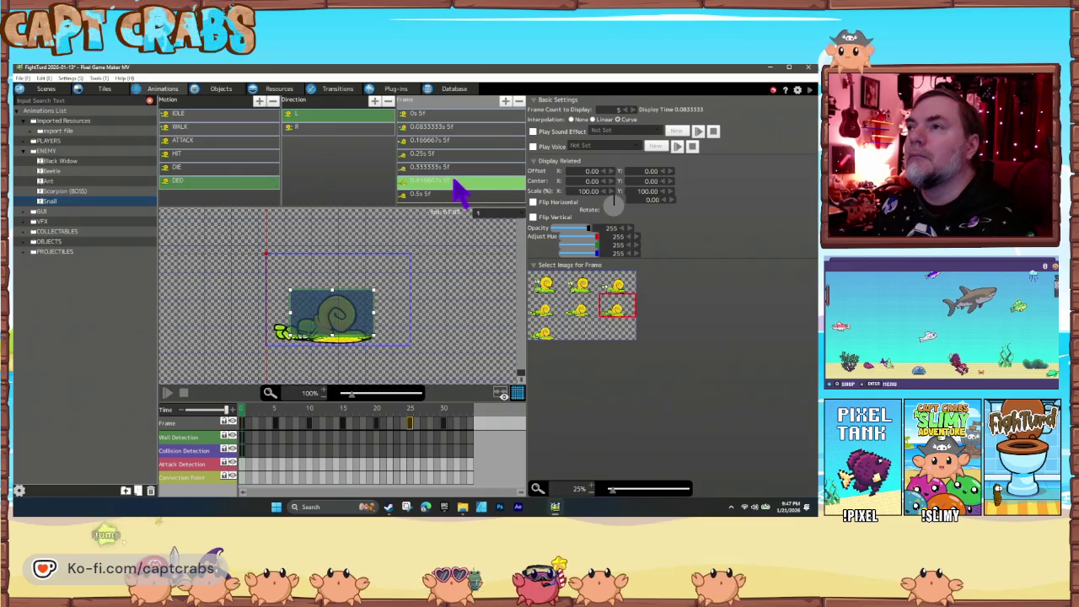
{"action": "left_click", "coordinate": [436, 115], "text": "shift"}
{"action": "key", "text": "Delete"}
Cut DED's R direction down to its final die frame and check both directions.
{"action": "left_click", "coordinate": [348, 128]}
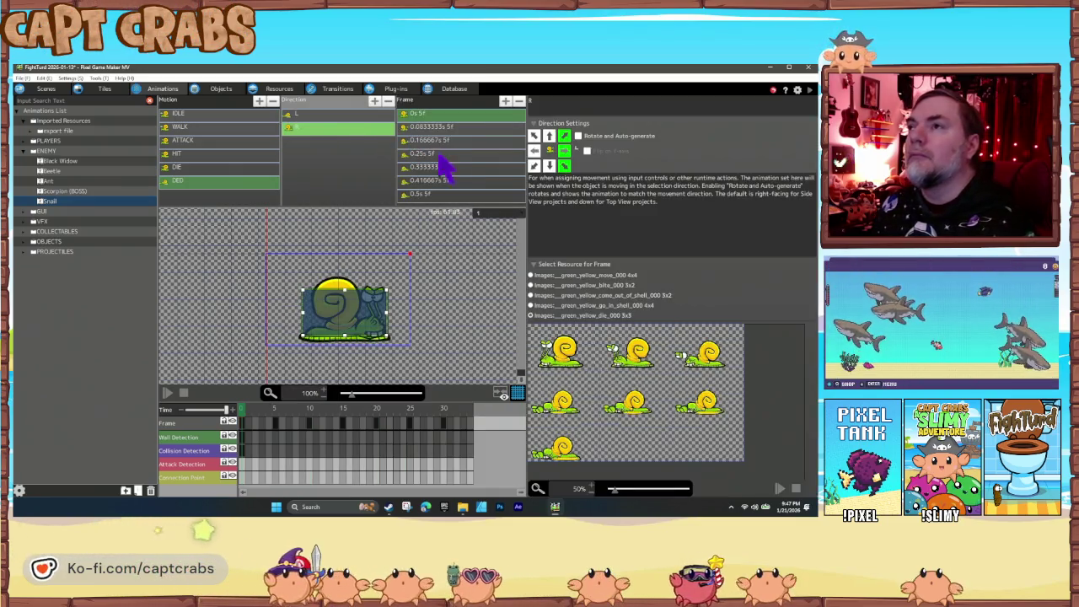
{"action": "left_click", "coordinate": [433, 184]}
{"action": "left_click", "coordinate": [427, 116], "text": "shift"}
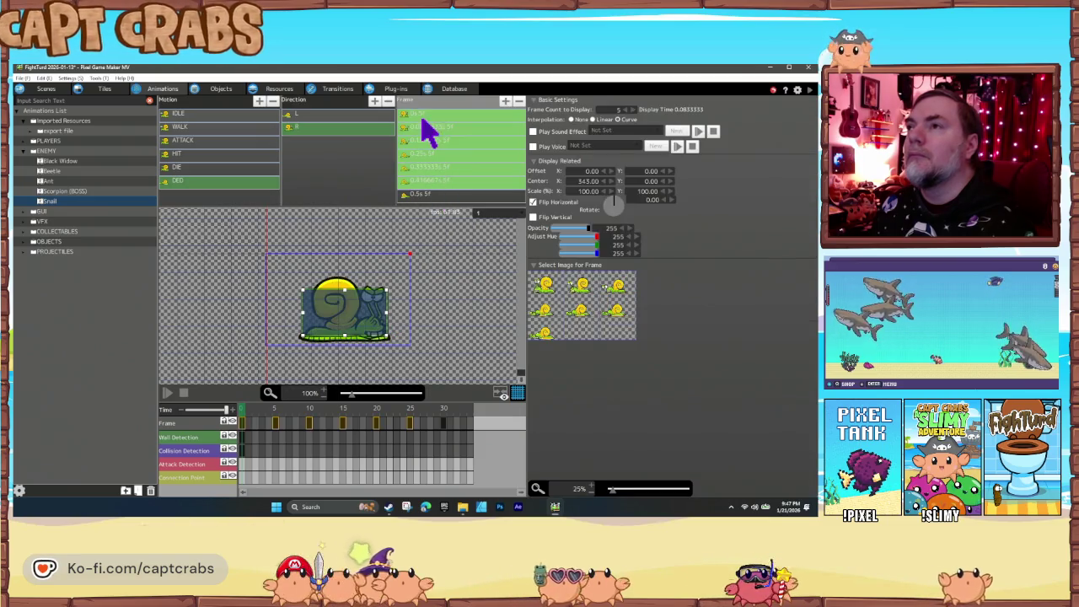
{"action": "key", "text": "Delete"}
{"action": "left_click", "coordinate": [428, 116]}
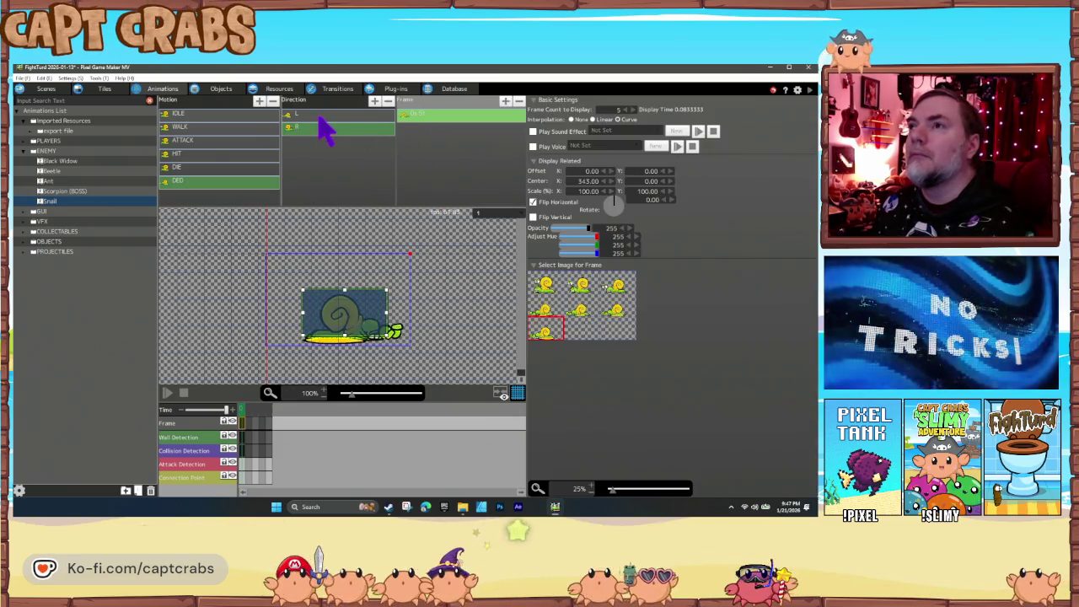
{"action": "left_click", "coordinate": [329, 128]}
{"action": "left_click", "coordinate": [296, 129]}
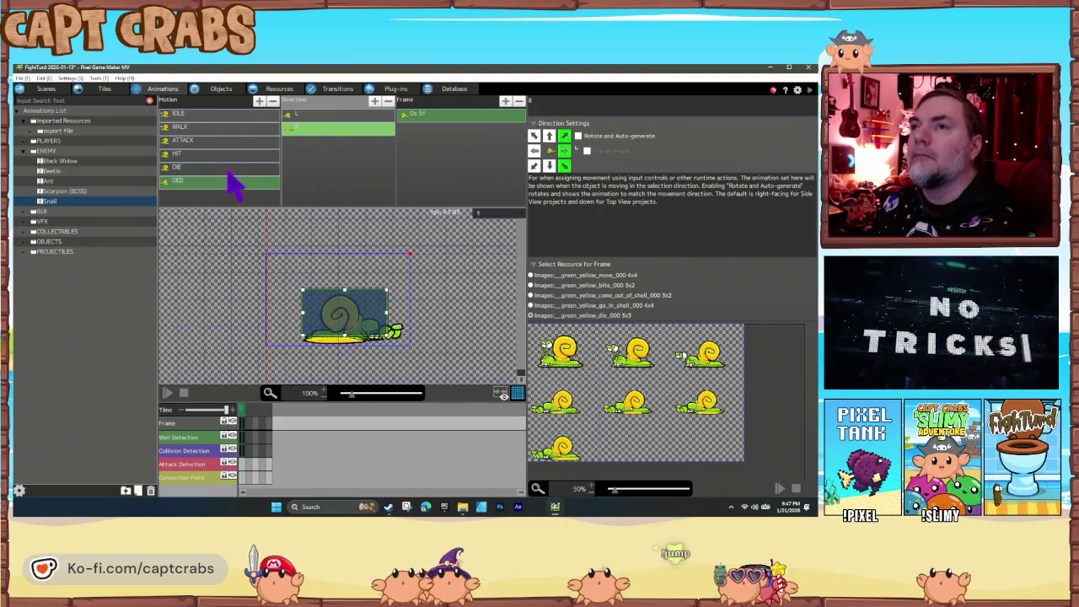
{"action": "left_click", "coordinate": [236, 168]}
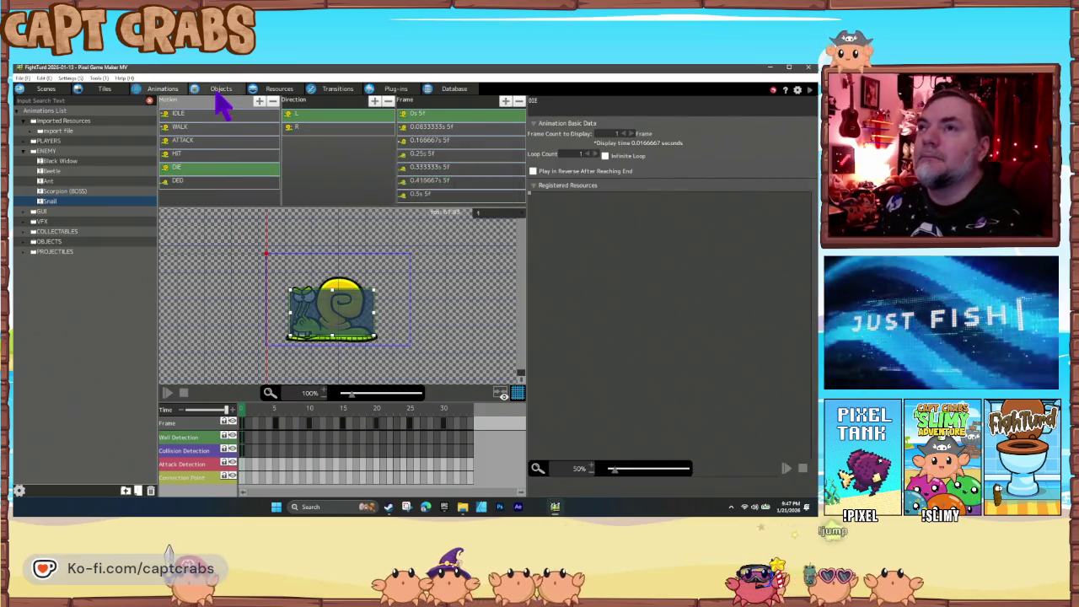
Set the motion of both the WALK and Turn Around states to WALK.
{"action": "left_click", "coordinate": [221, 89]}
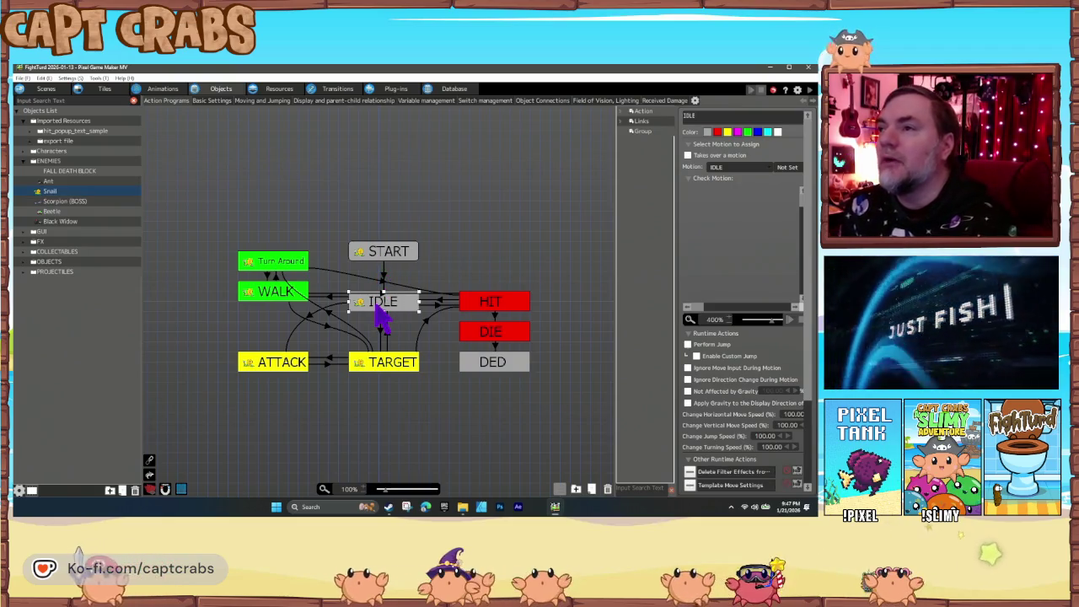
{"action": "left_click", "coordinate": [375, 362]}
{"action": "left_click", "coordinate": [716, 169]}
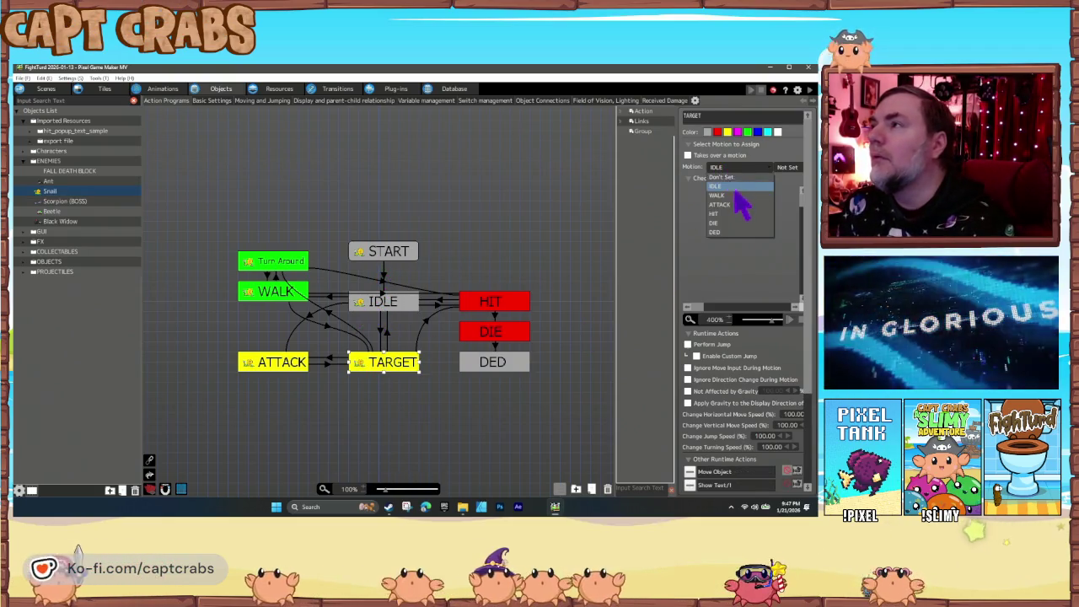
{"action": "left_click", "coordinate": [737, 207]}
{"action": "left_click", "coordinate": [278, 295]}
{"action": "left_click", "coordinate": [717, 166]}
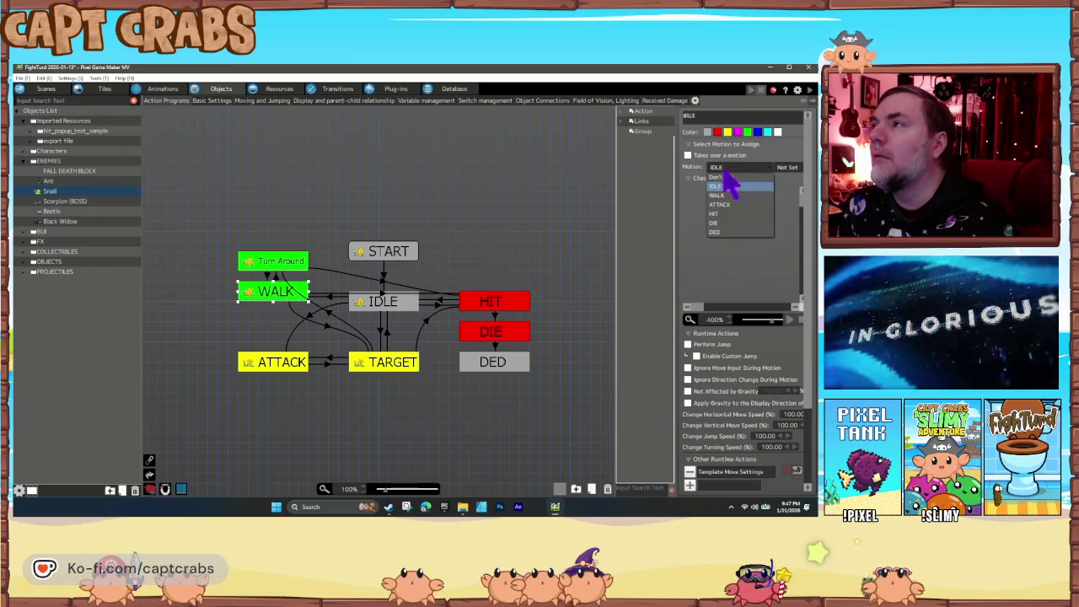
{"action": "left_click", "coordinate": [730, 212]}
{"action": "left_click", "coordinate": [734, 169]}
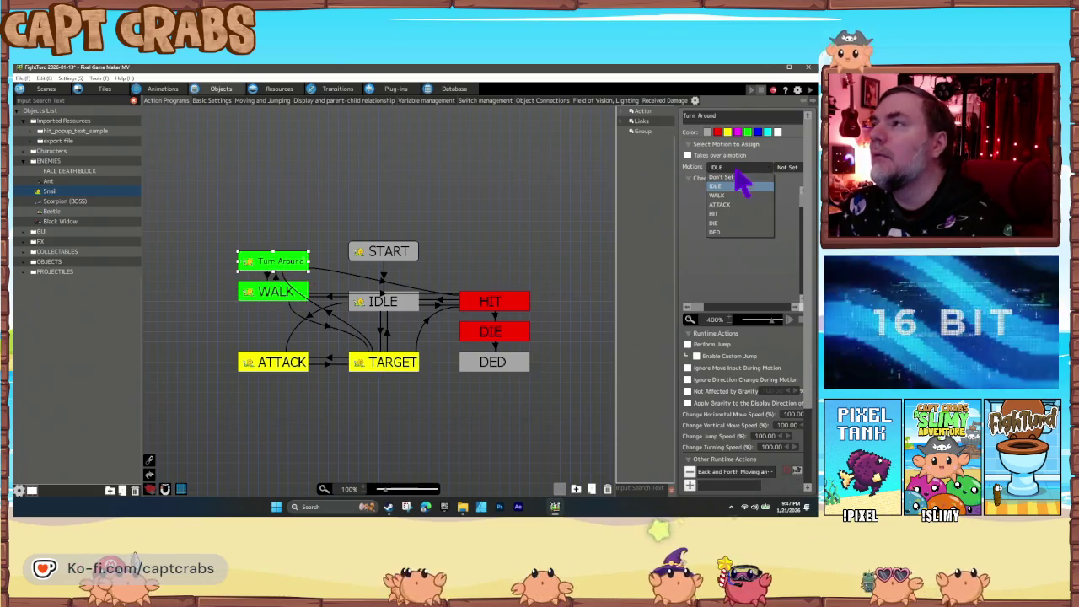
{"action": "left_click", "coordinate": [732, 196]}
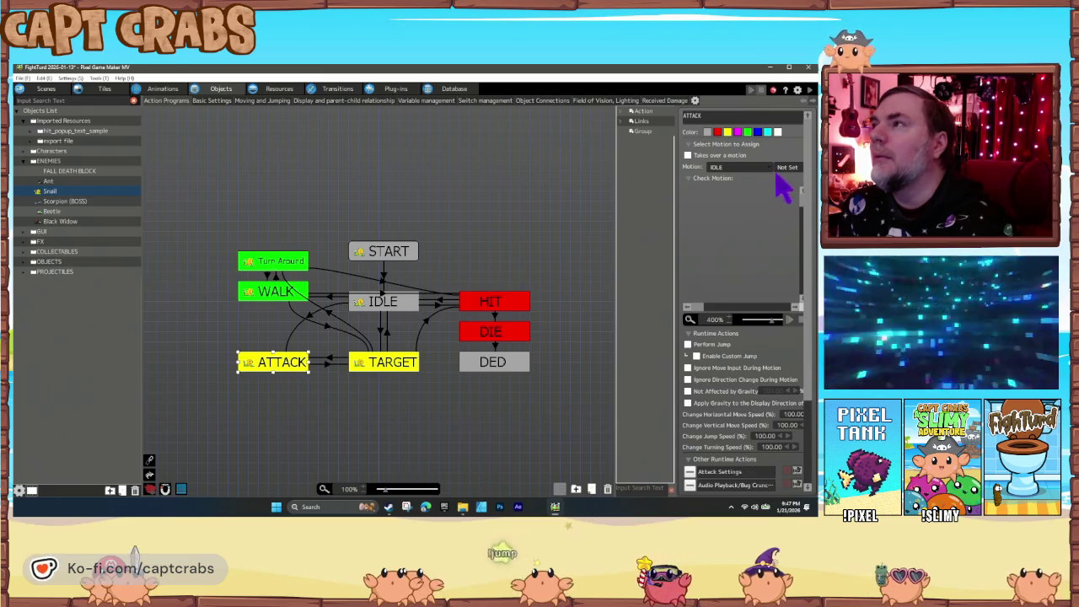
Link the ATTACK, HIT and DED states to their ATTACK, HIT and DED motions.
{"action": "left_click", "coordinate": [742, 168]}
{"action": "left_click", "coordinate": [742, 208]}
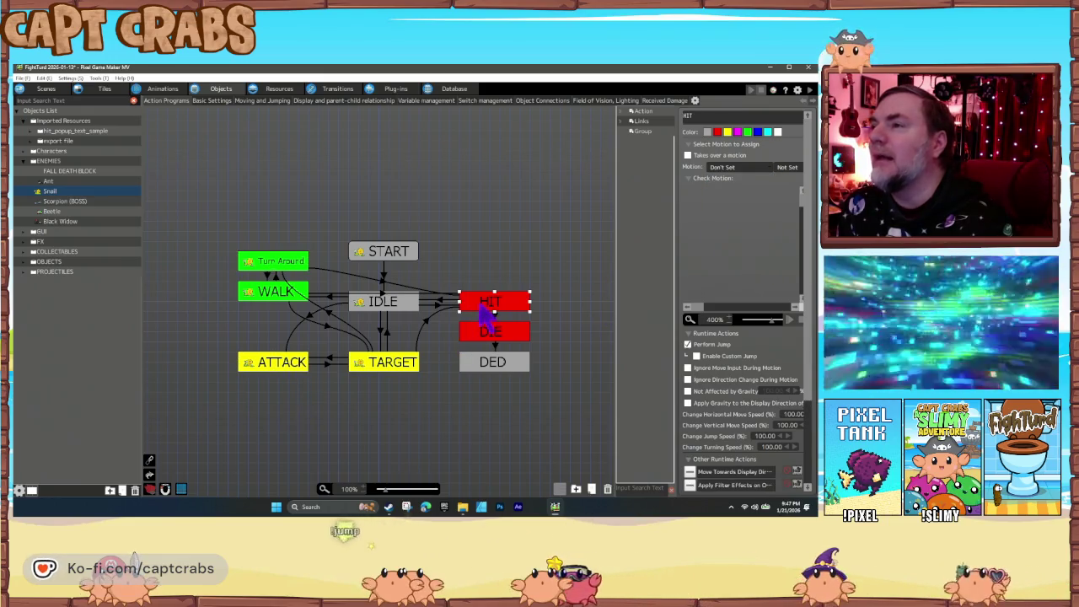
{"action": "left_click", "coordinate": [734, 167]}
{"action": "left_click", "coordinate": [731, 218]}
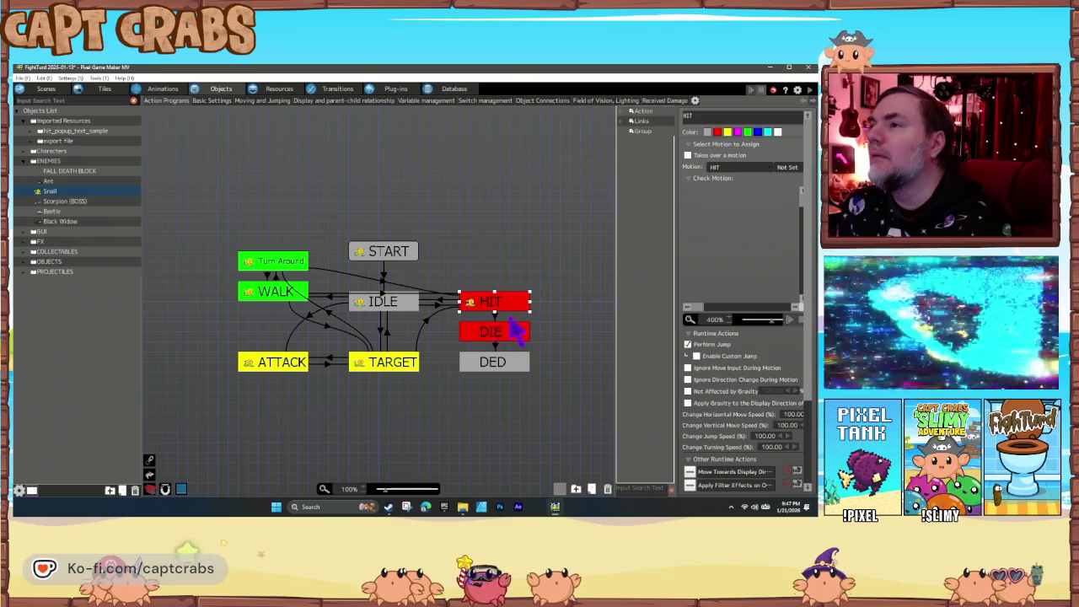
{"action": "left_click", "coordinate": [739, 167]}
{"action": "left_click", "coordinate": [727, 224]}
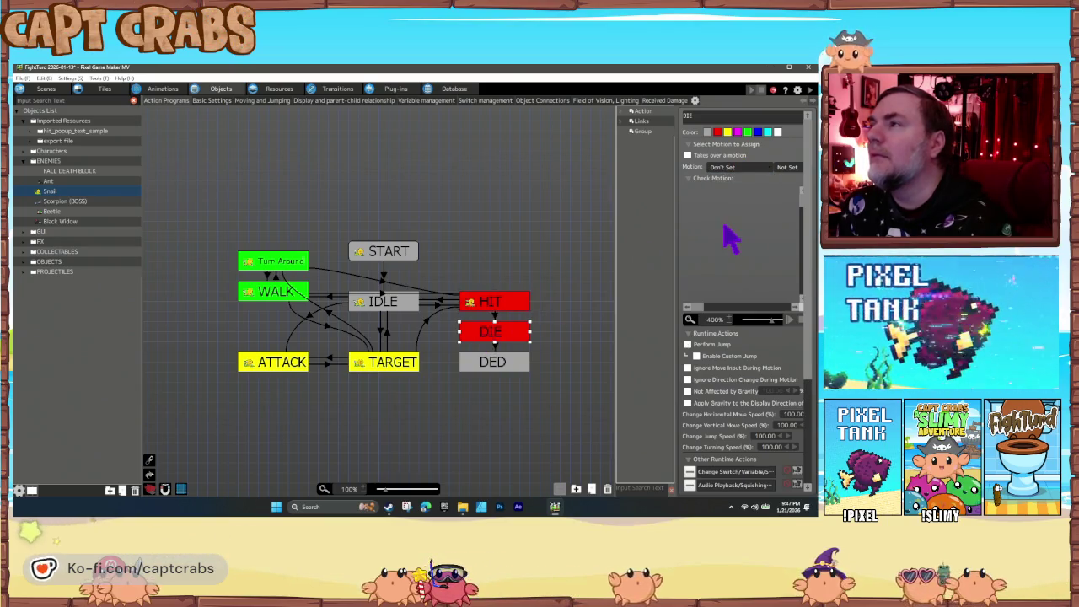
{"action": "left_click", "coordinate": [478, 360]}
{"action": "left_click", "coordinate": [739, 167]}
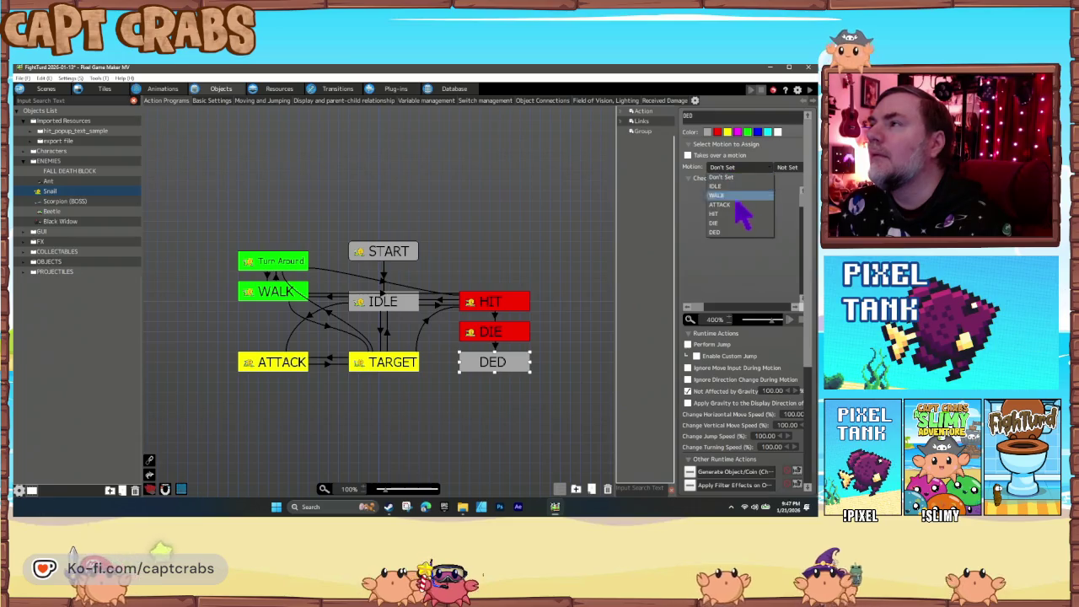
{"action": "left_click", "coordinate": [734, 236]}
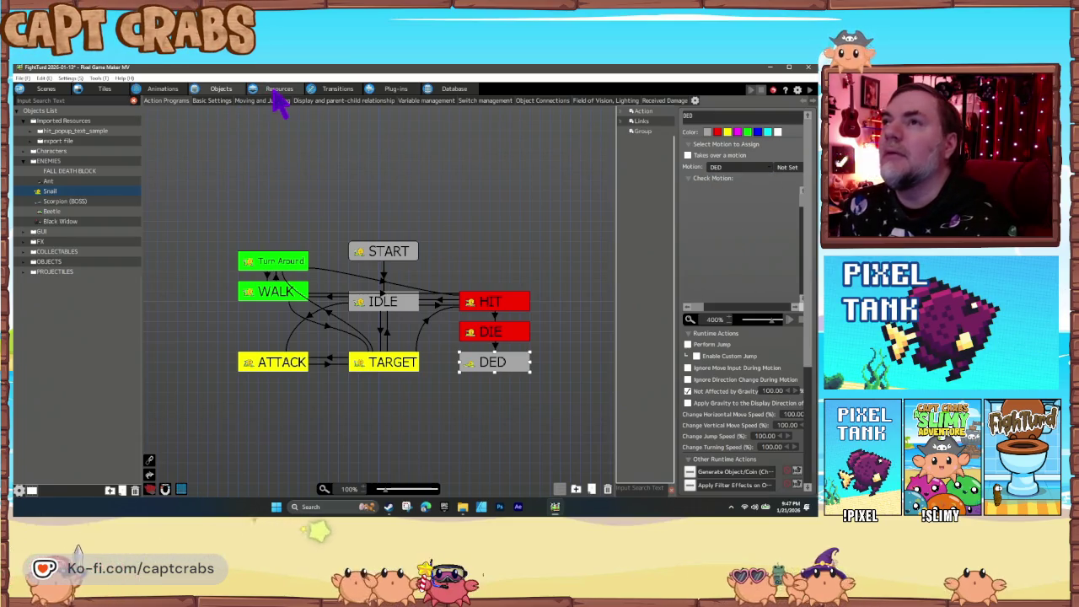
{"action": "left_click", "coordinate": [164, 91]}
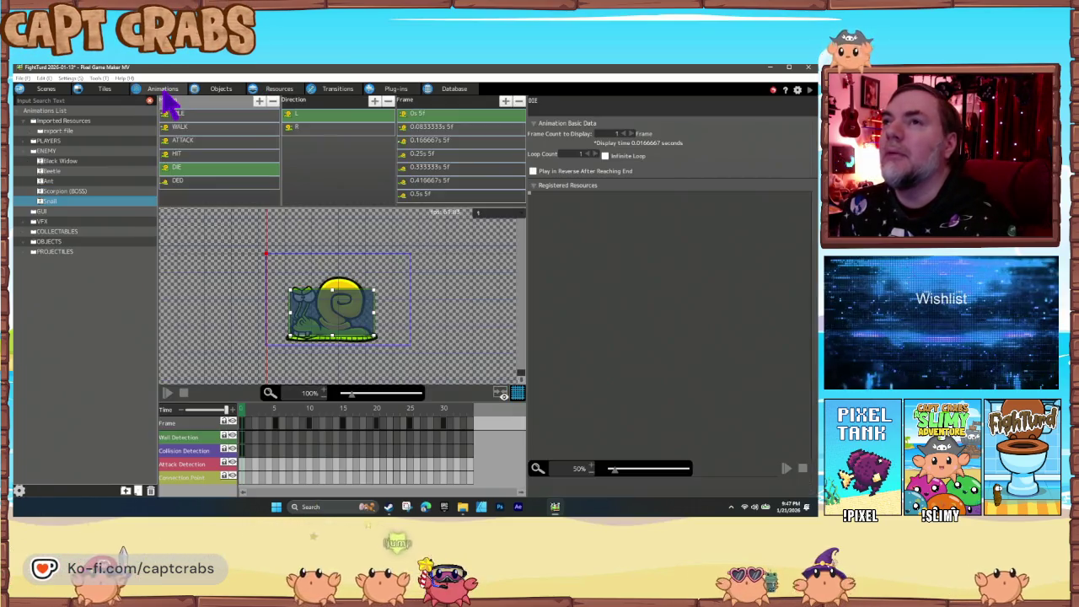
Add an Attack Detection keyframe to ATTACK's L direction, shifting the hit area left.
{"action": "left_click", "coordinate": [191, 140]}
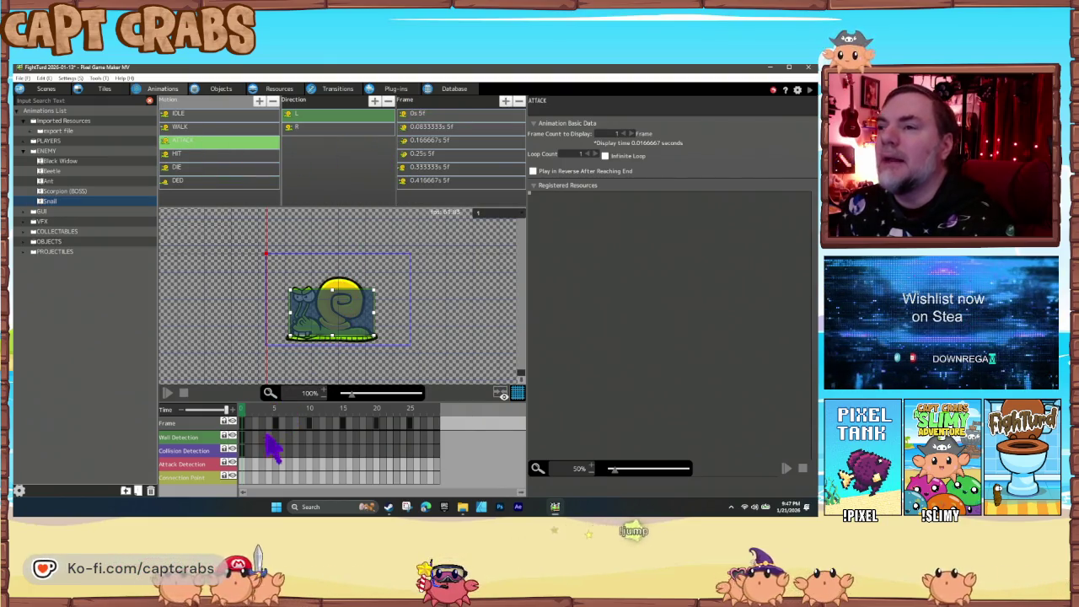
{"action": "left_click", "coordinate": [253, 462]}
{"action": "right_click", "coordinate": [253, 461]}
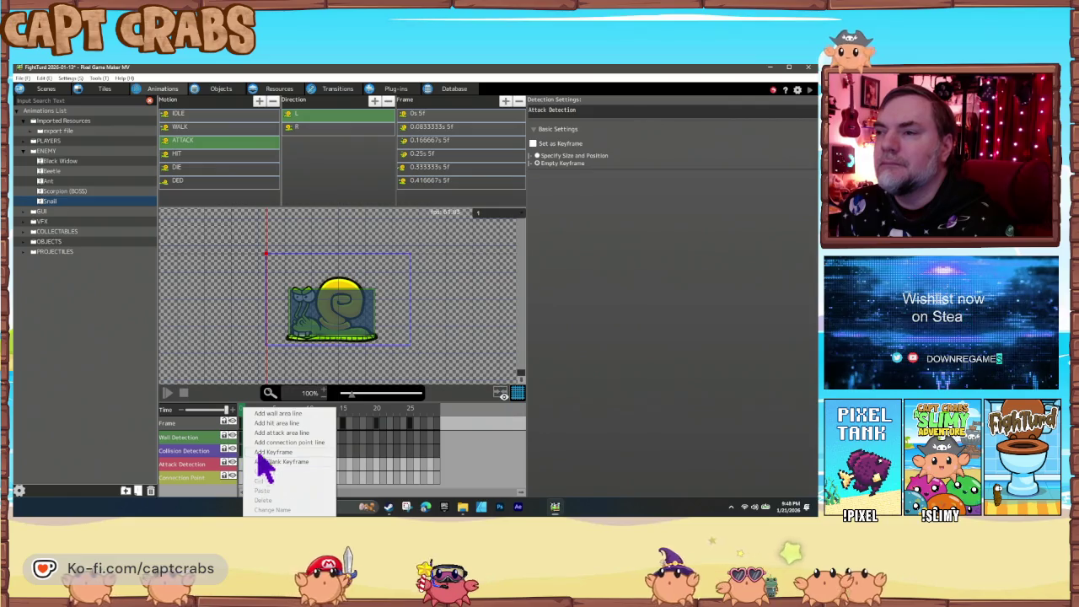
{"action": "left_click", "coordinate": [259, 452]}
{"action": "mouse_move", "coordinate": [415, 270]}
{"action": "left_mouse_down"}
{"action": "mouse_move", "coordinate": [281, 313]}
{"action": "mouse_move", "coordinate": [300, 312]}
{"action": "left_mouse_up"}
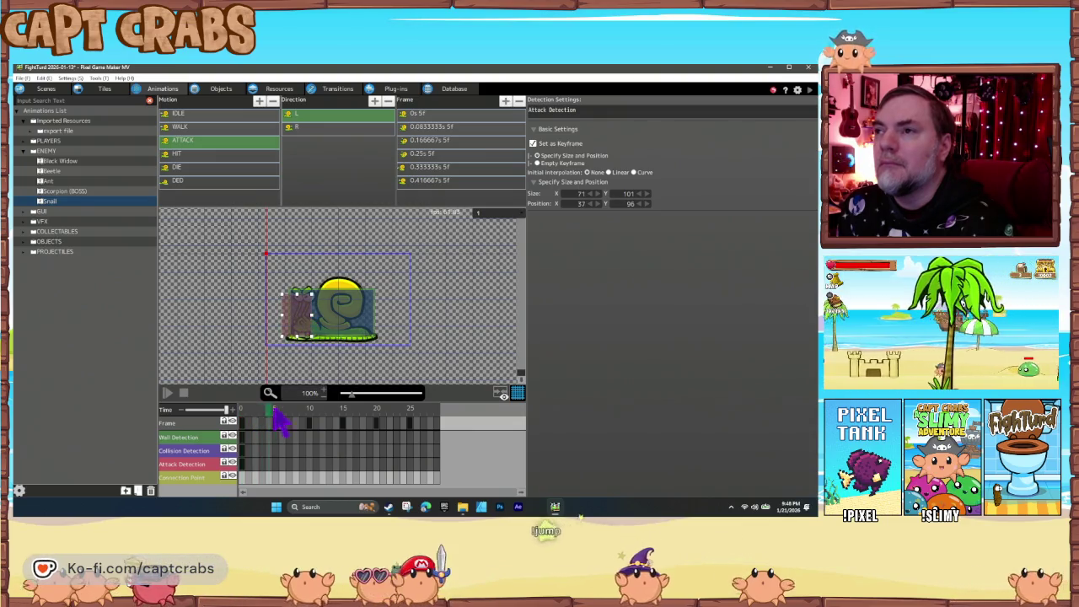
{"action": "left_click", "coordinate": [374, 417]}
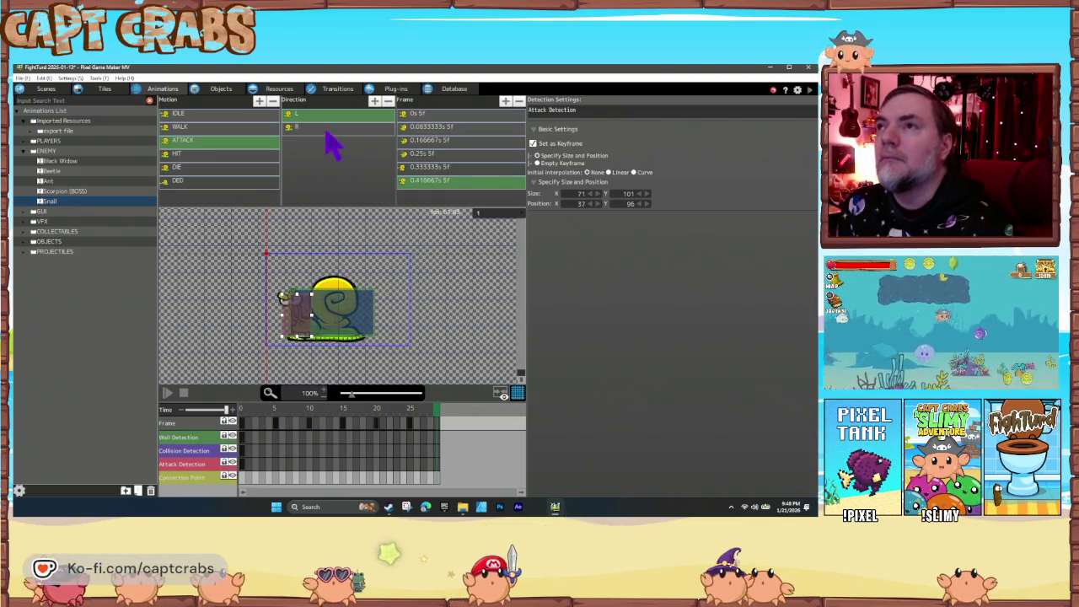
Add an R-direction Attack Detection area at the snail's front and save the project.
{"action": "left_click", "coordinate": [330, 127]}
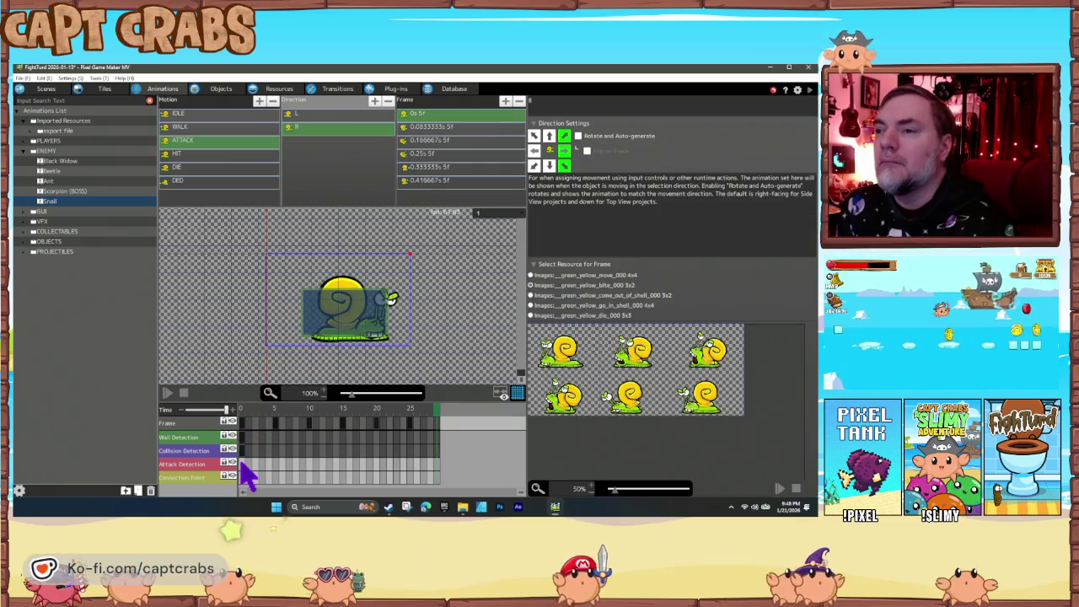
{"action": "right_click", "coordinate": [243, 466]}
{"action": "left_click", "coordinate": [257, 453]}
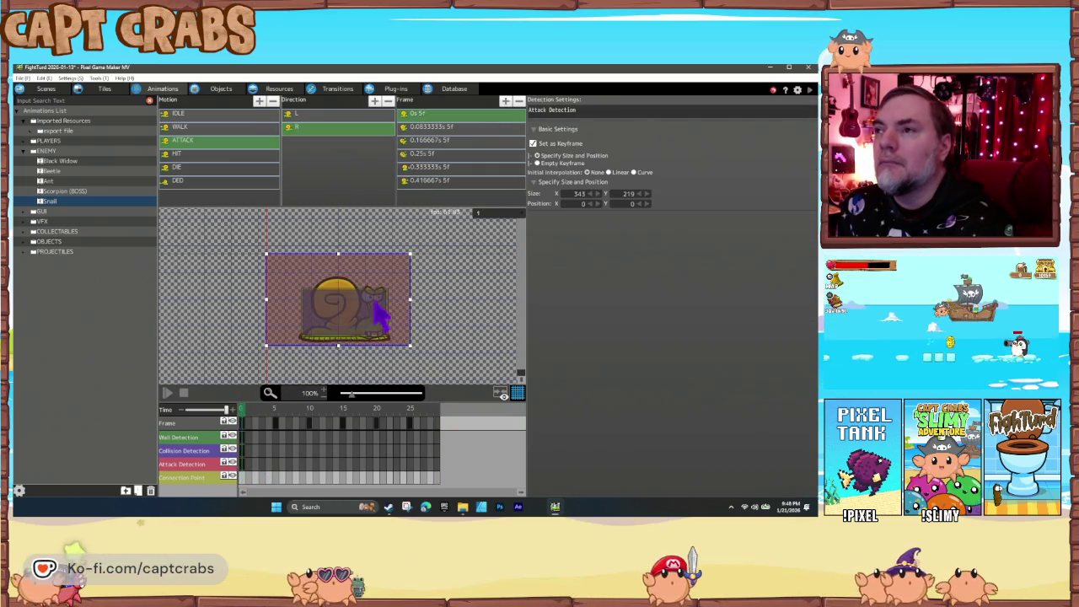
{"action": "left_click_drag", "start_coordinate": [265, 255], "coordinate": [368, 305]}
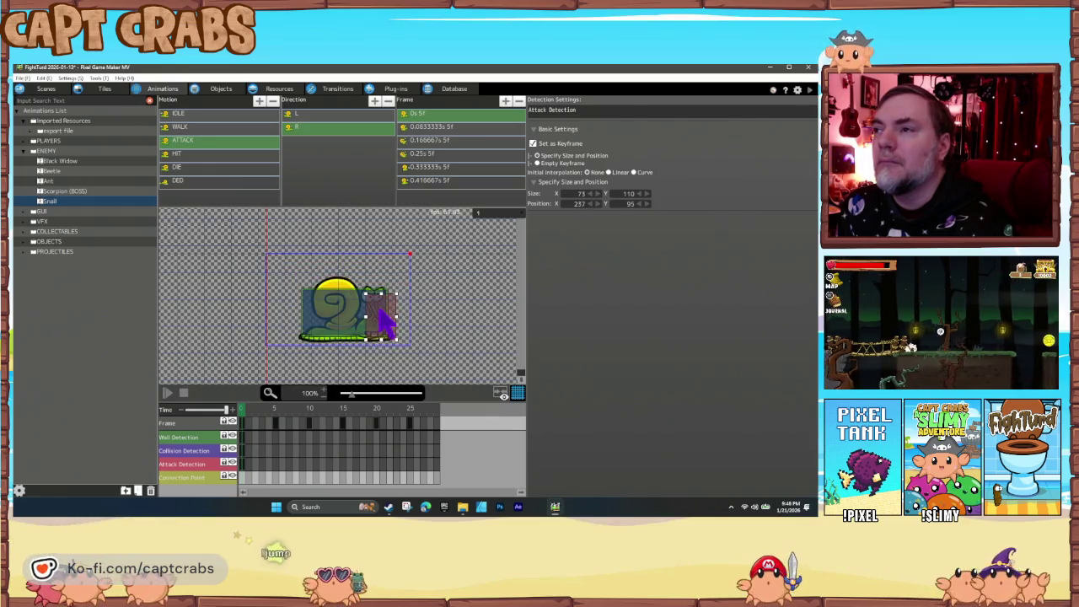
{"action": "mouse_move", "coordinate": [272, 413]}
{"action": "left_mouse_down"}
{"action": "mouse_move", "coordinate": [444, 414]}
{"action": "mouse_move", "coordinate": [262, 414]}
{"action": "mouse_move", "coordinate": [457, 403]}
{"action": "mouse_move", "coordinate": [232, 411]}
{"action": "left_mouse_up"}
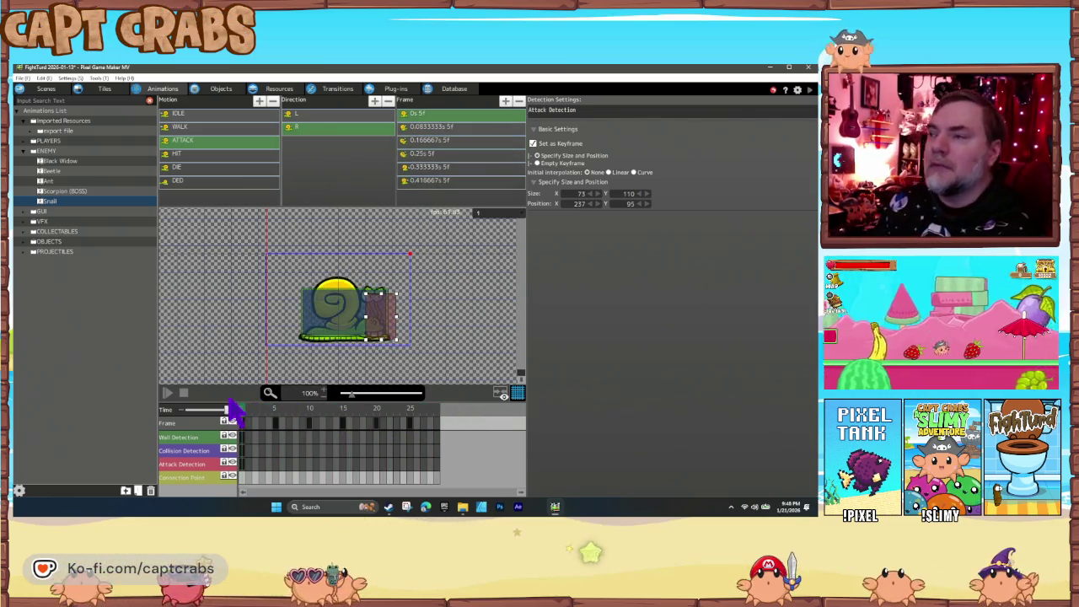
{"action": "key", "text": "ctrl+s"}
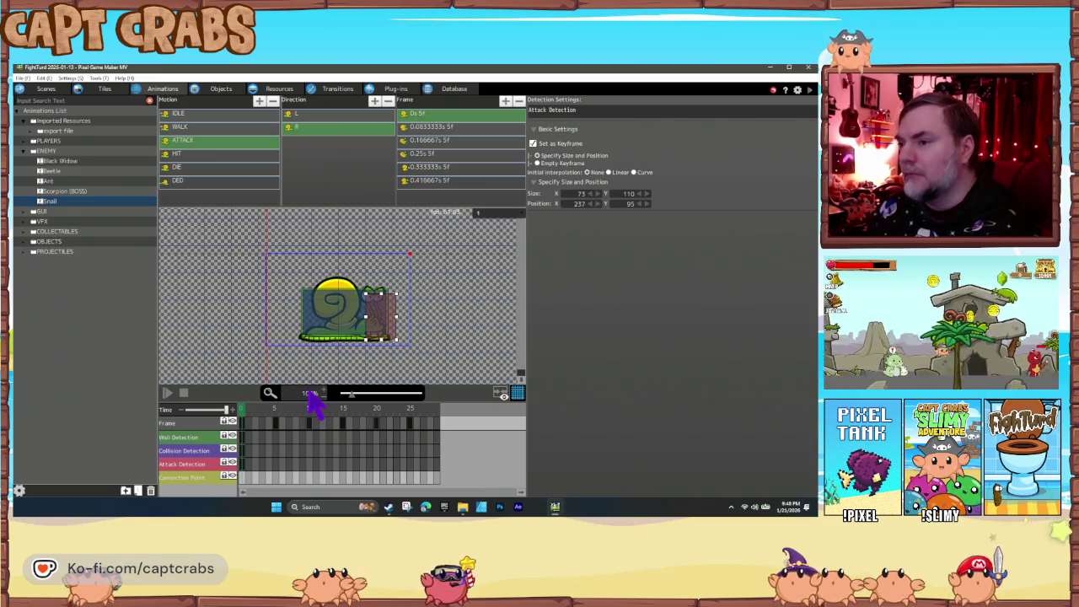
{"action": "left_click", "coordinate": [217, 89]}
Playtest the level, walking right to collect the coin, then quit via Main Menu.
{"action": "left_click", "coordinate": [289, 365]}
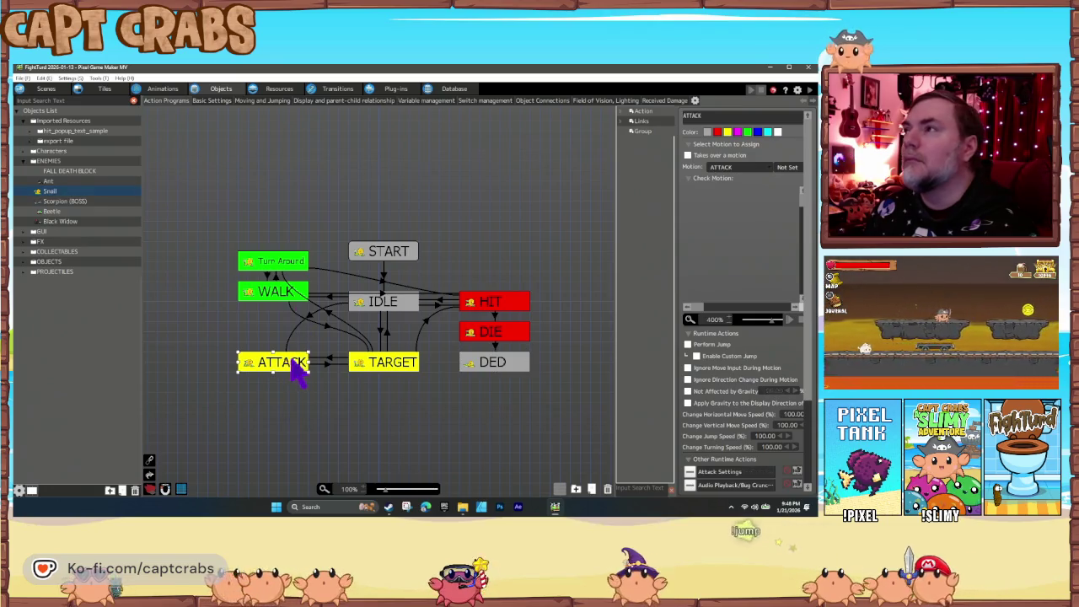
{"action": "double_click", "coordinate": [285, 291]}
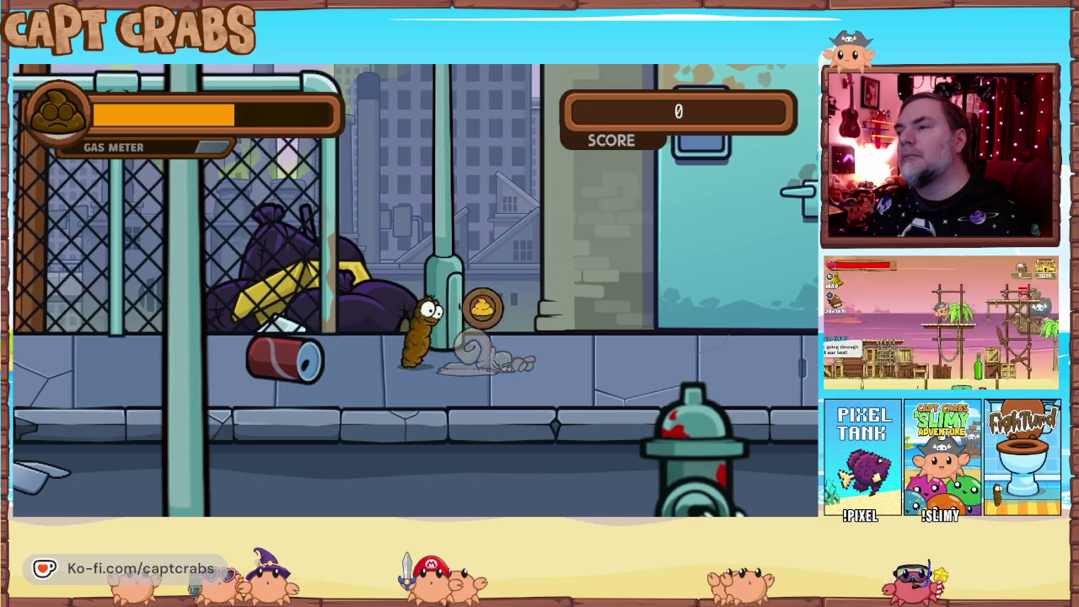
{"action": "key", "text": "Right"}
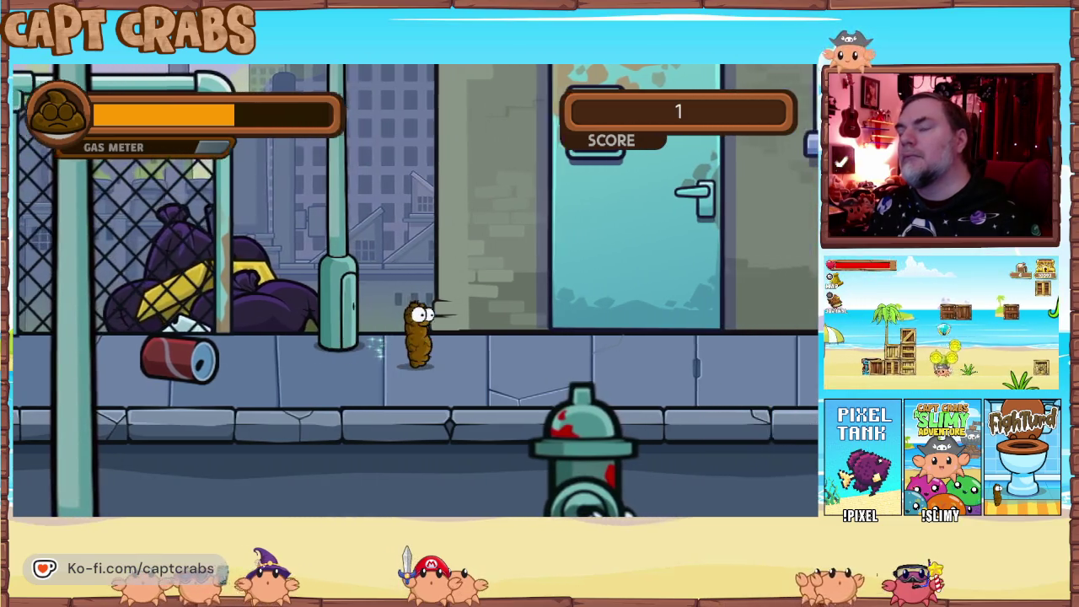
{"action": "key", "text": "Escape"}
{"action": "key", "text": "Down"}
{"action": "key", "text": "Down"}
{"action": "key", "text": "Down"}
{"action": "key", "text": "Return"}
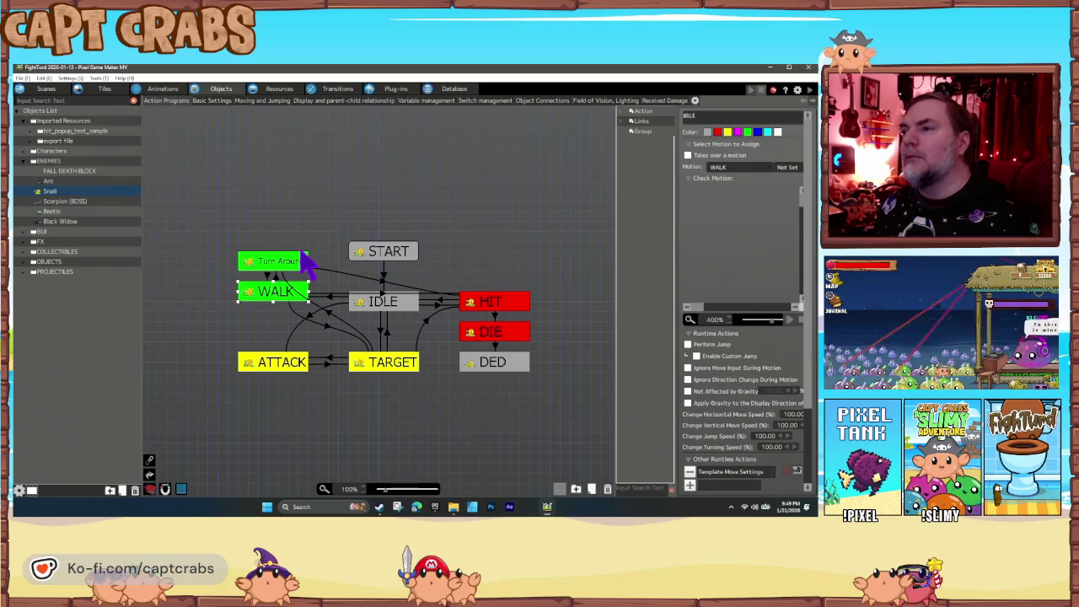
{"action": "left_click", "coordinate": [164, 89]}
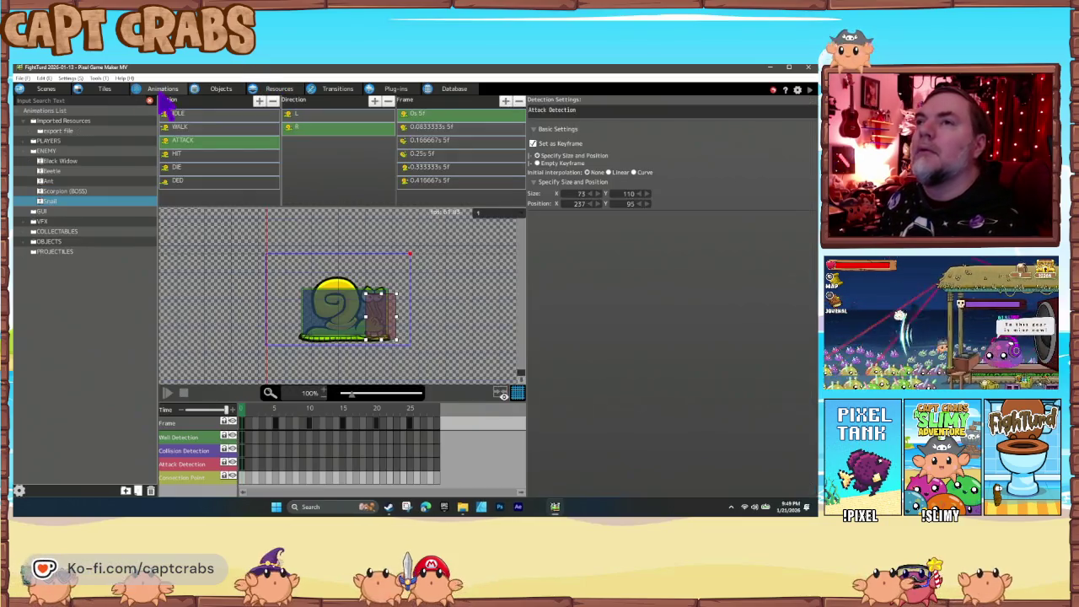
Delete the Wall Detection keyframe from DED's L and R directions.
{"action": "left_click", "coordinate": [239, 181]}
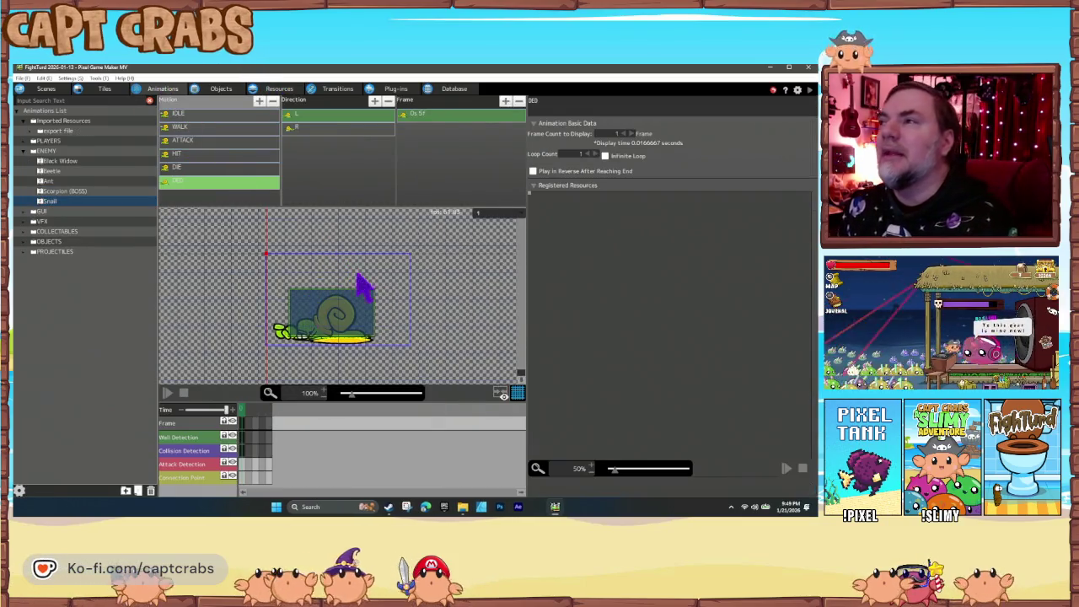
{"action": "left_click", "coordinate": [244, 436]}
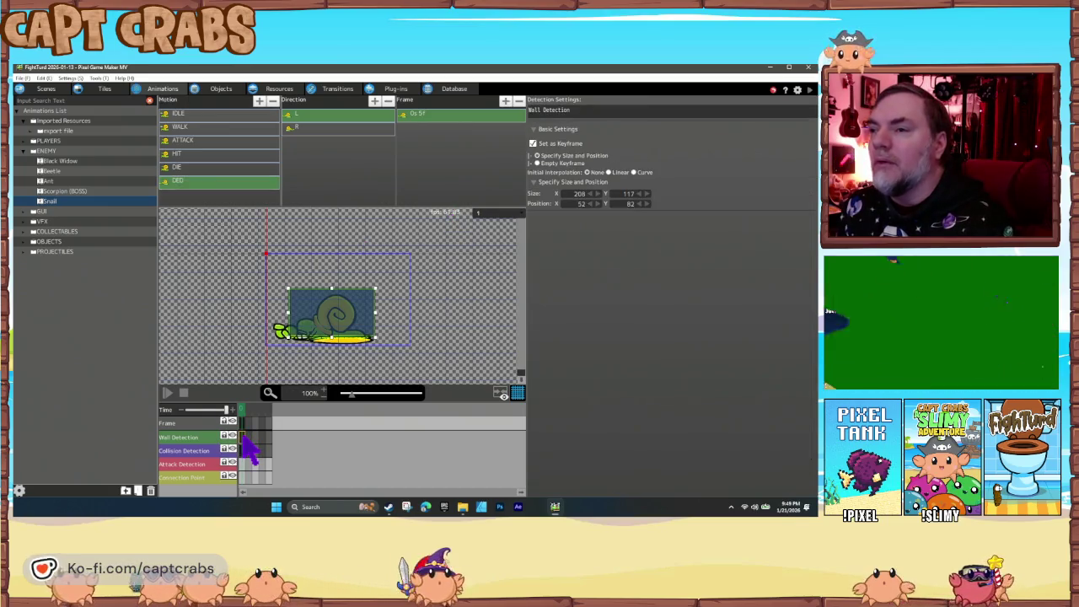
{"action": "right_click", "coordinate": [245, 438]}
{"action": "left_click", "coordinate": [278, 501]}
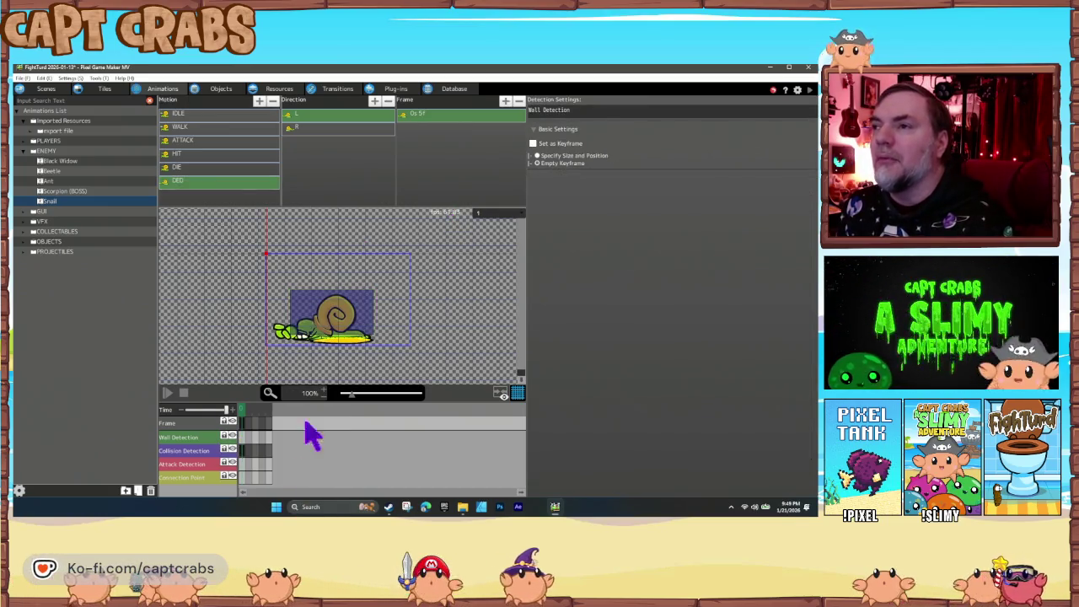
{"action": "left_click", "coordinate": [290, 127]}
{"action": "left_click", "coordinate": [245, 423]}
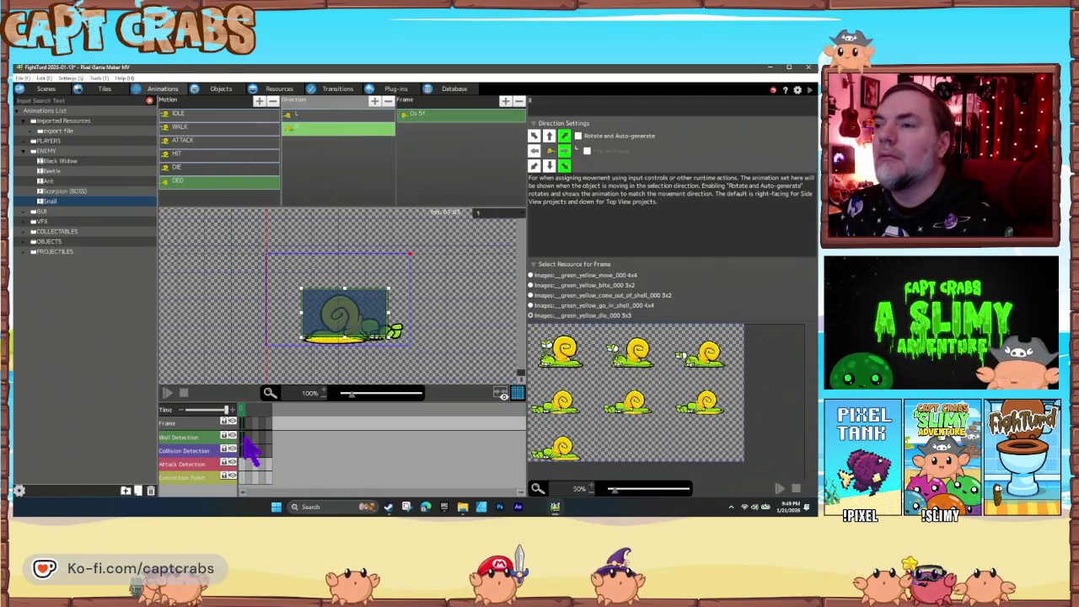
{"action": "left_click", "coordinate": [245, 437]}
{"action": "right_click", "coordinate": [248, 449]}
{"action": "left_click", "coordinate": [278, 500]}
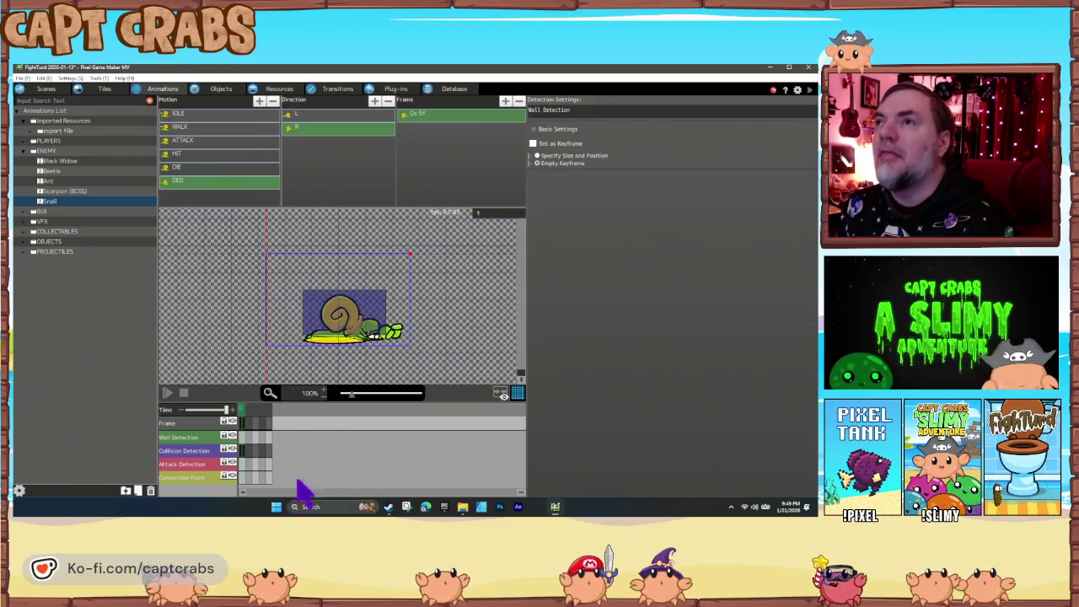
{"action": "left_click", "coordinate": [223, 89]}
{"action": "left_click", "coordinate": [493, 361]}
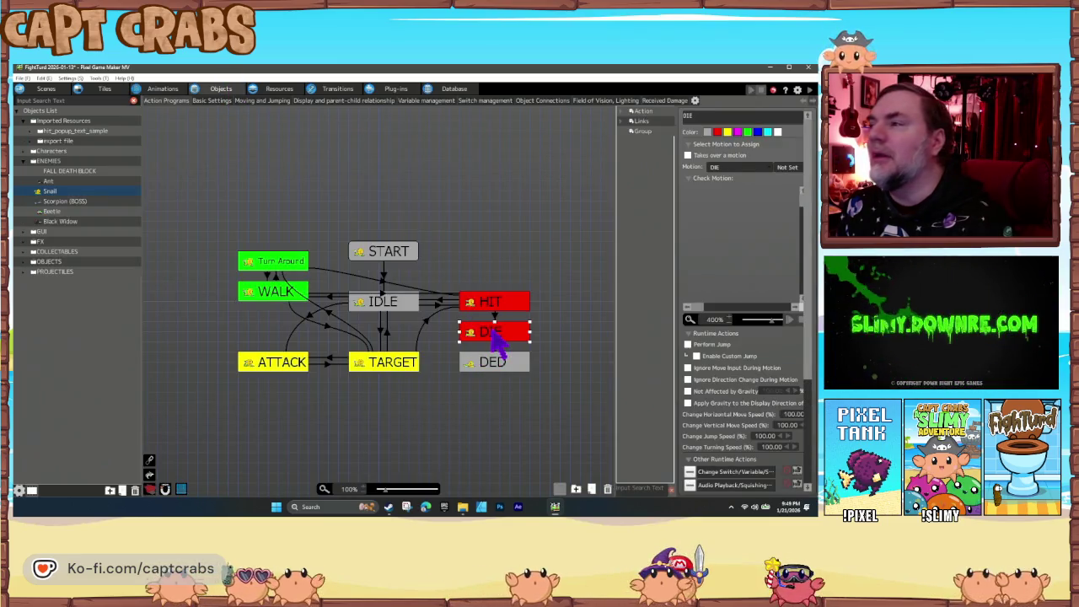
Deselect the DED state in the graph and save with Ctrl+S.
{"action": "scroll", "coordinate": [708, 434], "scroll_direction": "down", "scroll_amount": 1}
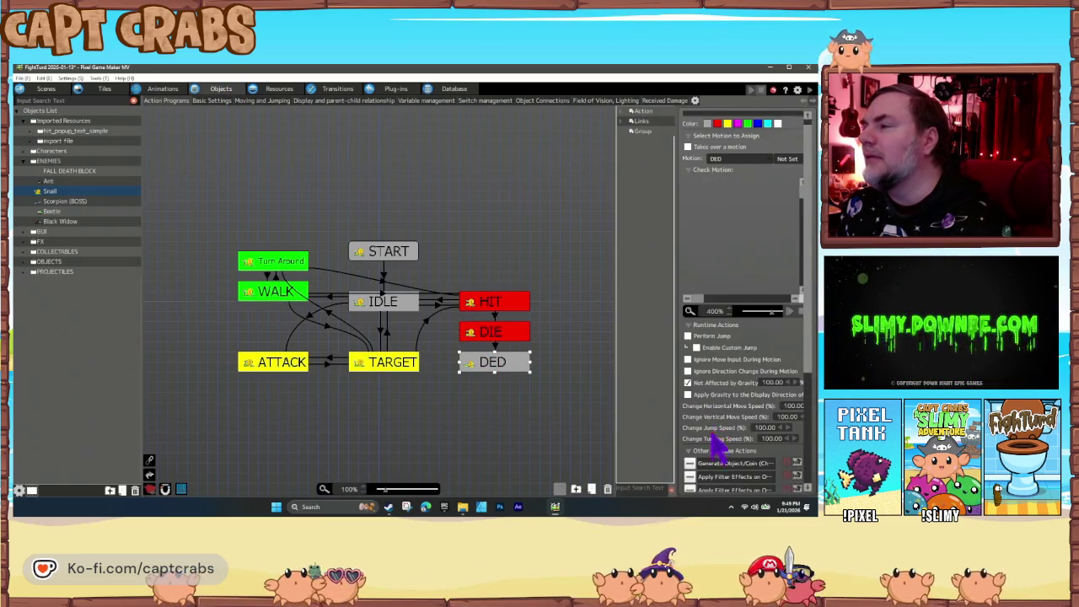
{"action": "scroll", "coordinate": [585, 438], "scroll_direction": "down", "scroll_amount": 3}
{"action": "scroll", "coordinate": [430, 409], "scroll_direction": "up", "scroll_amount": 2}
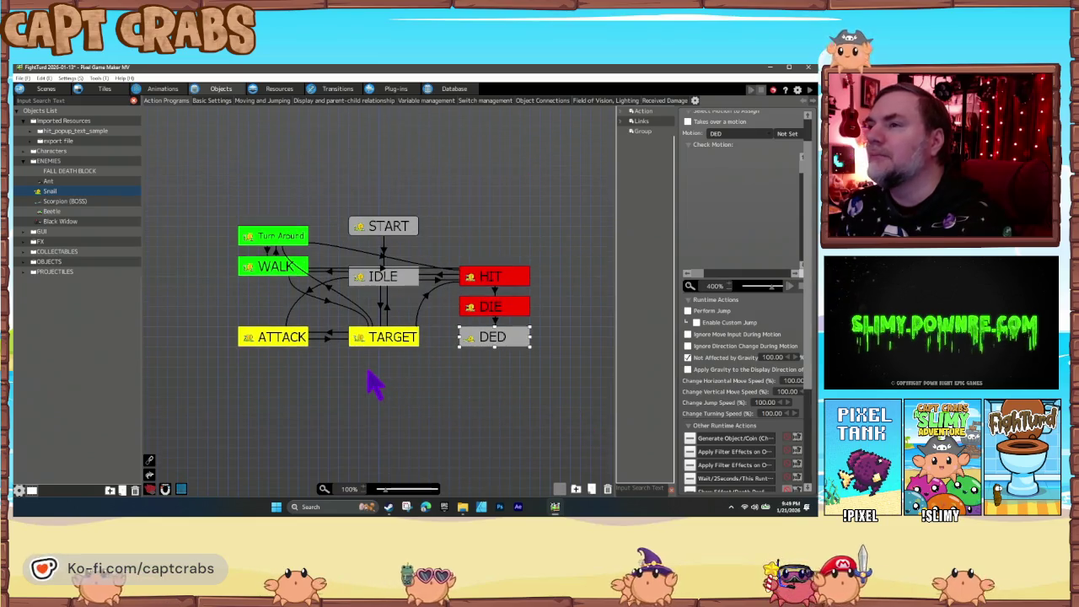
{"action": "left_click", "coordinate": [371, 384]}
{"action": "key", "text": "ctrl+s"}
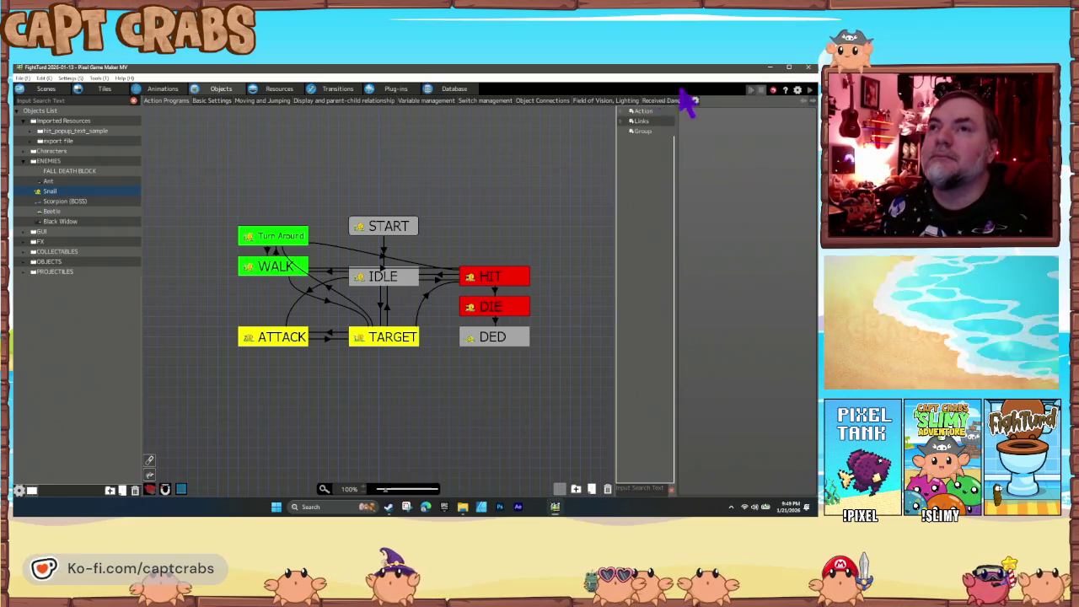
Nudge the existing Snail right and place three more Snails near the storefront and pink building.
{"action": "left_click", "coordinate": [44, 88]}
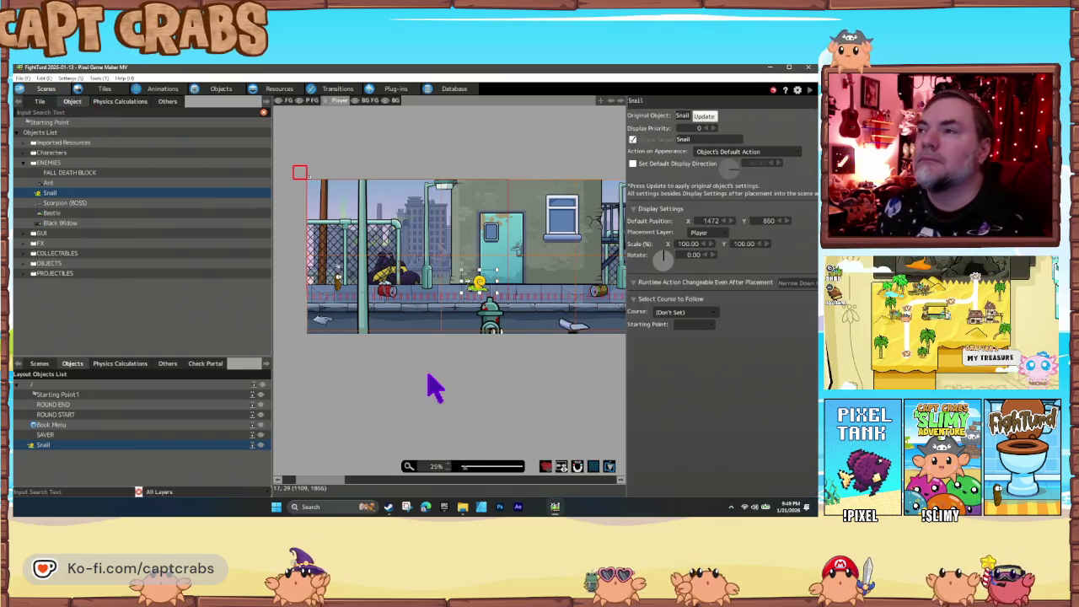
{"action": "left_click_drag", "start_coordinate": [480, 285], "coordinate": [513, 283]}
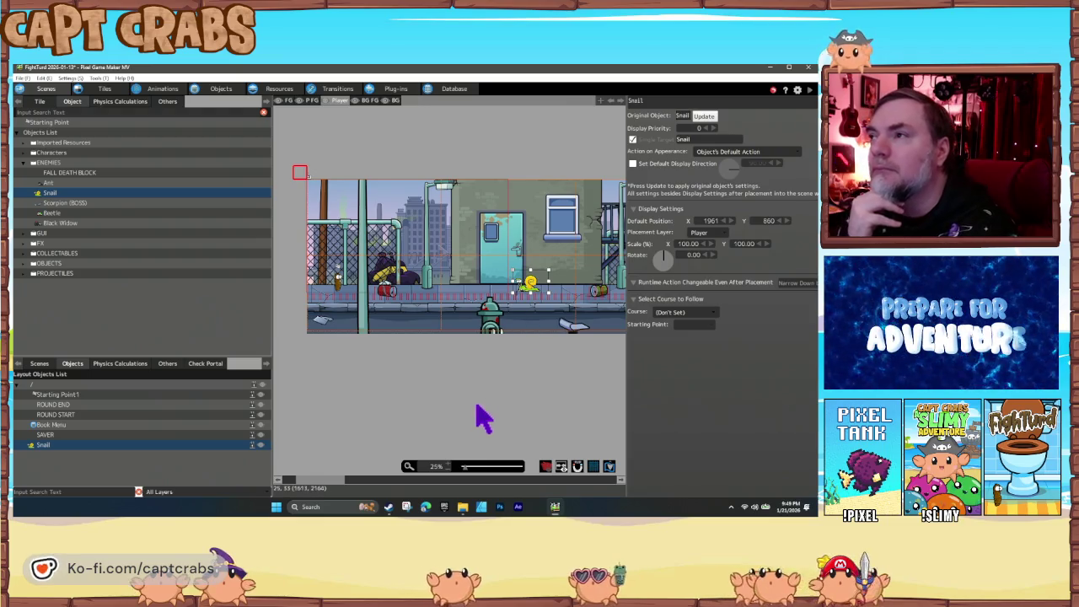
{"action": "scroll", "coordinate": [428, 410], "scroll_direction": "right", "scroll_amount": 10}
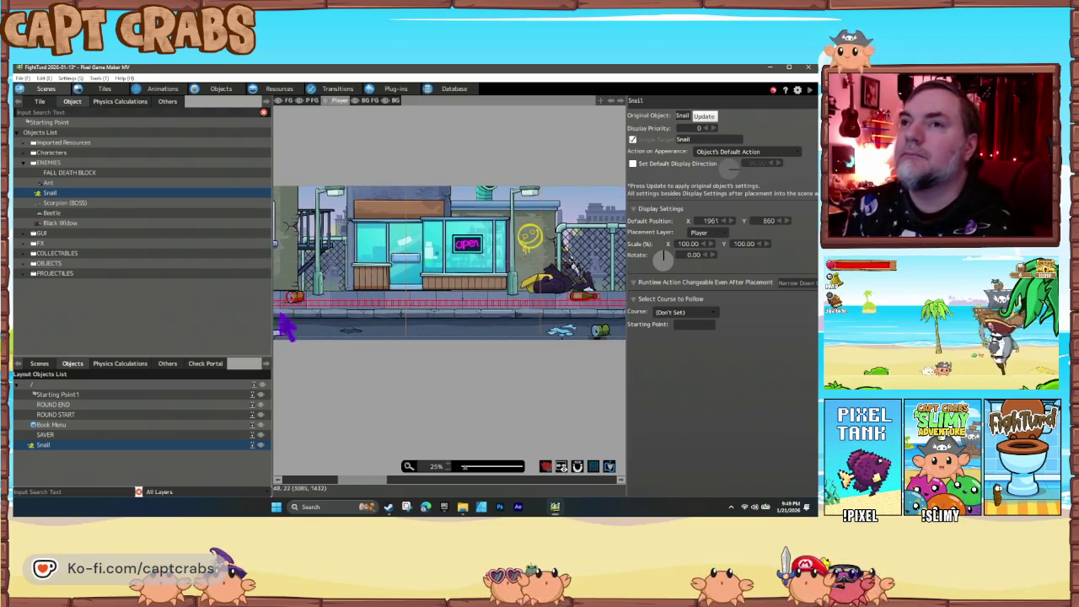
{"action": "left_click", "coordinate": [106, 195]}
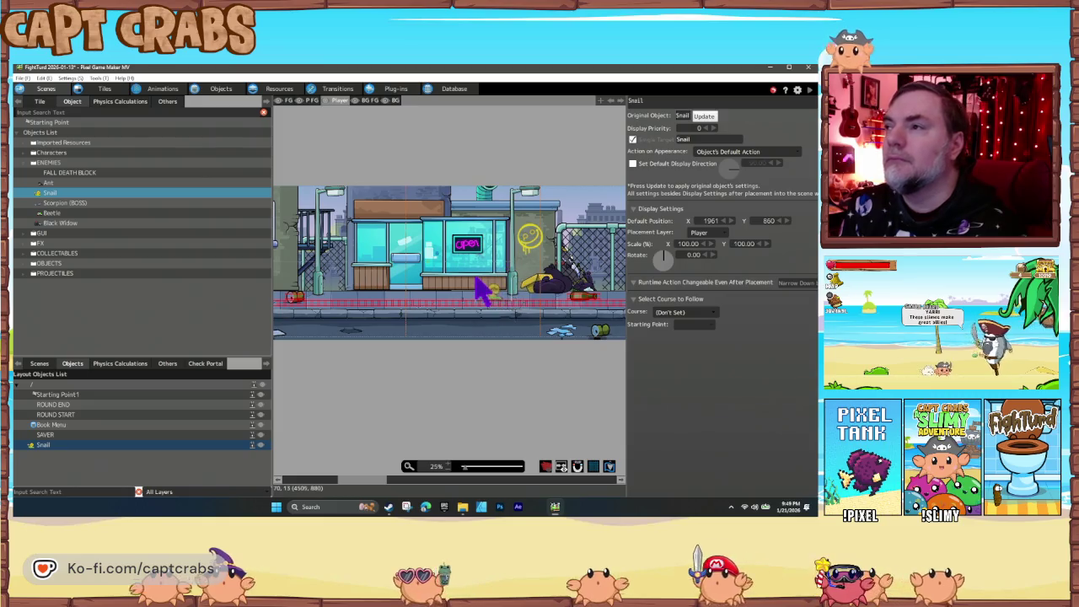
{"action": "left_click", "coordinate": [491, 289]}
{"action": "scroll", "coordinate": [552, 359], "scroll_direction": "right", "scroll_amount": 5}
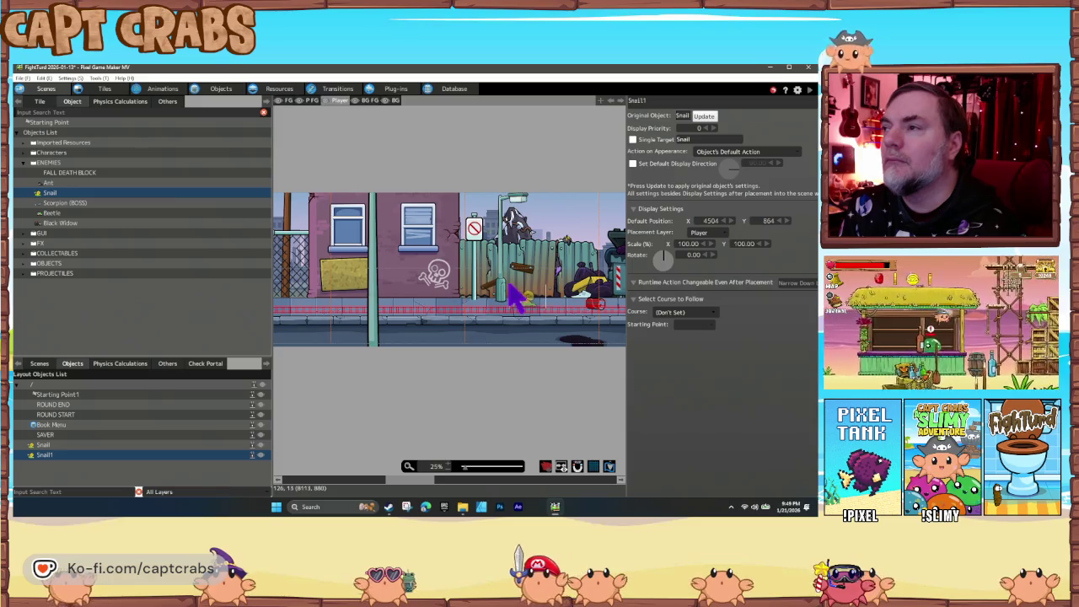
{"action": "left_click", "coordinate": [511, 295]}
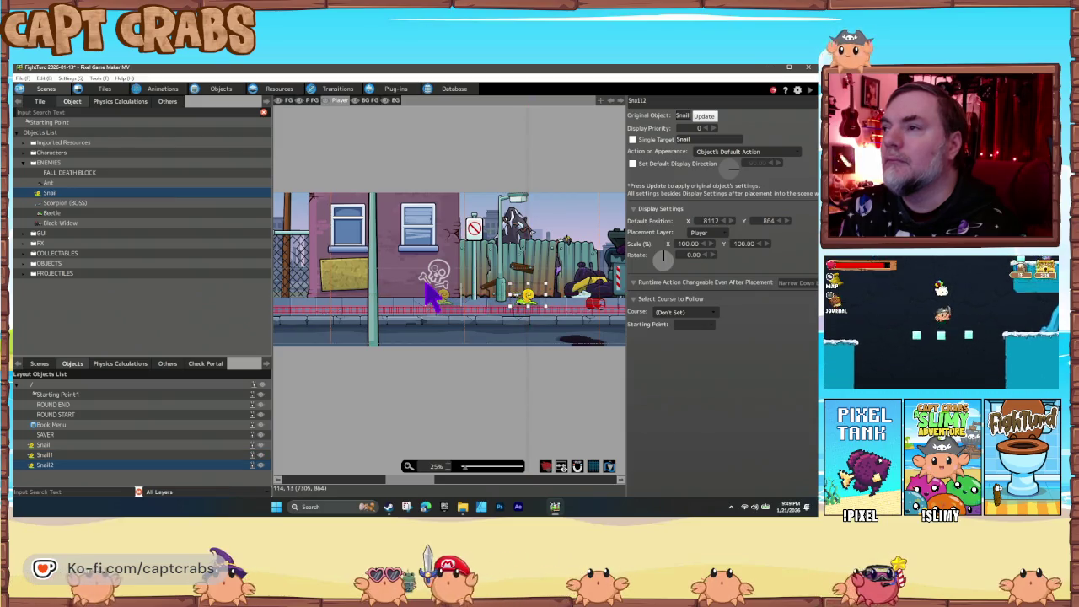
{"action": "left_click", "coordinate": [430, 291]}
Place four more Snails along the street up to the BAR sign, then save.
{"action": "scroll", "coordinate": [429, 378], "scroll_direction": "right", "scroll_amount": 6}
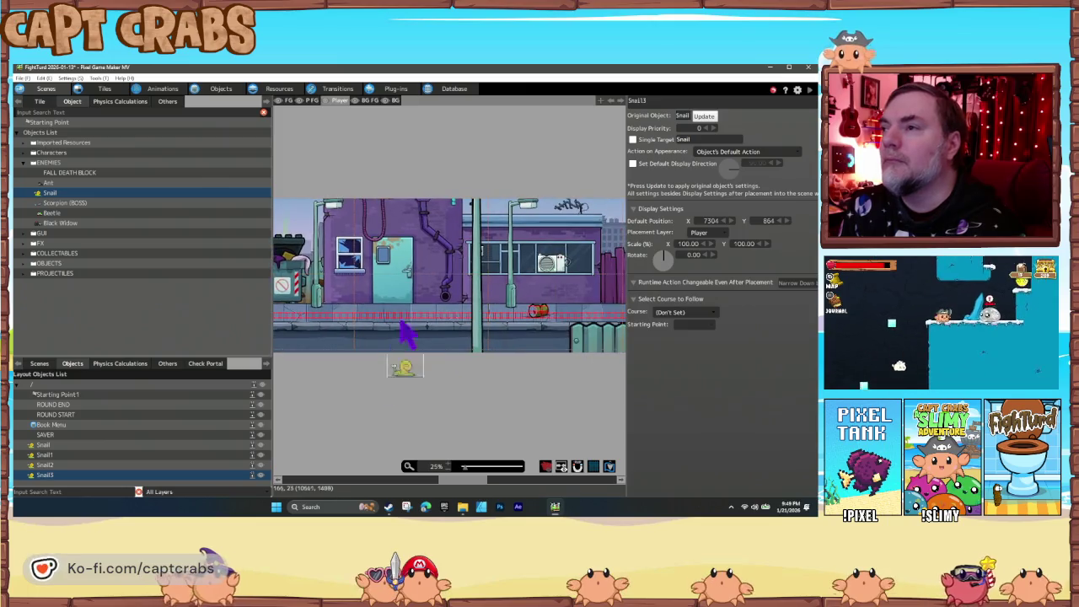
{"action": "left_click", "coordinate": [438, 287]}
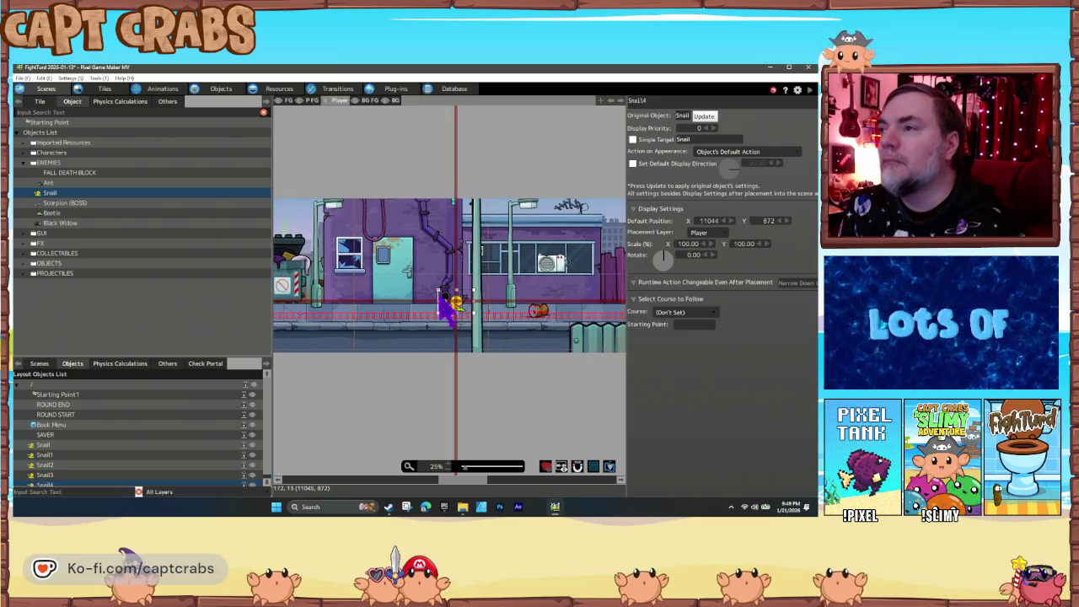
{"action": "scroll", "coordinate": [445, 371], "scroll_direction": "right", "scroll_amount": 6}
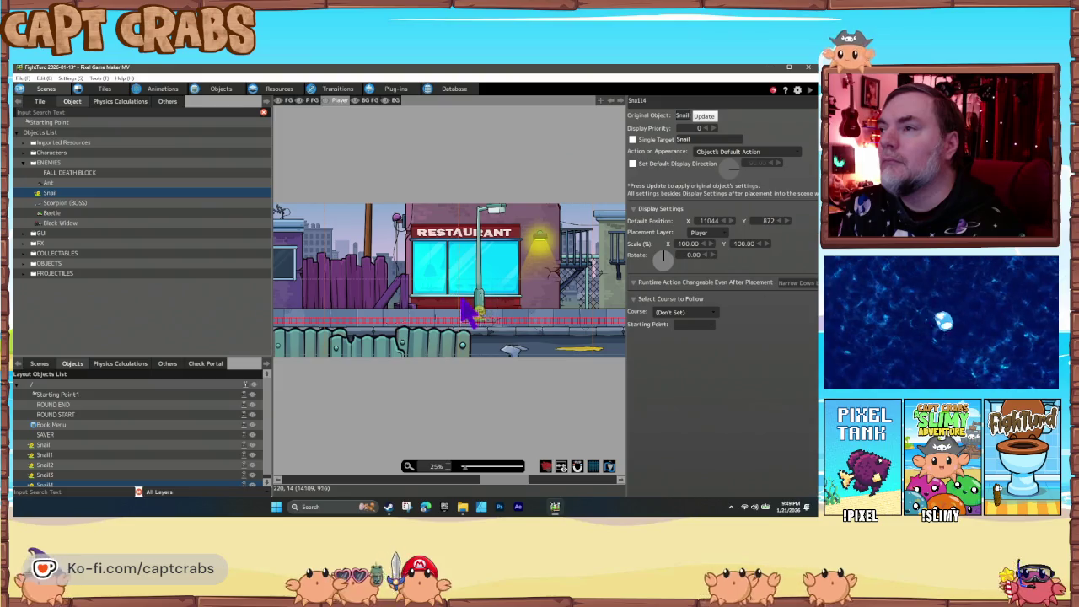
{"action": "left_click", "coordinate": [449, 305]}
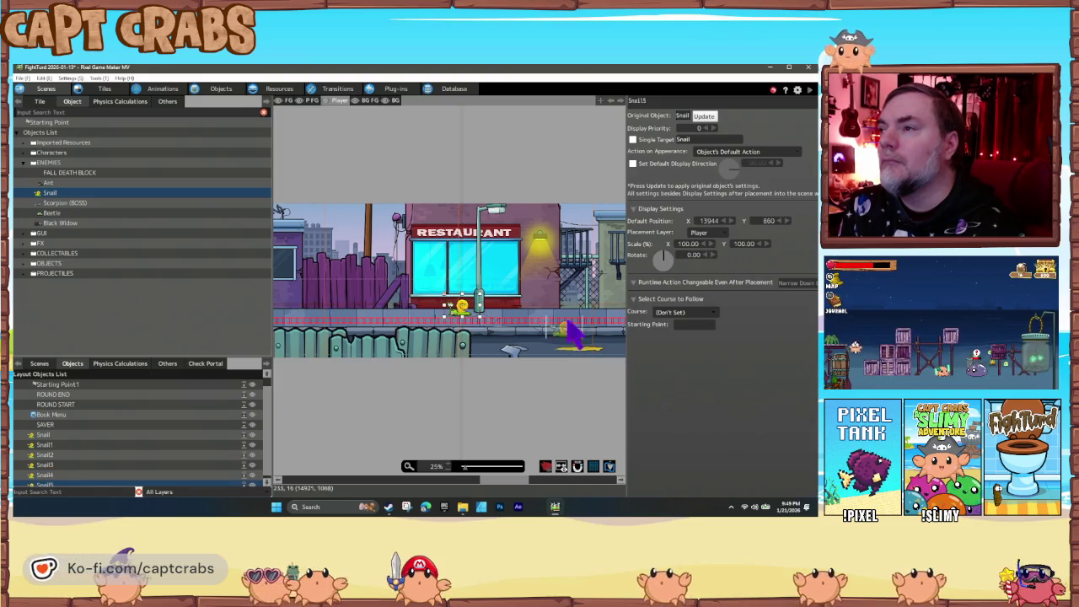
{"action": "scroll", "coordinate": [421, 310], "scroll_direction": "right", "scroll_amount": 4}
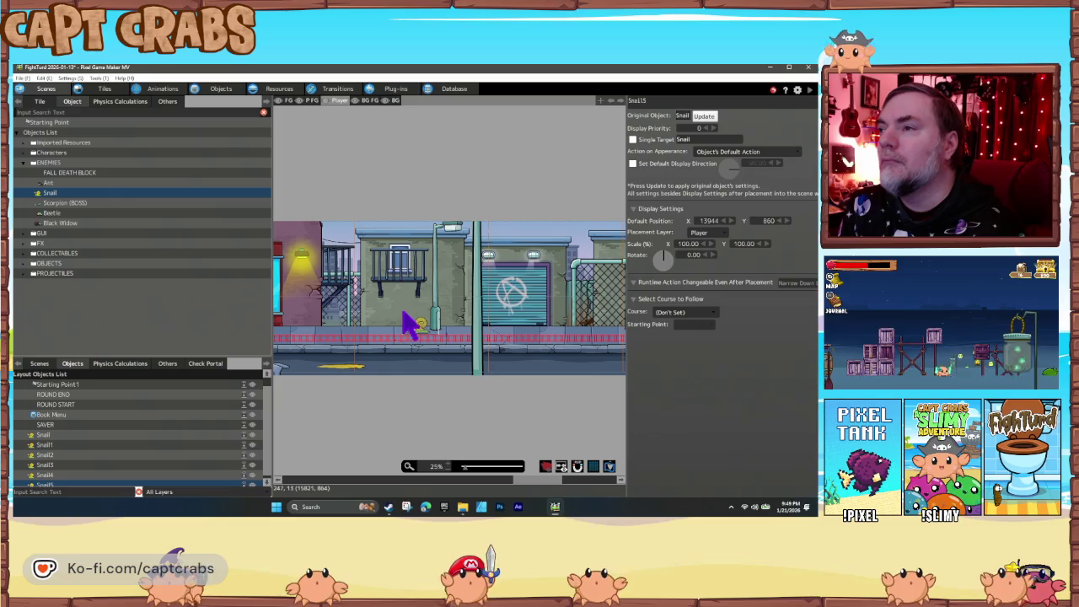
{"action": "left_click", "coordinate": [405, 319]}
{"action": "scroll", "coordinate": [439, 337], "scroll_direction": "right", "scroll_amount": 5}
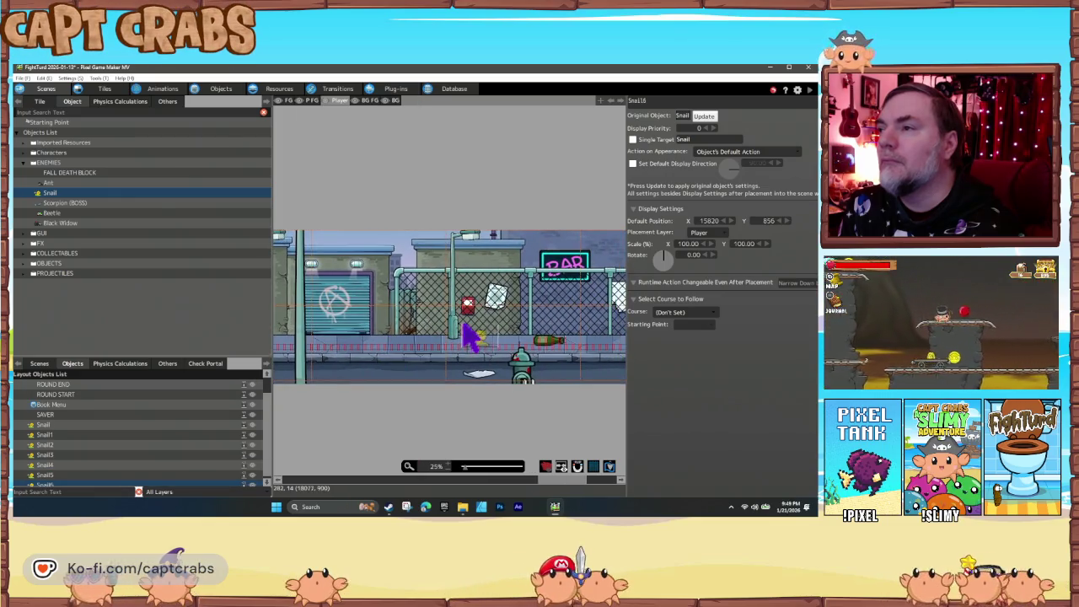
{"action": "left_click", "coordinate": [467, 324]}
{"action": "scroll", "coordinate": [446, 371], "scroll_direction": "right", "scroll_amount": 5}
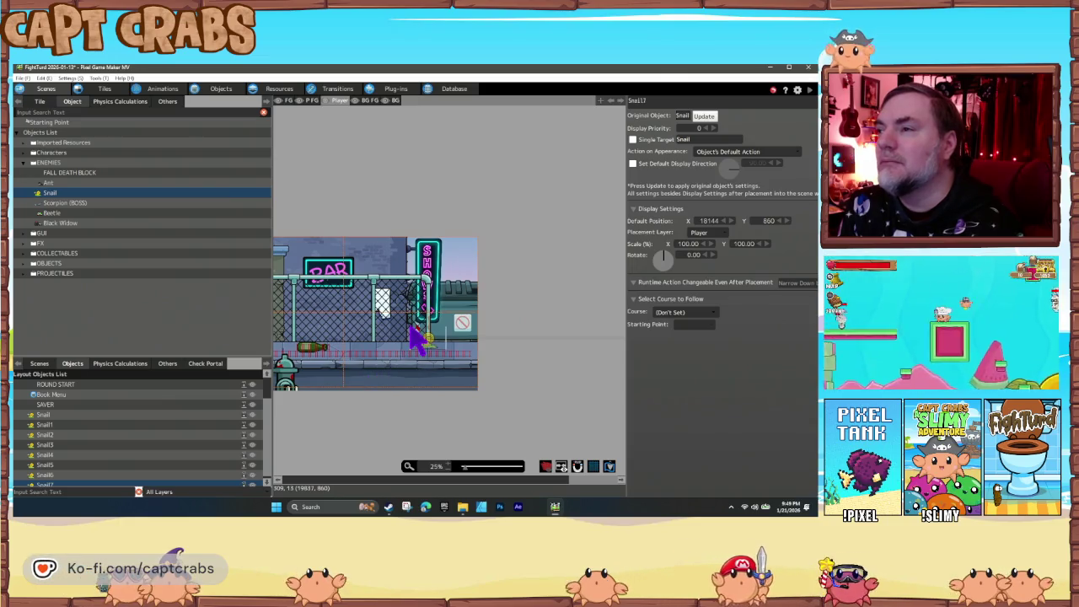
{"action": "scroll", "coordinate": [387, 413], "scroll_direction": "left", "scroll_amount": 5}
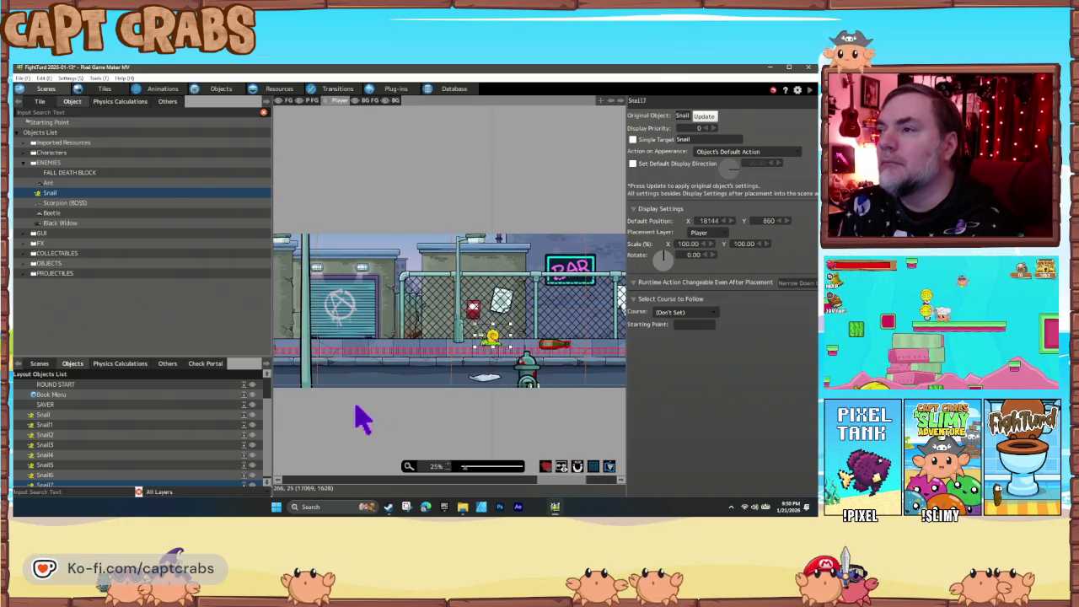
{"action": "scroll", "coordinate": [396, 416], "scroll_direction": "left", "scroll_amount": 8}
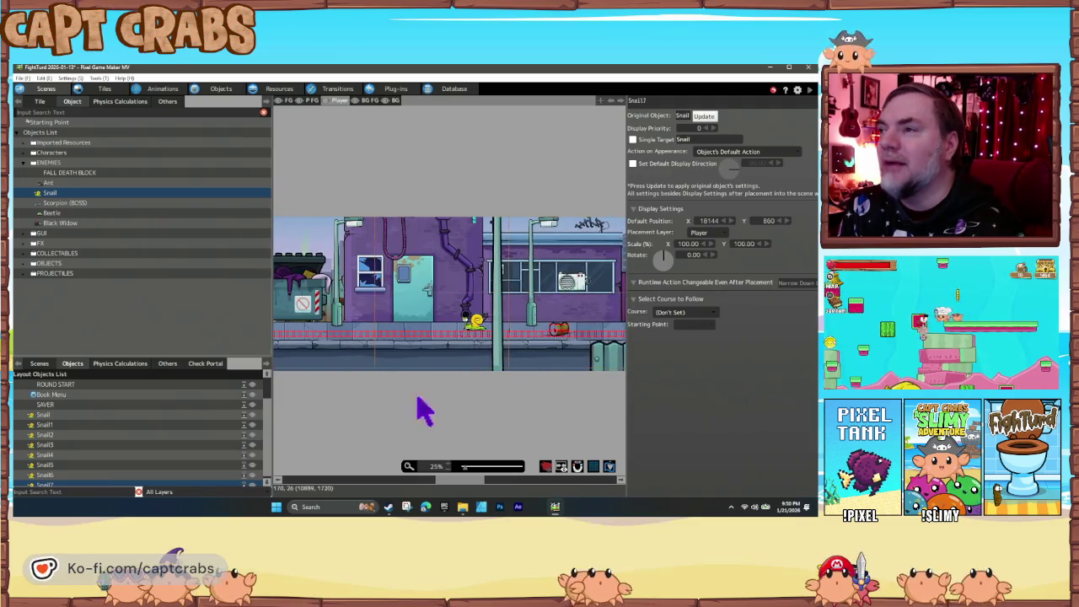
{"action": "scroll", "coordinate": [538, 411], "scroll_direction": "left", "scroll_amount": 7}
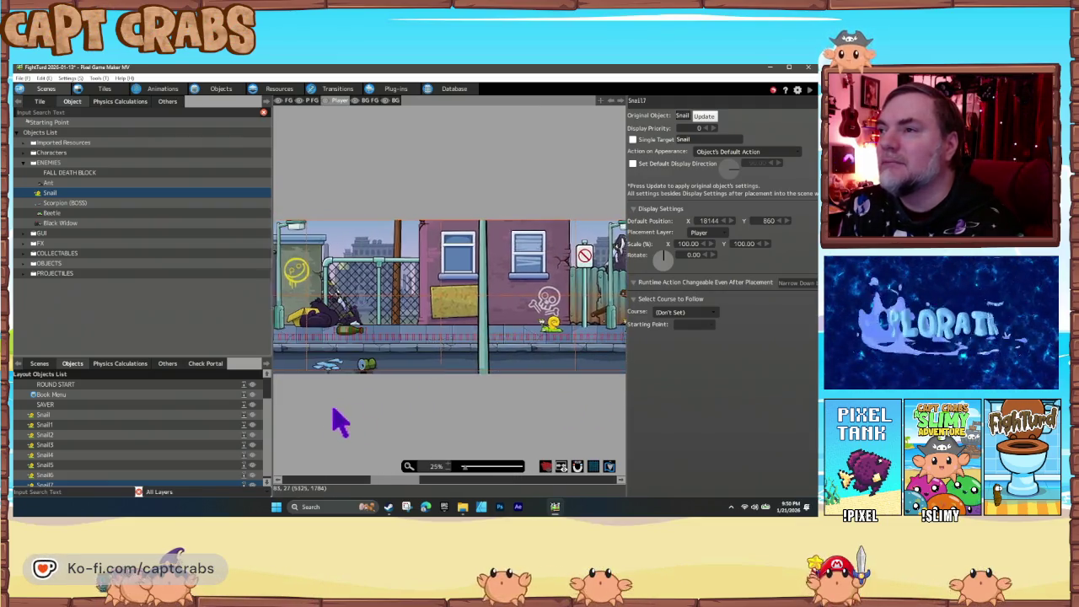
{"action": "scroll", "coordinate": [442, 411], "scroll_direction": "left", "scroll_amount": 5}
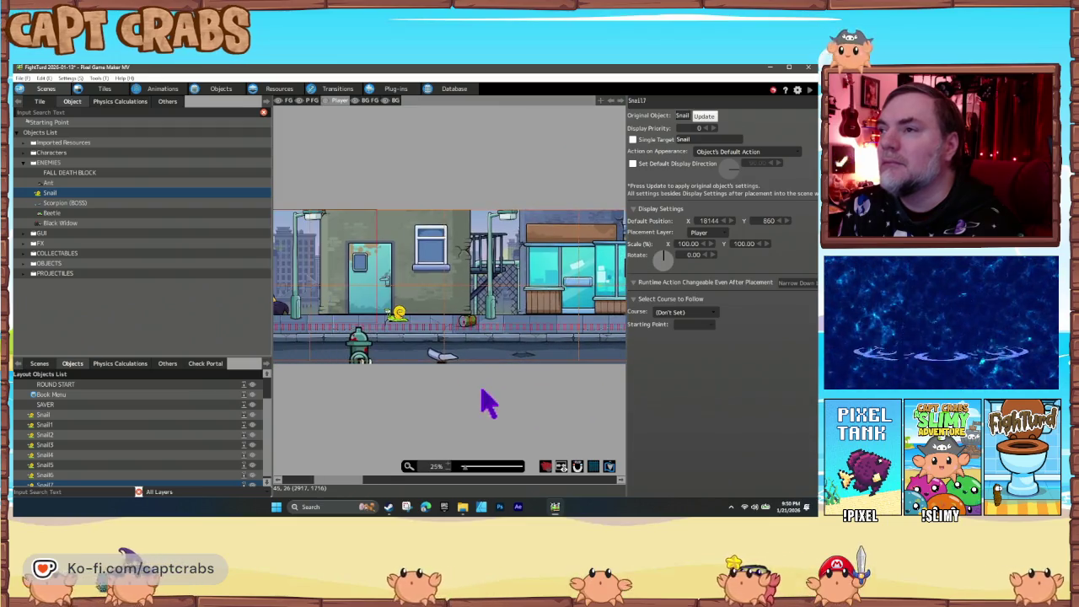
{"action": "scroll", "coordinate": [421, 400], "scroll_direction": "left", "scroll_amount": 4}
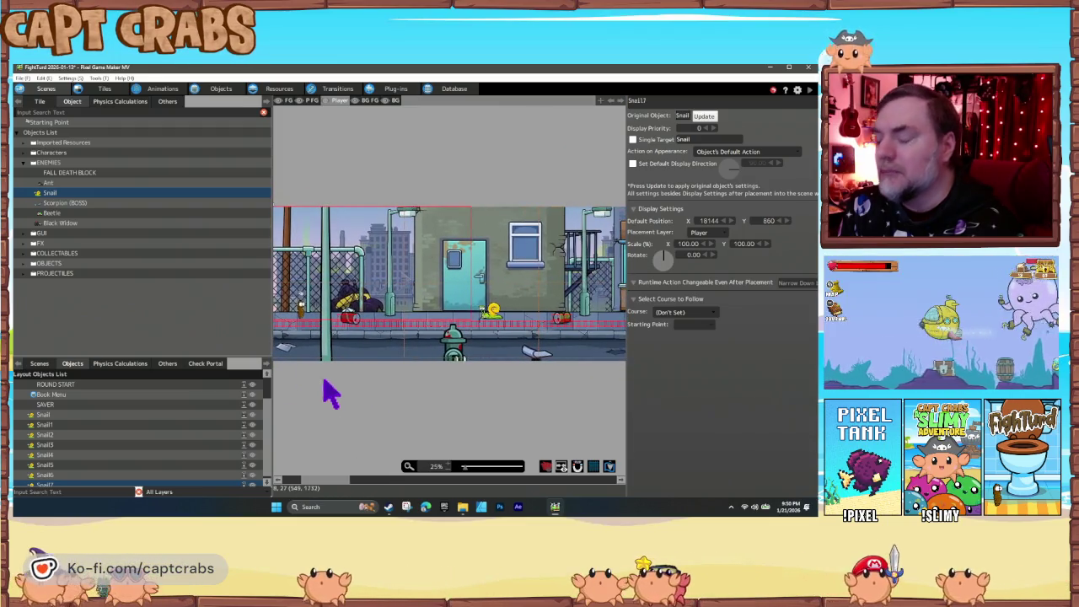
{"action": "key", "text": "ctrl+s"}
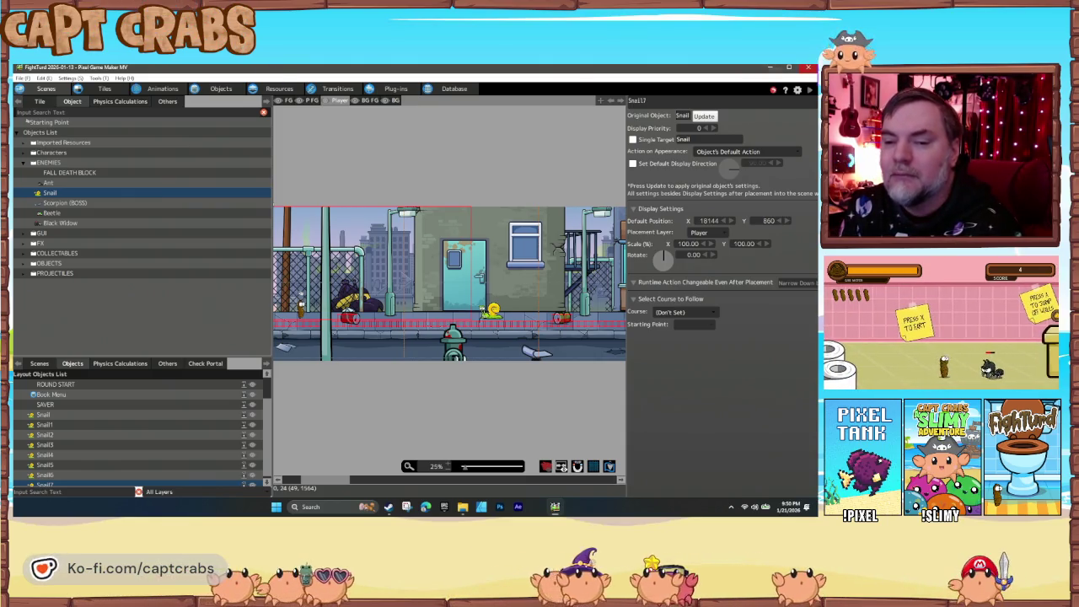
{"action": "left_click", "coordinate": [257, 89]}
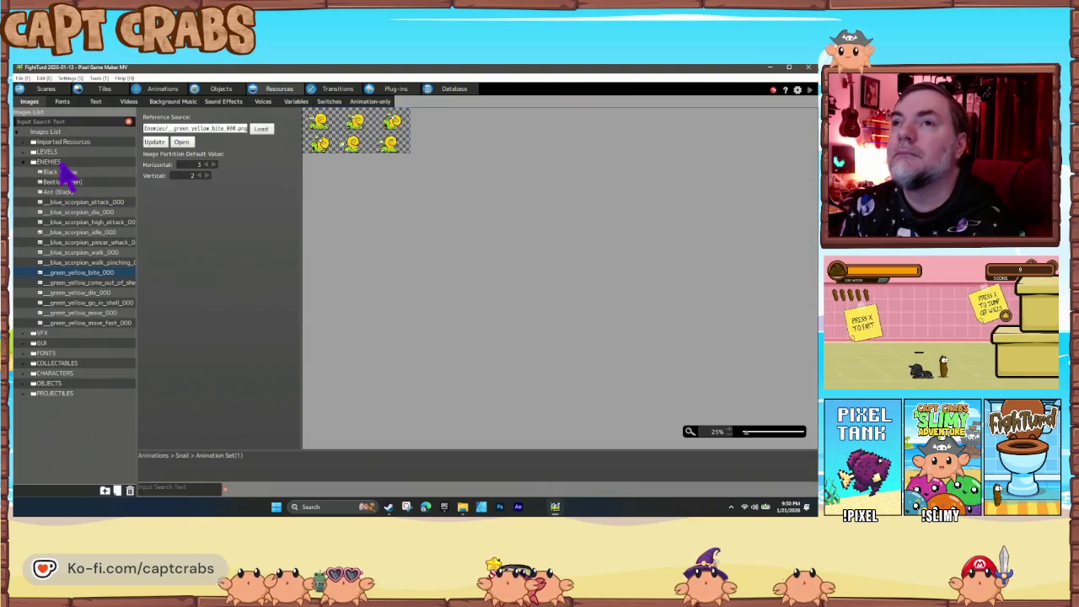
Import wasp_die_000, wasp_flying_000 and wasp_sting_000 into the ENEMIES image folder.
{"action": "right_click", "coordinate": [61, 164]}
{"action": "left_click", "coordinate": [74, 179]}
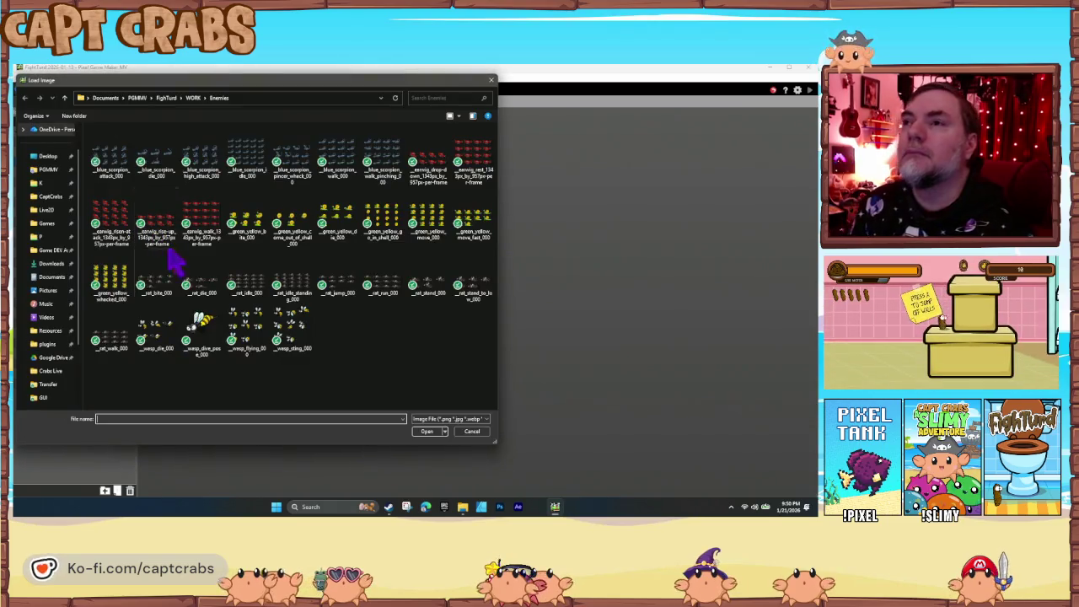
{"action": "left_click", "coordinate": [156, 338]}
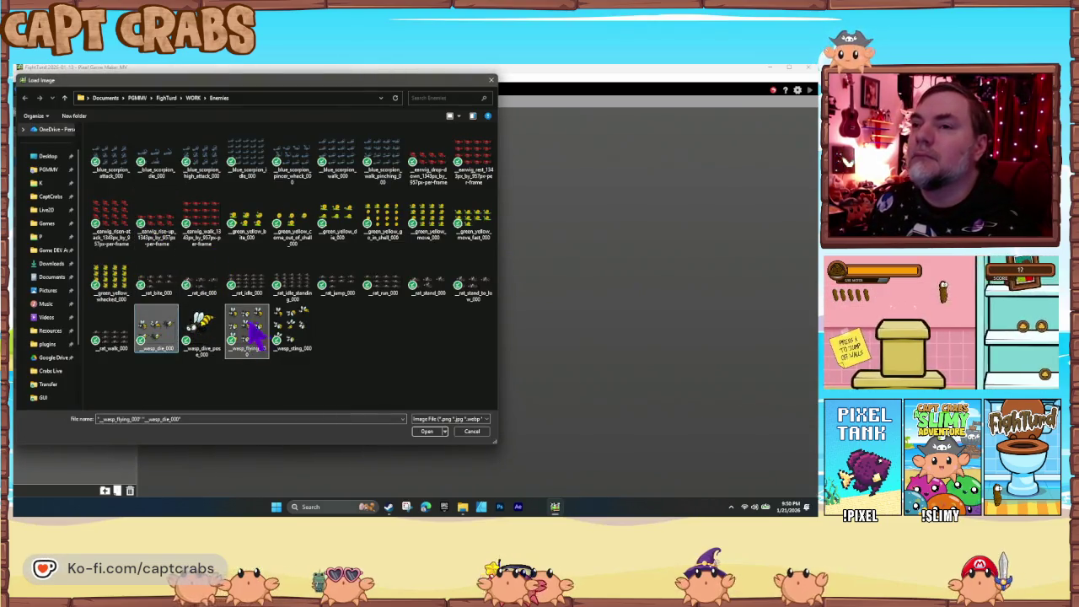
{"action": "left_click", "coordinate": [427, 433]}
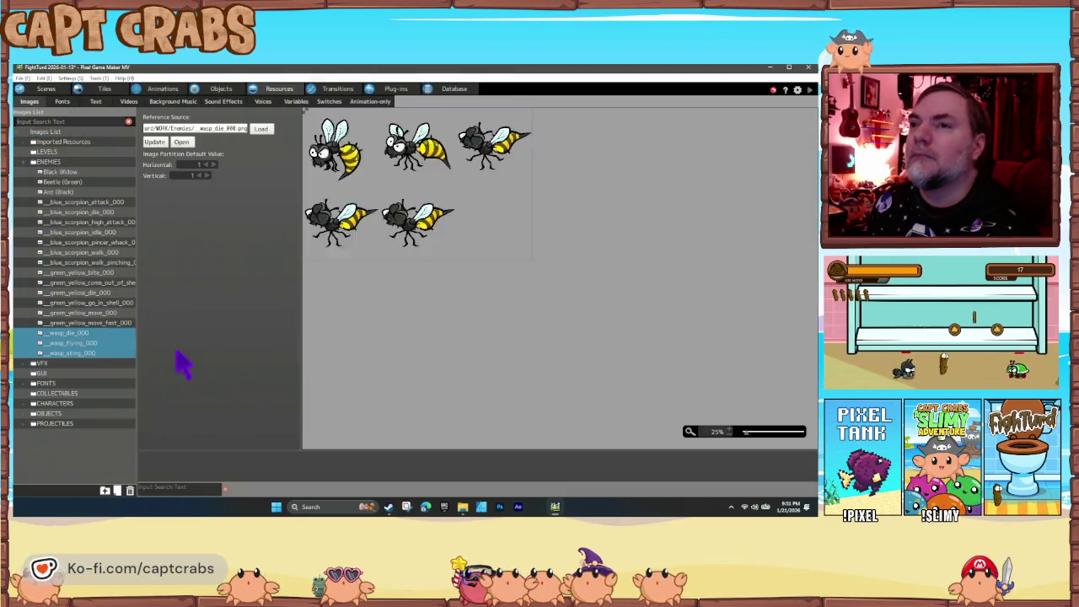
Split the wasp die sheet into 3×2 frames.
{"action": "key", "text": "Up"}
{"action": "left_click", "coordinate": [93, 334]}
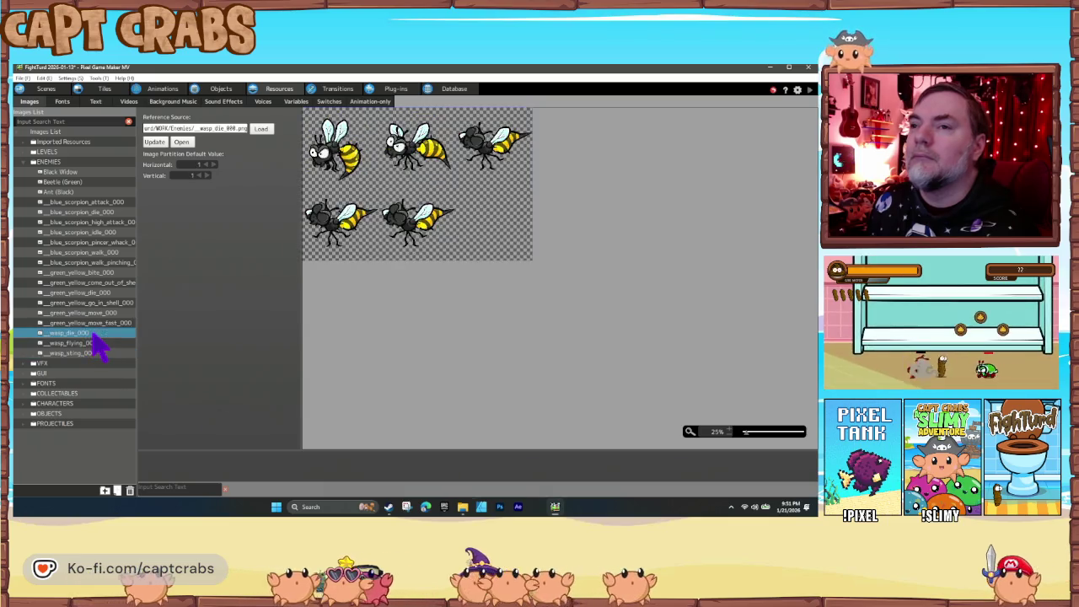
{"action": "left_click", "coordinate": [196, 165]}
{"action": "type", "text": "3"}
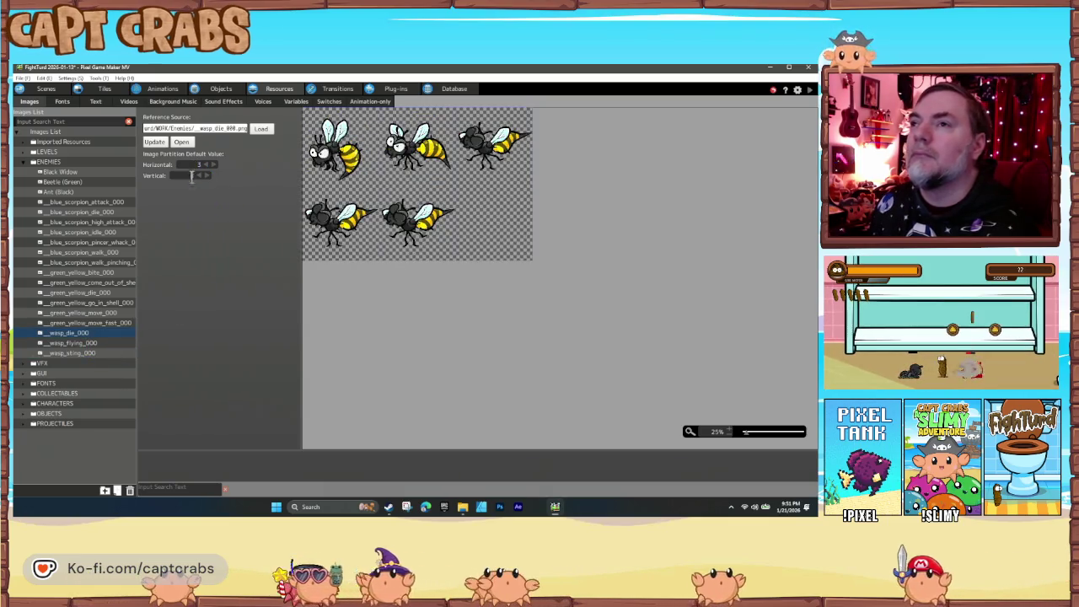
Set the wasp sting sheet's frame partition to 3×3 and open the Animations editor.
{"action": "left_click", "coordinate": [91, 343]}
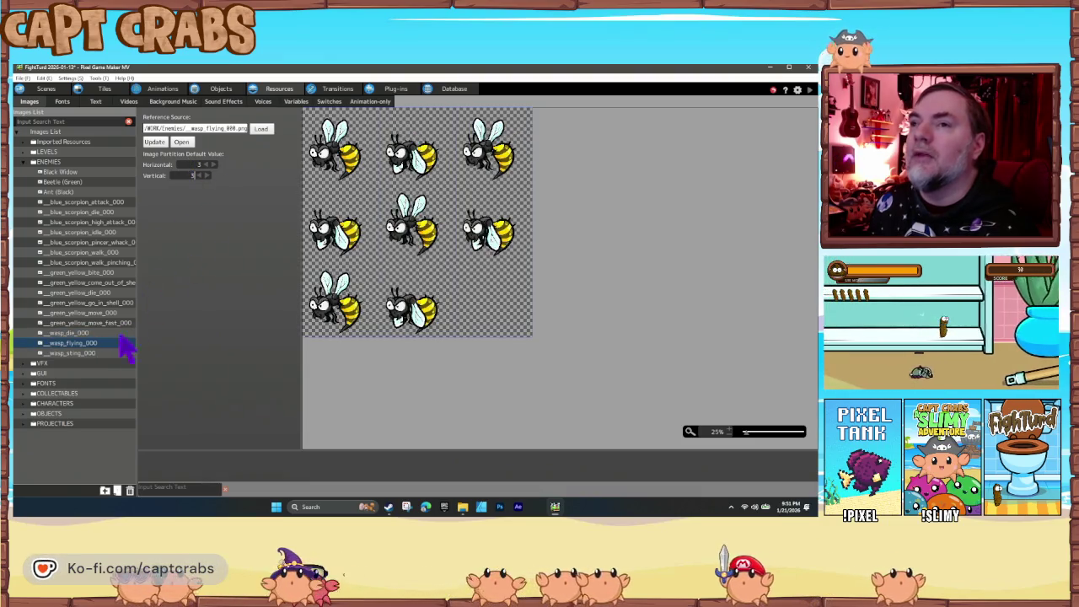
{"action": "left_click", "coordinate": [114, 352]}
{"action": "left_click", "coordinate": [192, 167]}
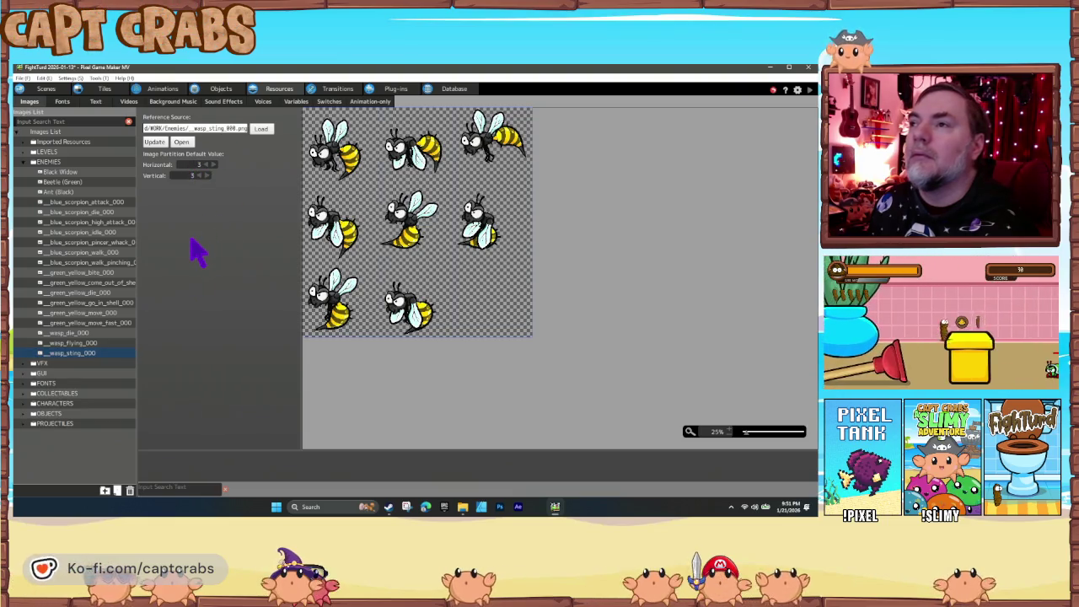
{"action": "left_click", "coordinate": [220, 90]}
{"action": "left_click", "coordinate": [163, 89]}
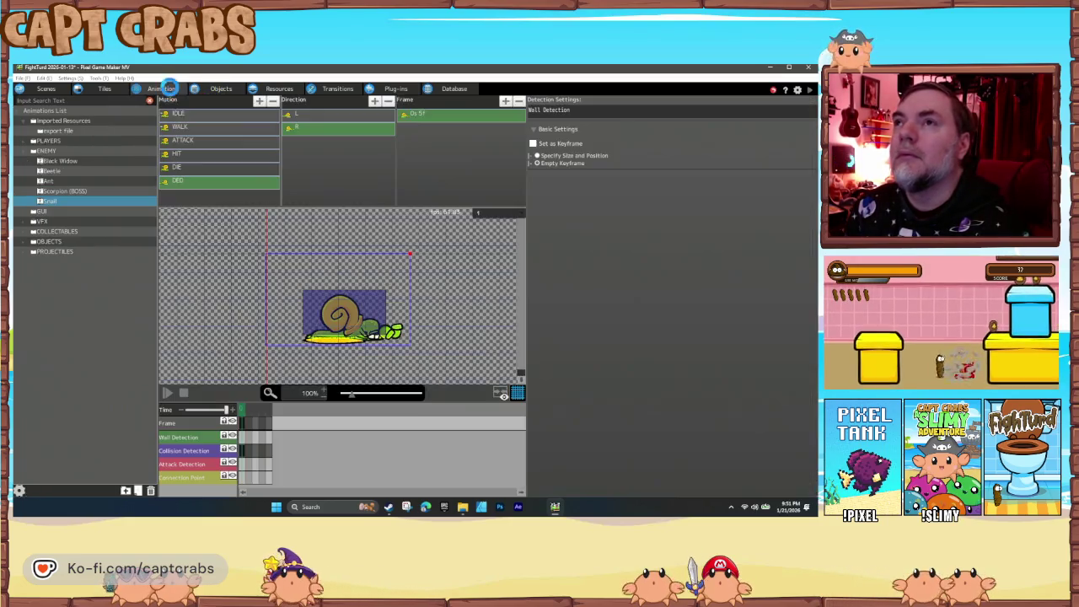
Paste a duplicate of the Snail animation into the ENEMY folder.
{"action": "right_click", "coordinate": [72, 217]}
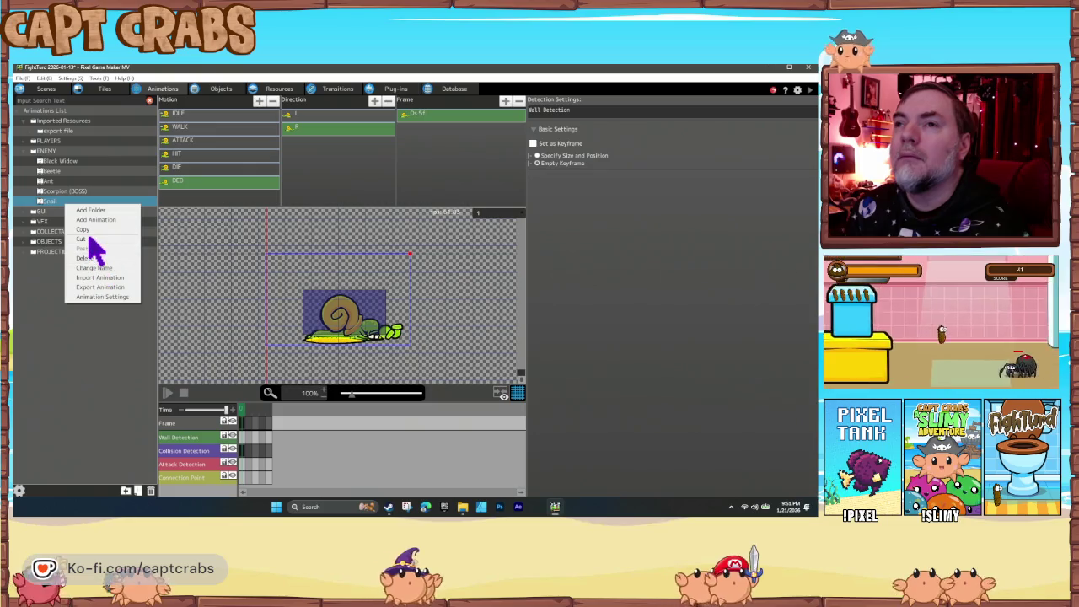
{"action": "left_click", "coordinate": [87, 238]}
{"action": "right_click", "coordinate": [61, 203]}
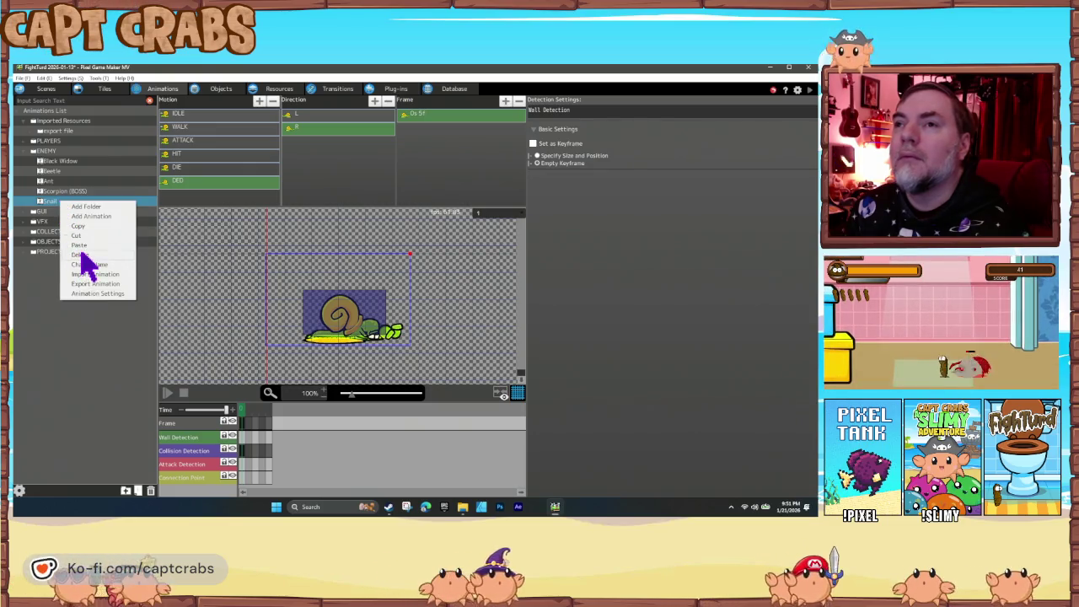
{"action": "left_click", "coordinate": [80, 245]}
Rename the Snail(1) copy to 'Wasp' and open its animation settings.
{"action": "right_click", "coordinate": [64, 213]}
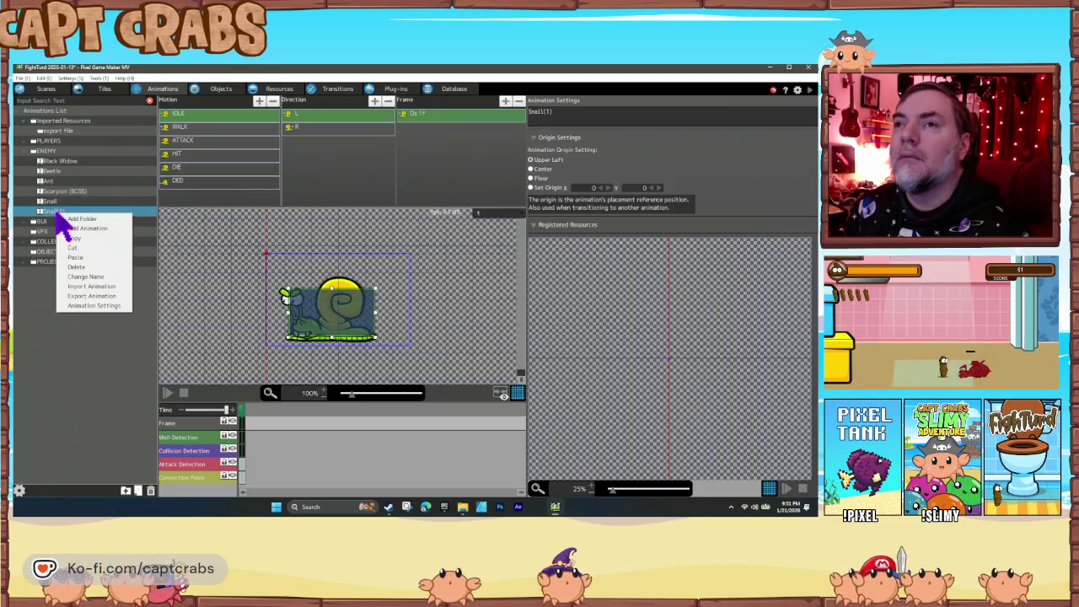
{"action": "left_click", "coordinate": [75, 293]}
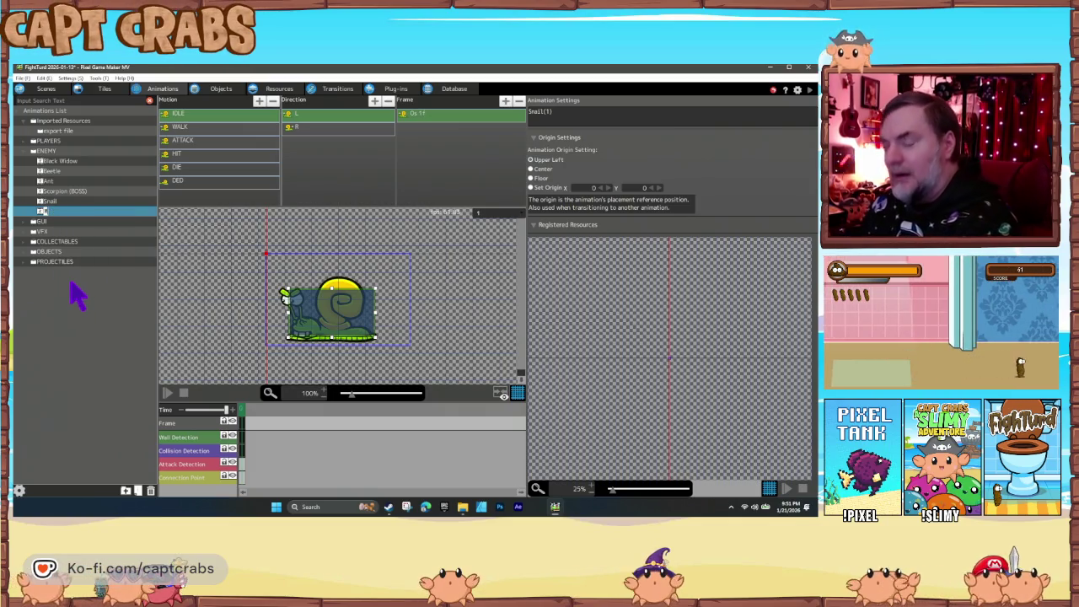
{"action": "type", "text": "Wasp"}
{"action": "key", "text": "Return"}
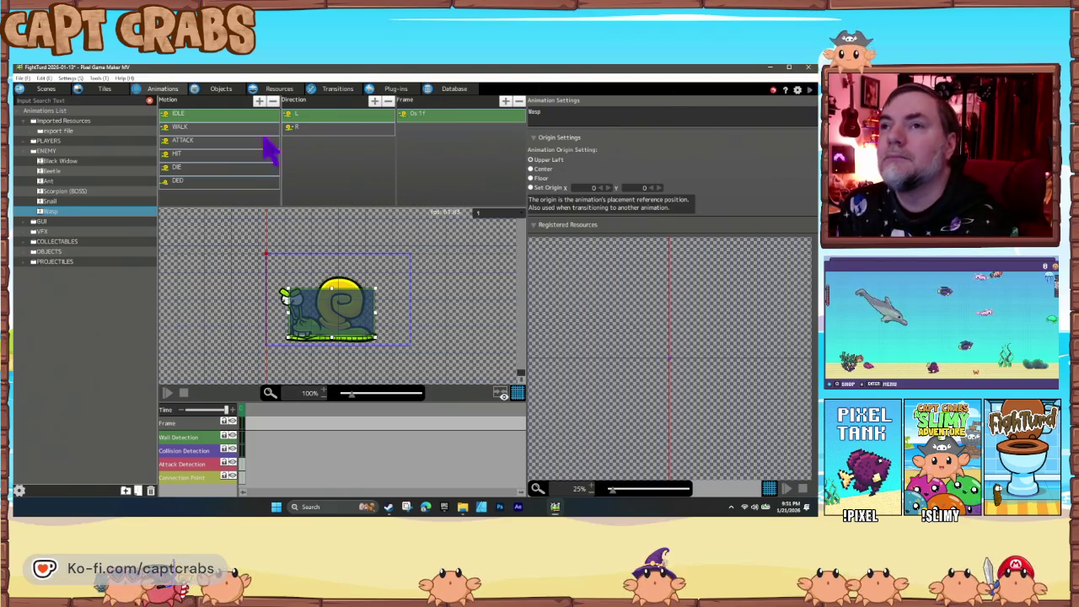
{"action": "right_click", "coordinate": [80, 212]}
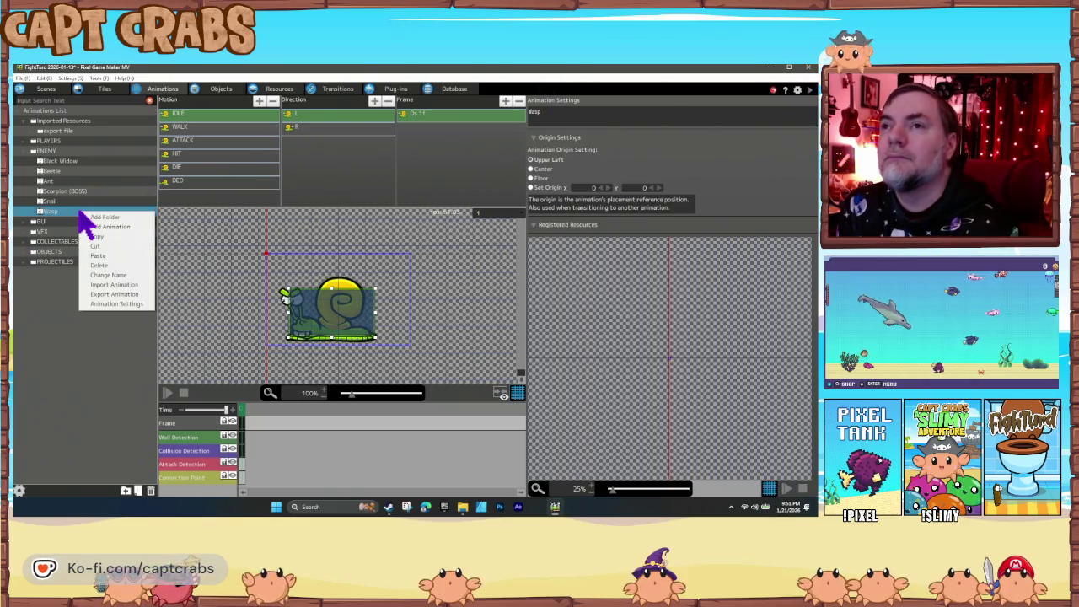
{"action": "left_click", "coordinate": [110, 304]}
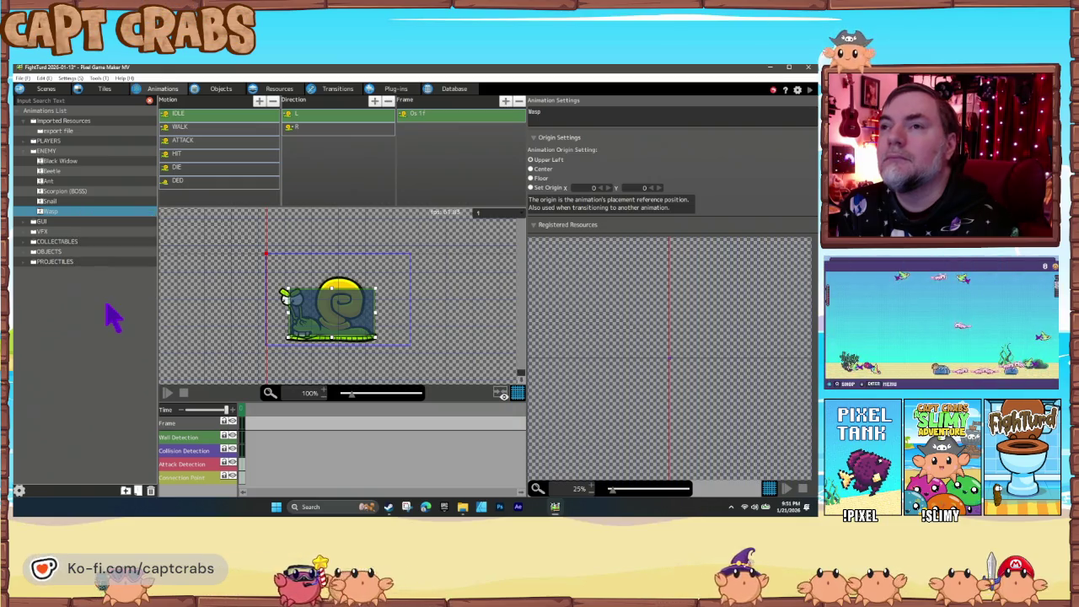
Remove the three snail images from the Wasp animation's resources.
{"action": "left_click", "coordinate": [241, 174]}
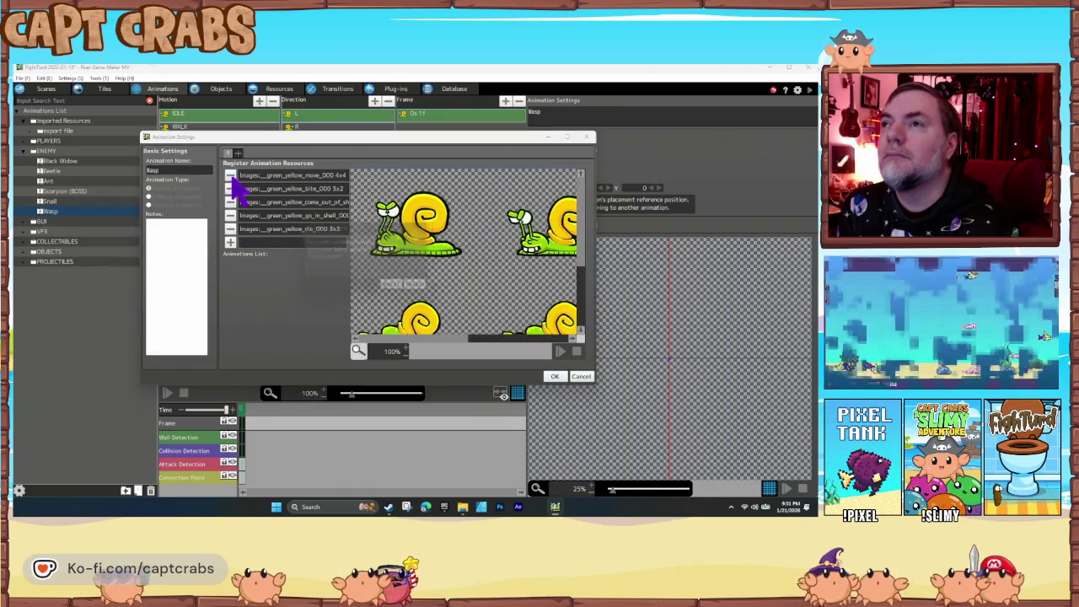
{"action": "left_click", "coordinate": [395, 289]}
{"action": "left_click", "coordinate": [233, 175]}
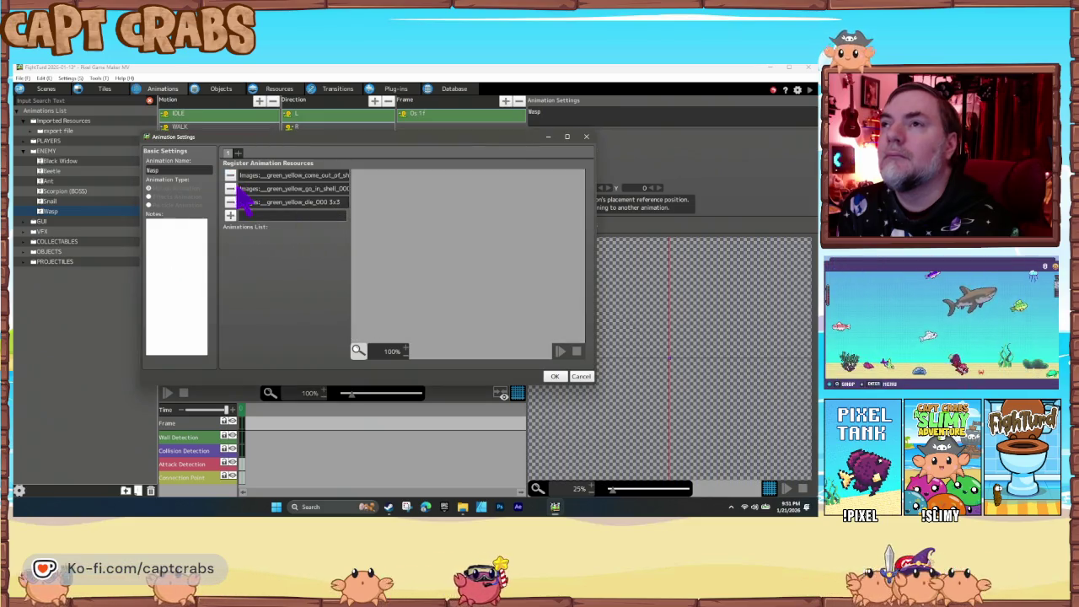
{"action": "left_click", "coordinate": [234, 184]}
{"action": "left_click", "coordinate": [231, 188]}
{"action": "left_click", "coordinate": [231, 176]}
Register the _wasp_flying_000 and _wasp_sting_000 sprite sheets as Wasp resources.
{"action": "left_click", "coordinate": [231, 175]}
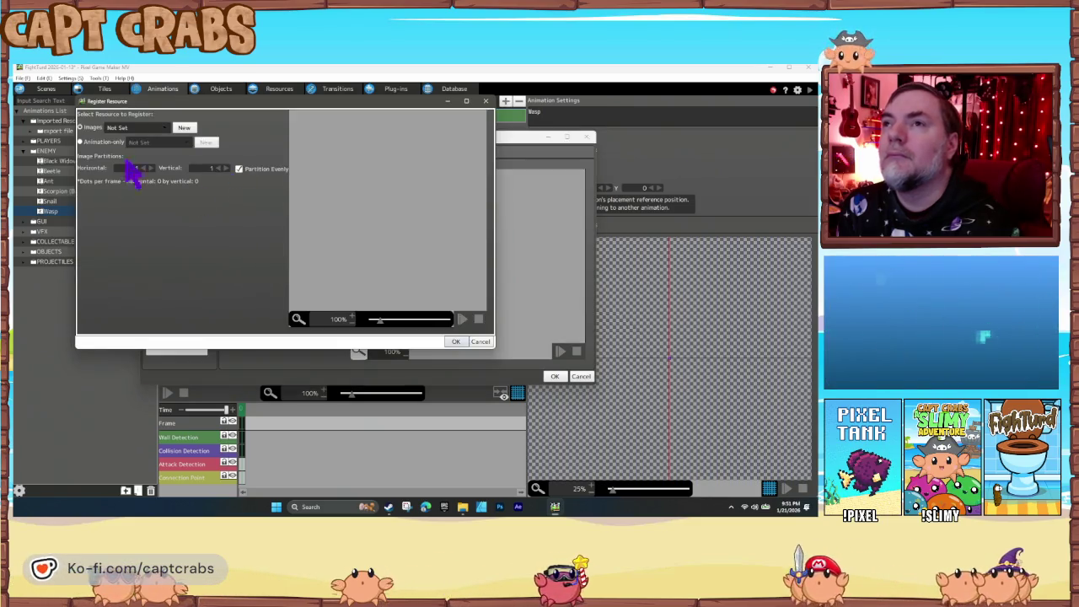
{"action": "left_click", "coordinate": [119, 128]}
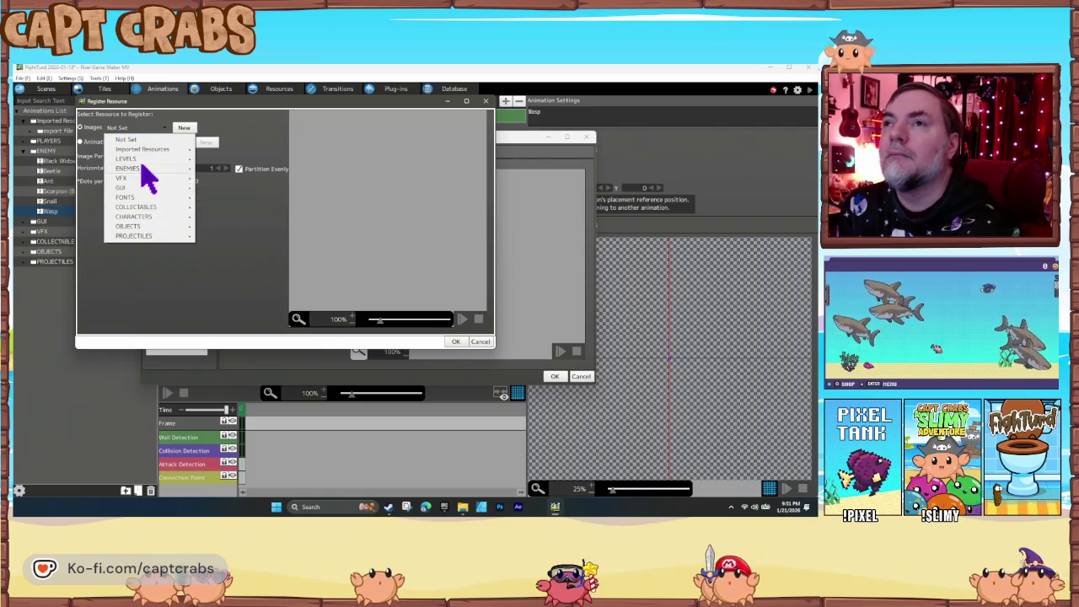
{"action": "mouse_move", "coordinate": [141, 169]}
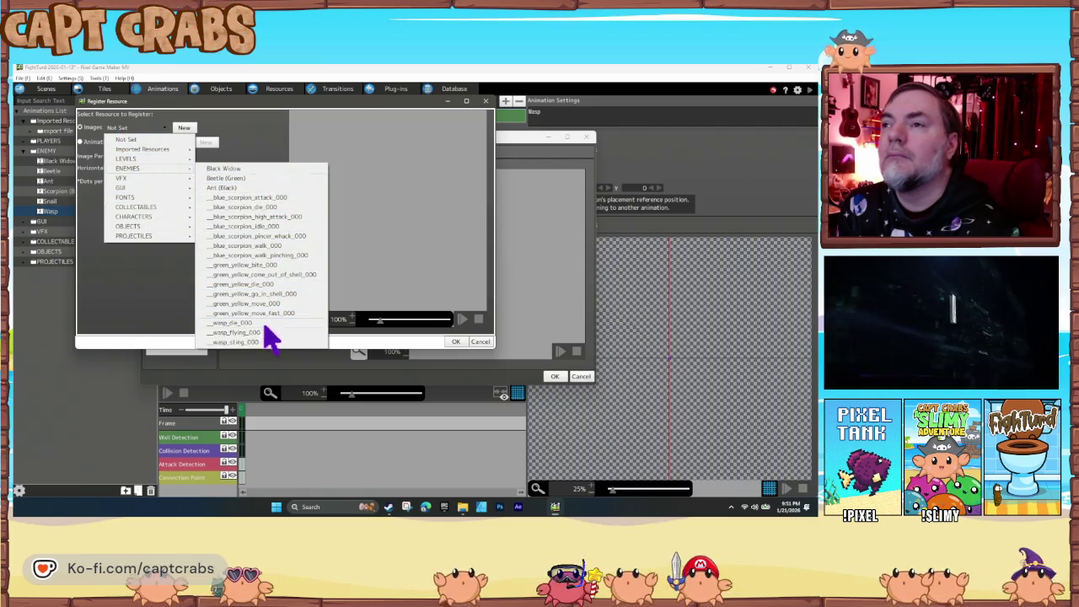
{"action": "left_click", "coordinate": [253, 333]}
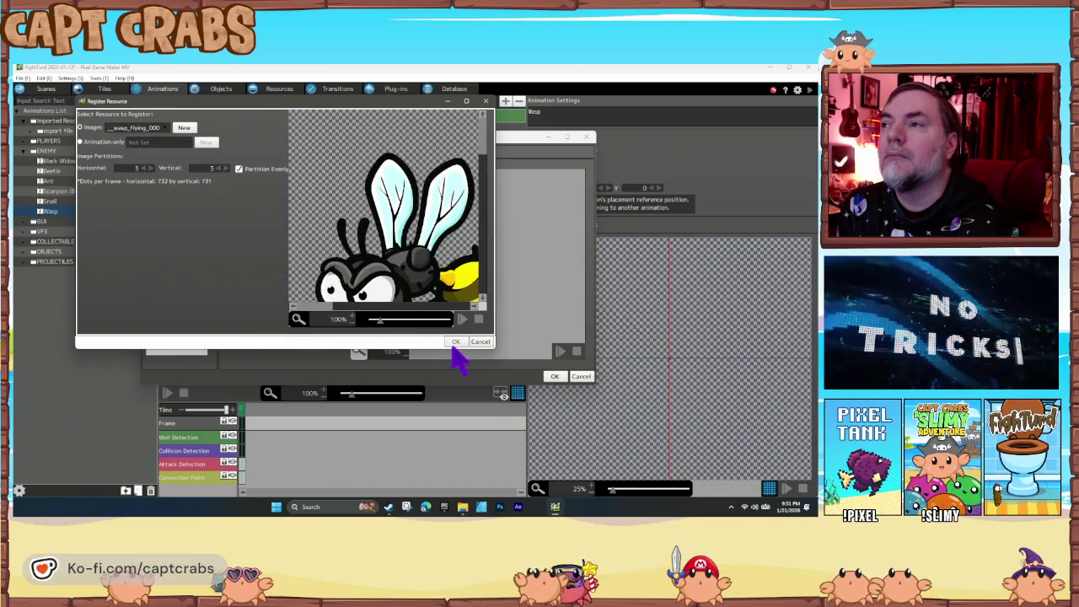
{"action": "left_click", "coordinate": [455, 341]}
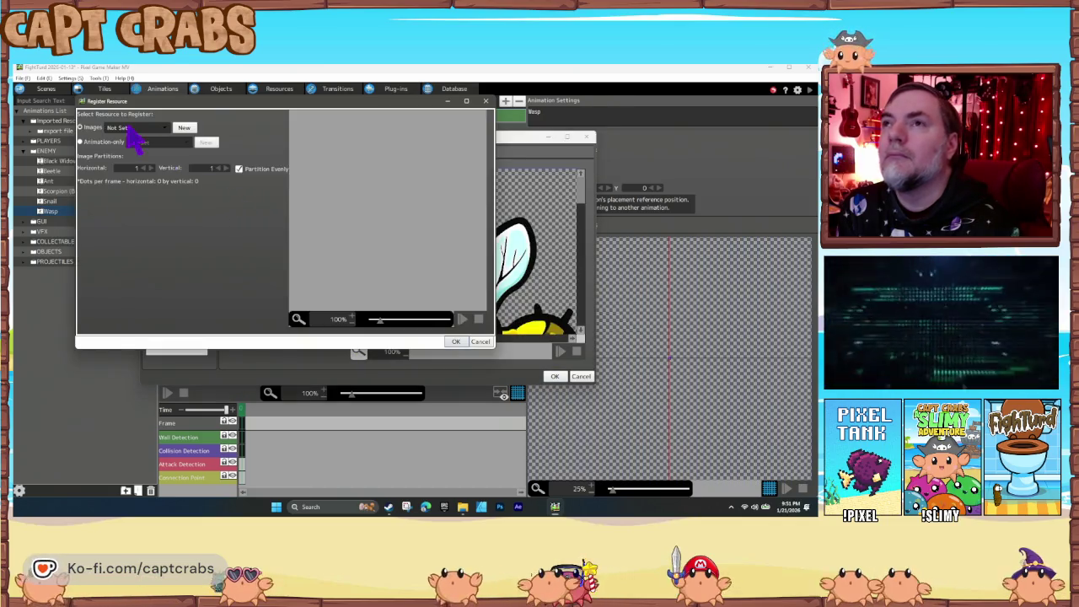
{"action": "left_click", "coordinate": [128, 128]}
{"action": "mouse_move", "coordinate": [143, 168]}
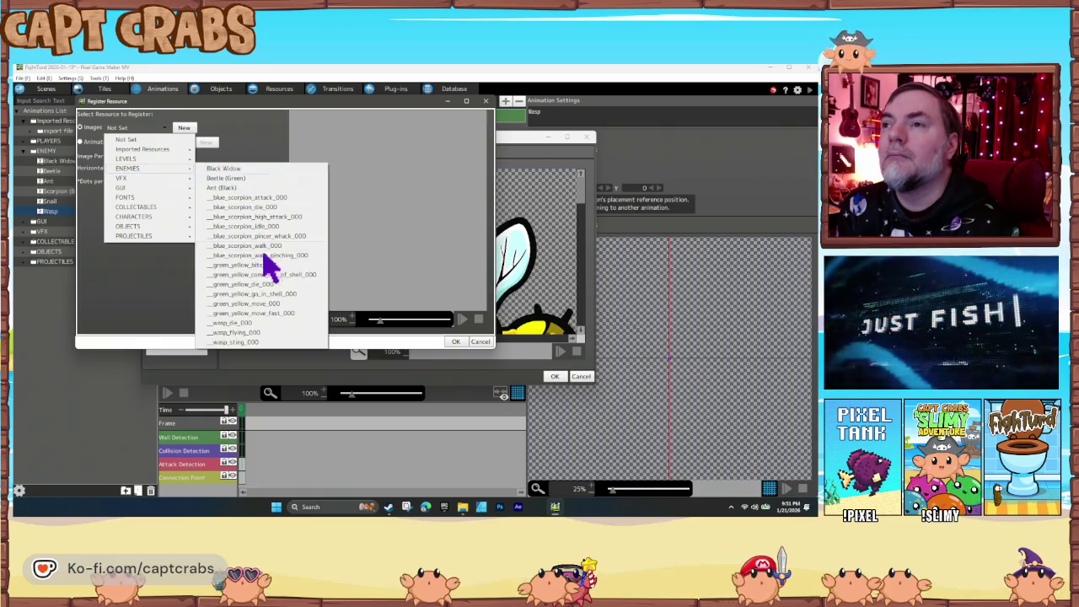
{"action": "left_click", "coordinate": [260, 341]}
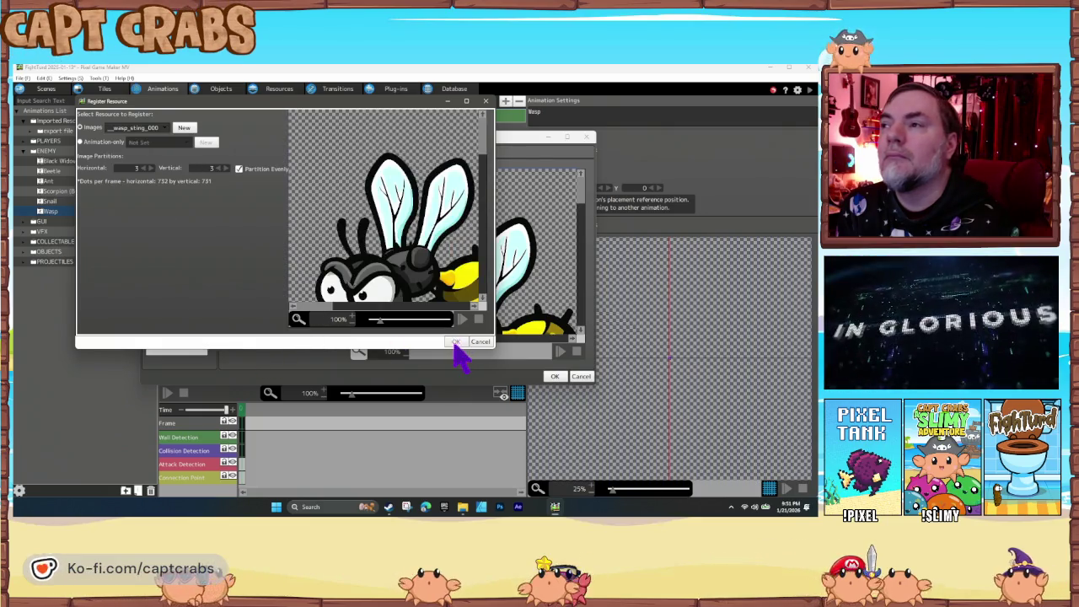
{"action": "left_click", "coordinate": [455, 342]}
Add the _wasp_die_000 sheet and apply the new resources with OK.
{"action": "left_click", "coordinate": [230, 202]}
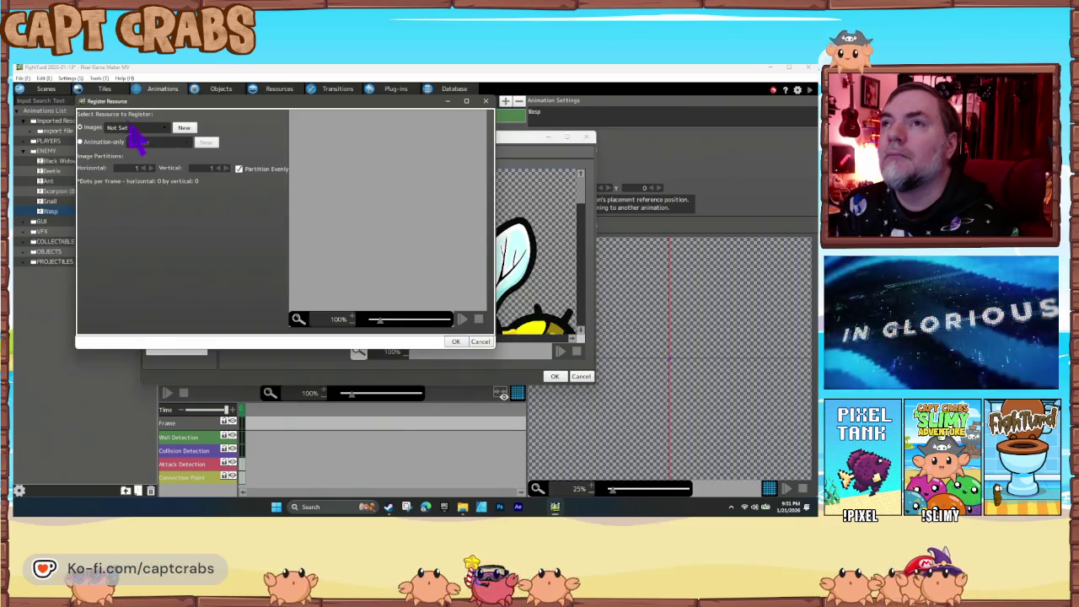
{"action": "left_click", "coordinate": [131, 129]}
{"action": "mouse_move", "coordinate": [147, 169]}
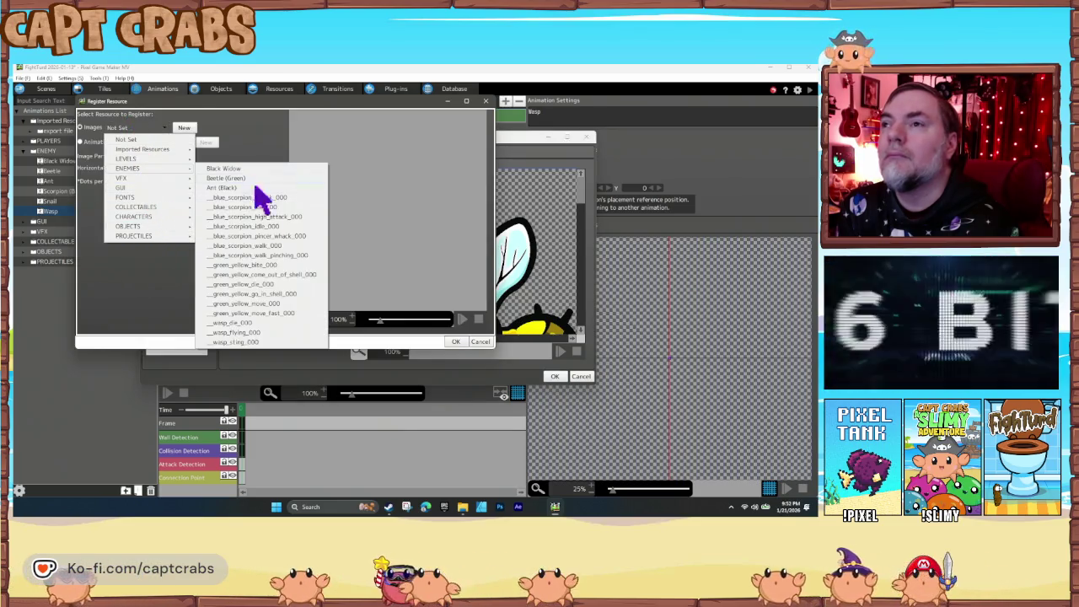
{"action": "left_click", "coordinate": [245, 323]}
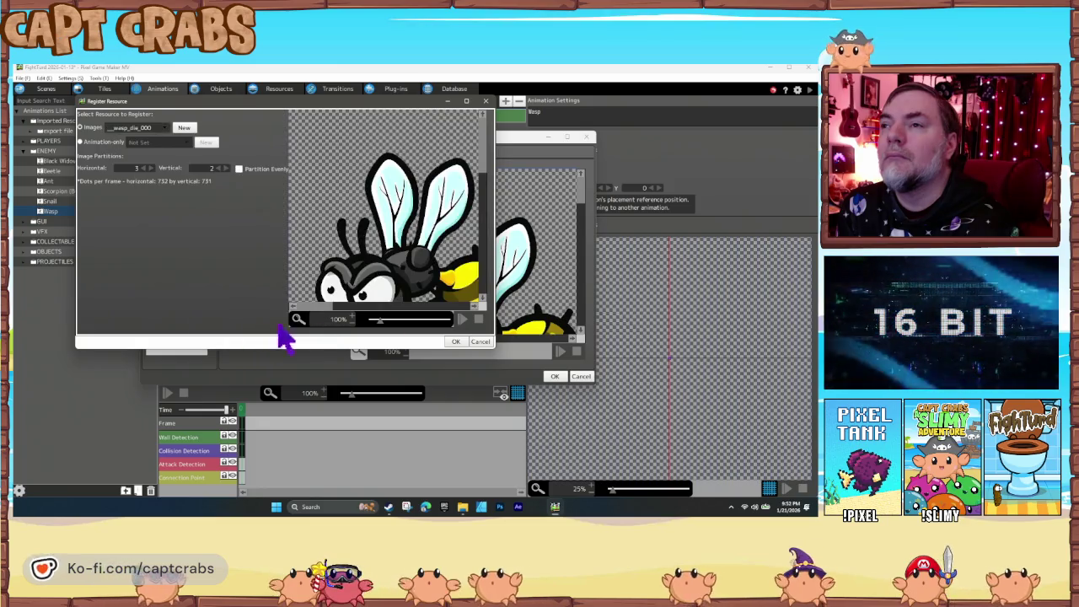
{"action": "left_click", "coordinate": [456, 341]}
{"action": "left_click", "coordinate": [553, 377]}
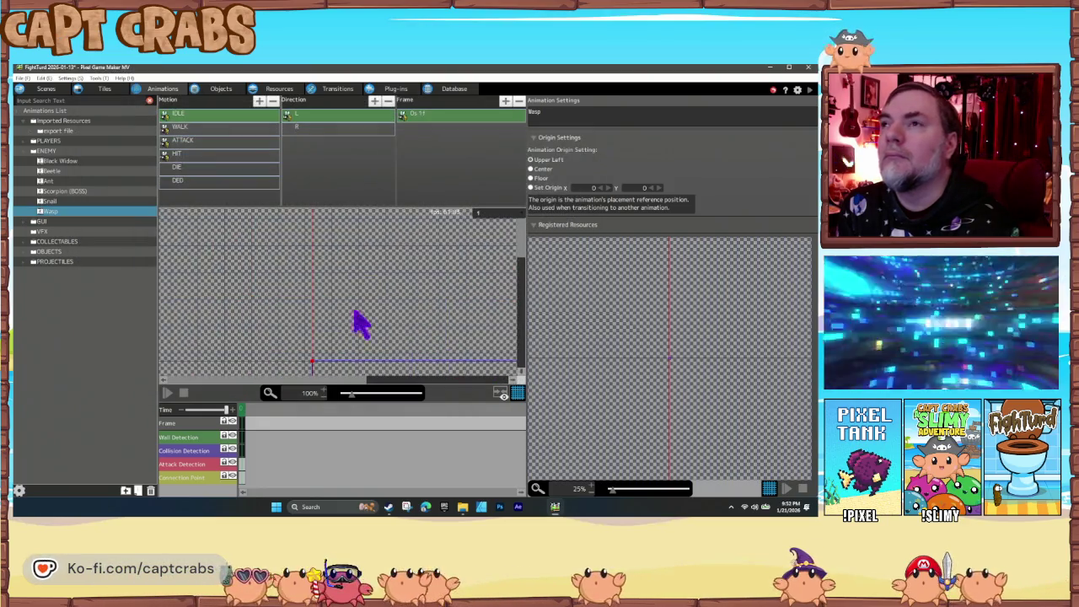
Select the first frame of IDLE direction L and zoom the preview out to 25%.
{"action": "left_click", "coordinate": [316, 120]}
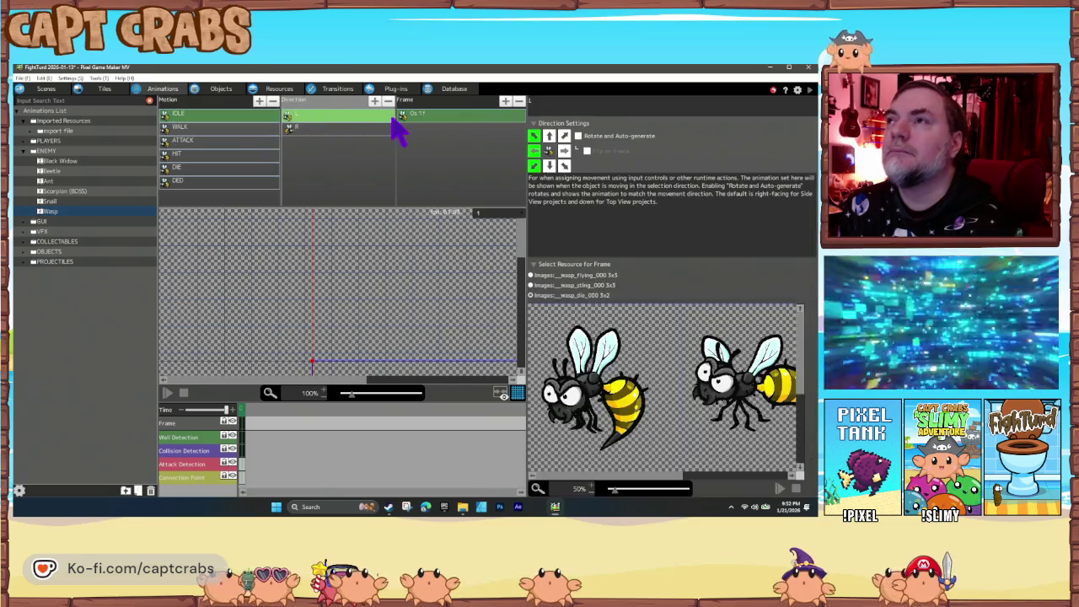
{"action": "left_click", "coordinate": [424, 116]}
{"action": "scroll", "coordinate": [354, 291], "scroll_direction": "down", "scroll_amount": 1}
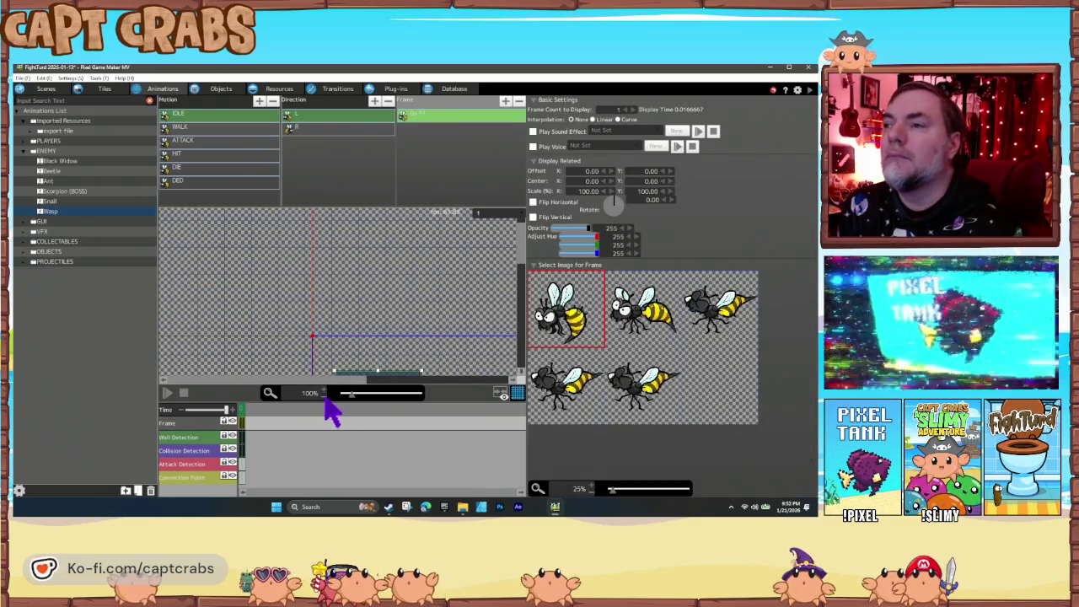
{"action": "left_click", "coordinate": [325, 397]}
{"action": "left_click", "coordinate": [325, 397]}
{"action": "left_click", "coordinate": [325, 397]}
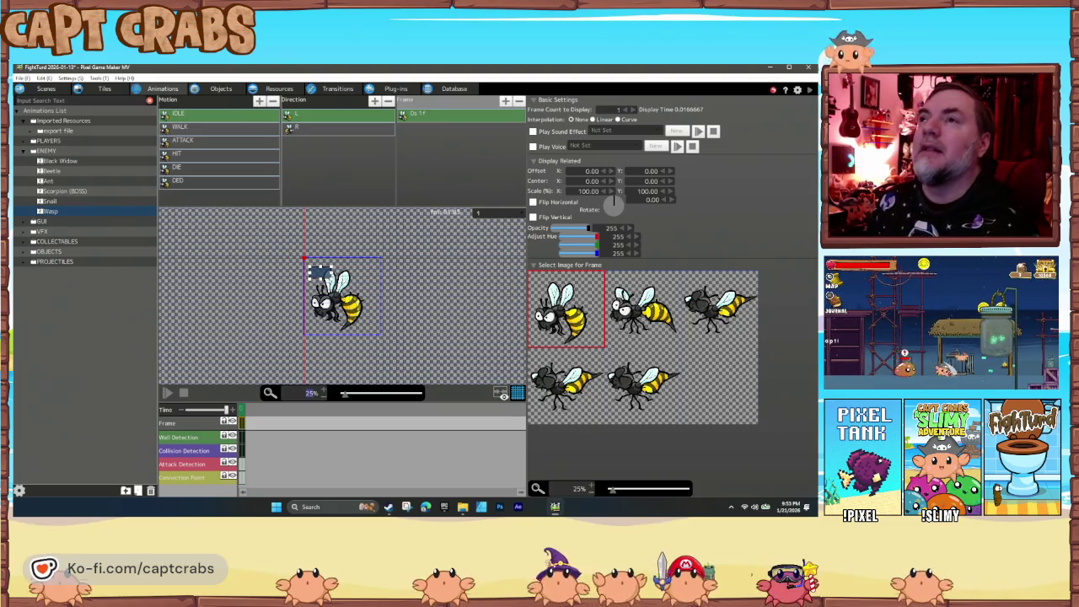
{"action": "left_click", "coordinate": [278, 90]}
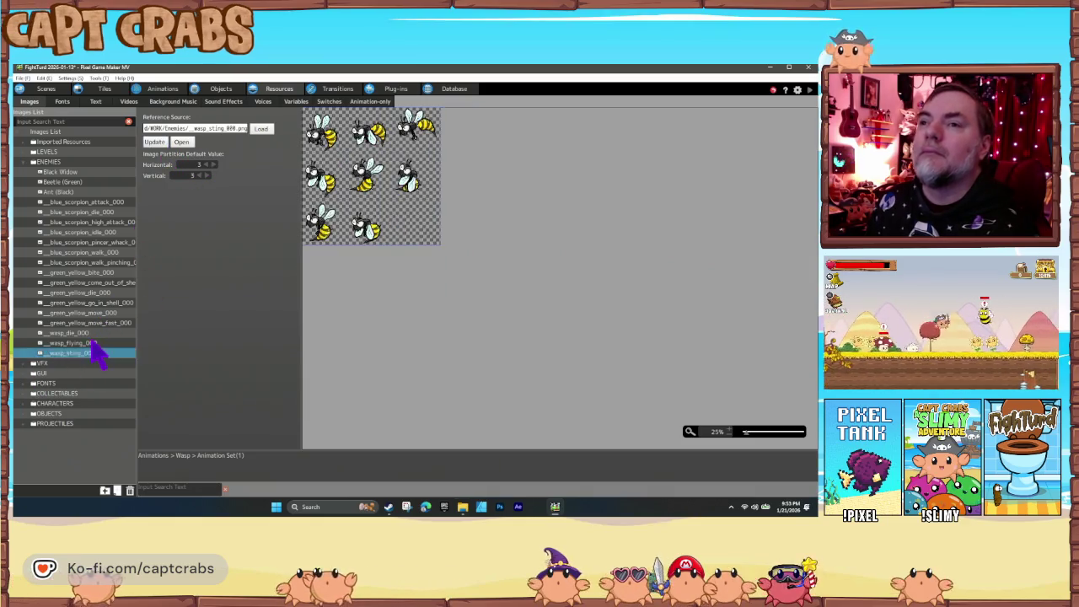
Update the frame divisions of _wasp_flying_000 and _wasp_die_000, then return to the Wasp animation.
{"action": "left_click", "coordinate": [88, 343]}
{"action": "left_click", "coordinate": [154, 142]}
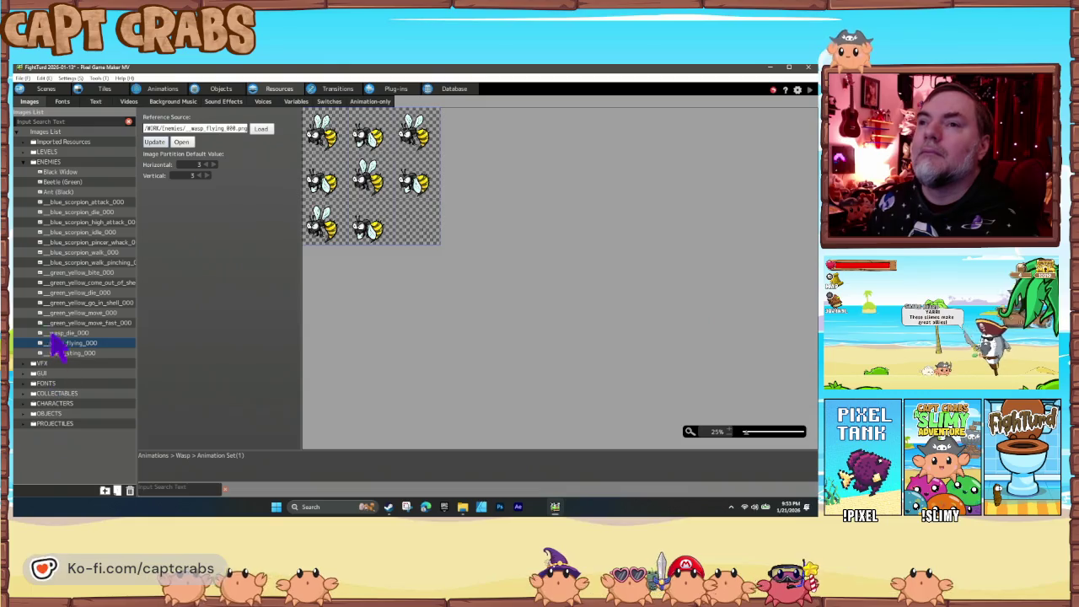
{"action": "left_click", "coordinate": [68, 333]}
{"action": "left_click", "coordinate": [156, 143]}
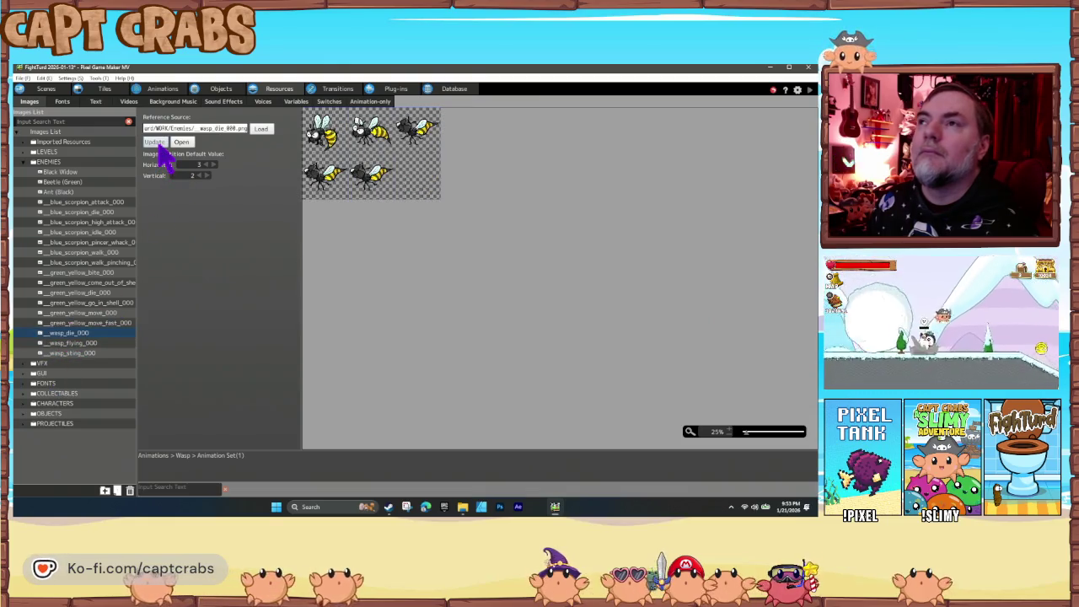
{"action": "left_click", "coordinate": [160, 89]}
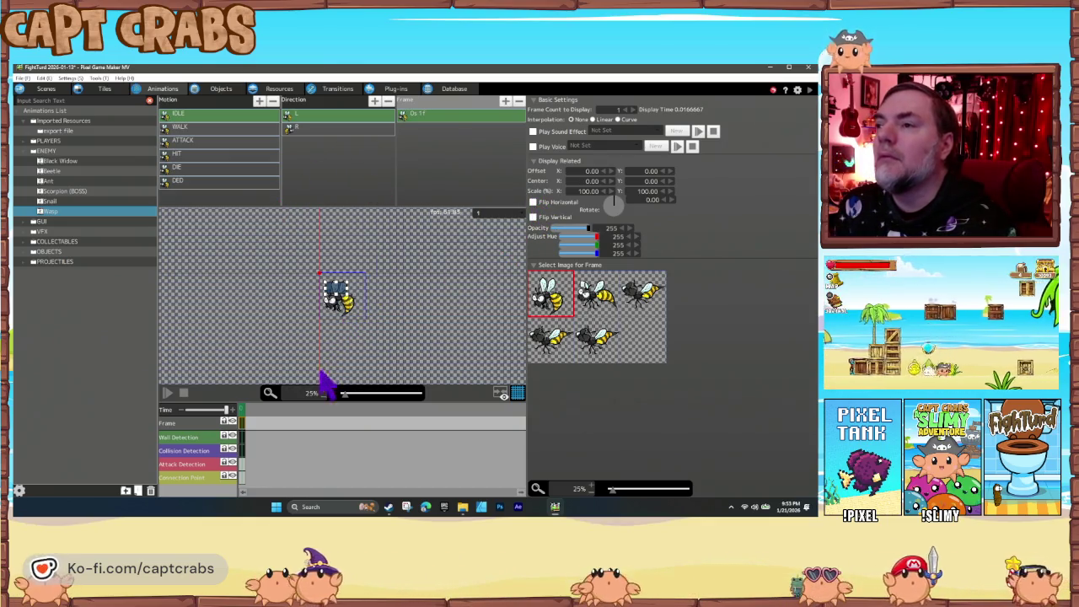
Enlarge the wasp's wall detection box to 256x260 and its collision box to 247x238.
{"action": "scroll", "coordinate": [327, 391], "scroll_direction": "up", "scroll_amount": 1}
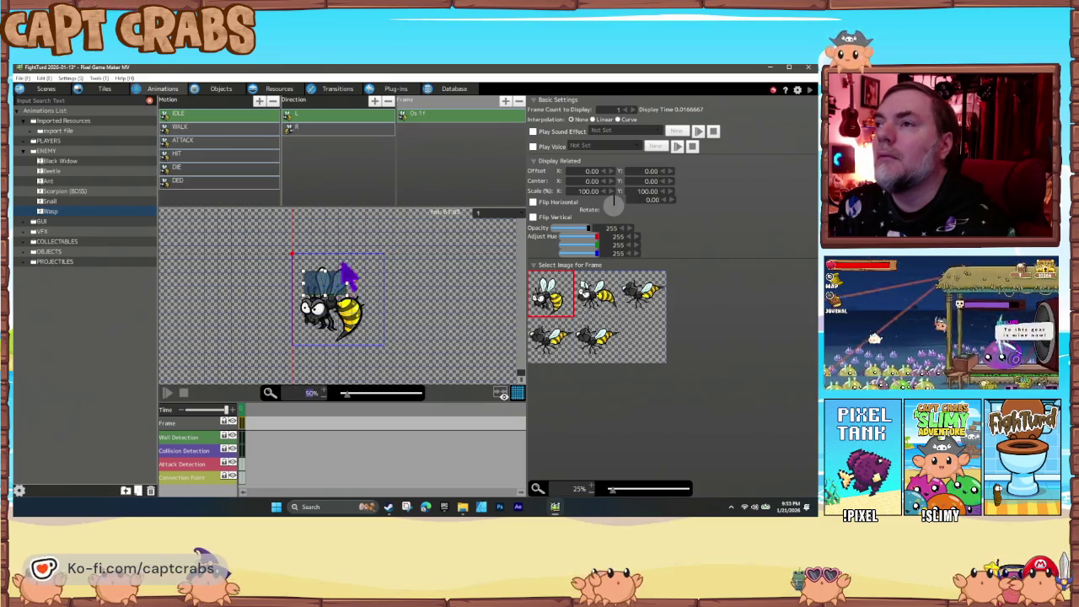
{"action": "left_click", "coordinate": [338, 300]}
{"action": "left_click_drag", "start_coordinate": [339, 301], "coordinate": [345, 320]}
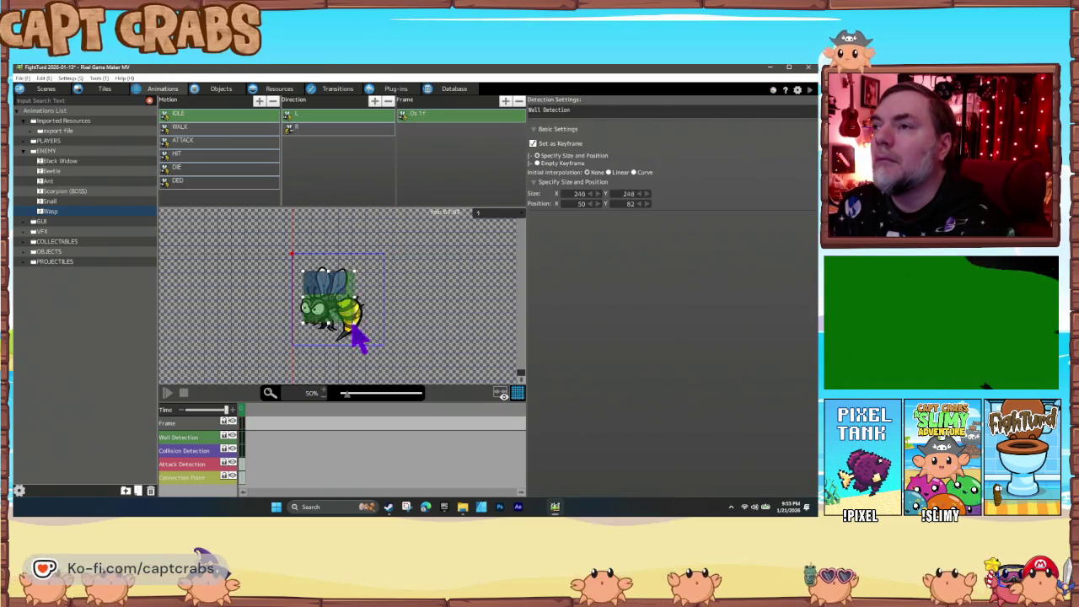
{"action": "left_click", "coordinate": [323, 289]}
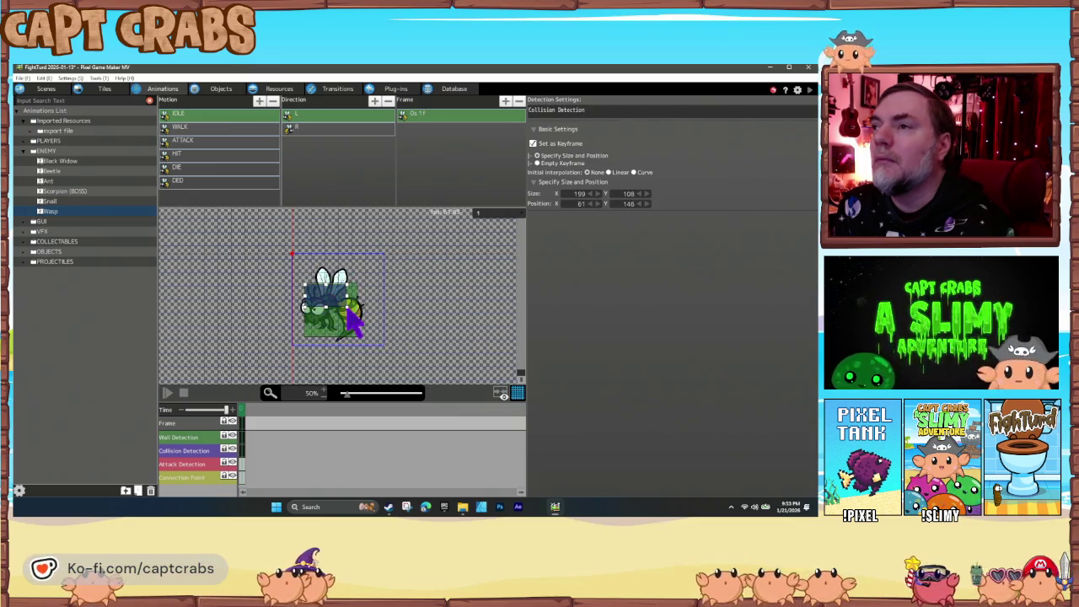
{"action": "left_click_drag", "start_coordinate": [354, 320], "coordinate": [360, 337]}
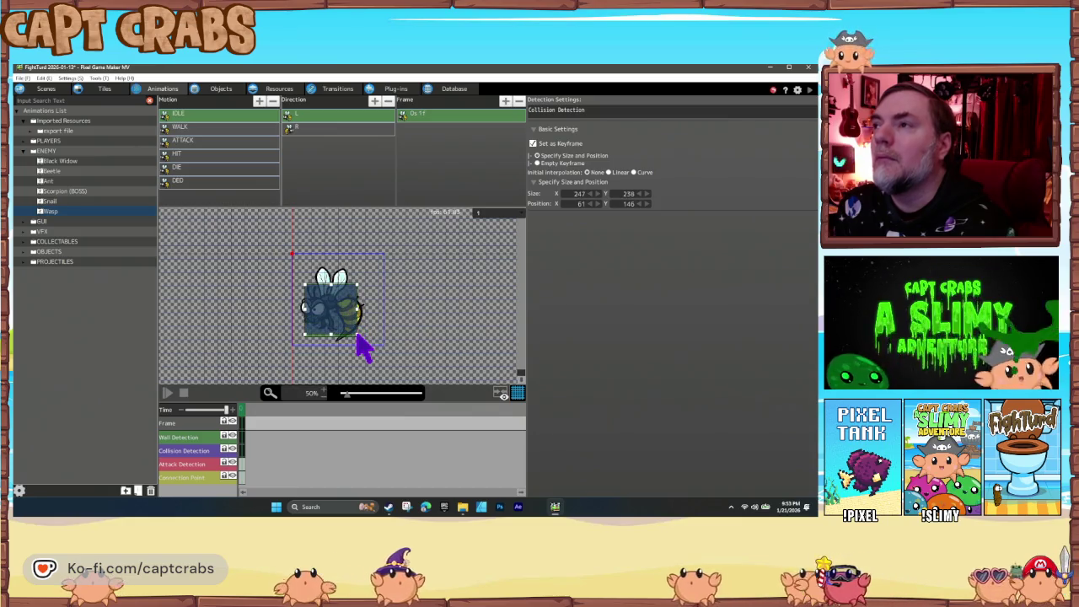
{"action": "left_click", "coordinate": [435, 116]}
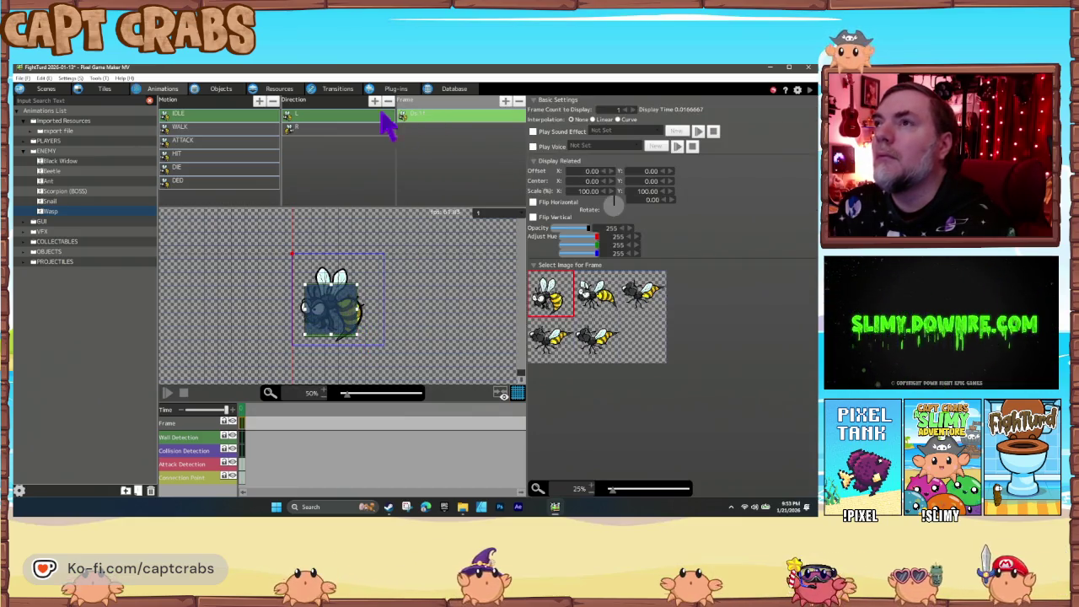
Switch the IDLE L direction's image resource to a wasp sheet and confirm.
{"action": "left_click", "coordinate": [347, 116]}
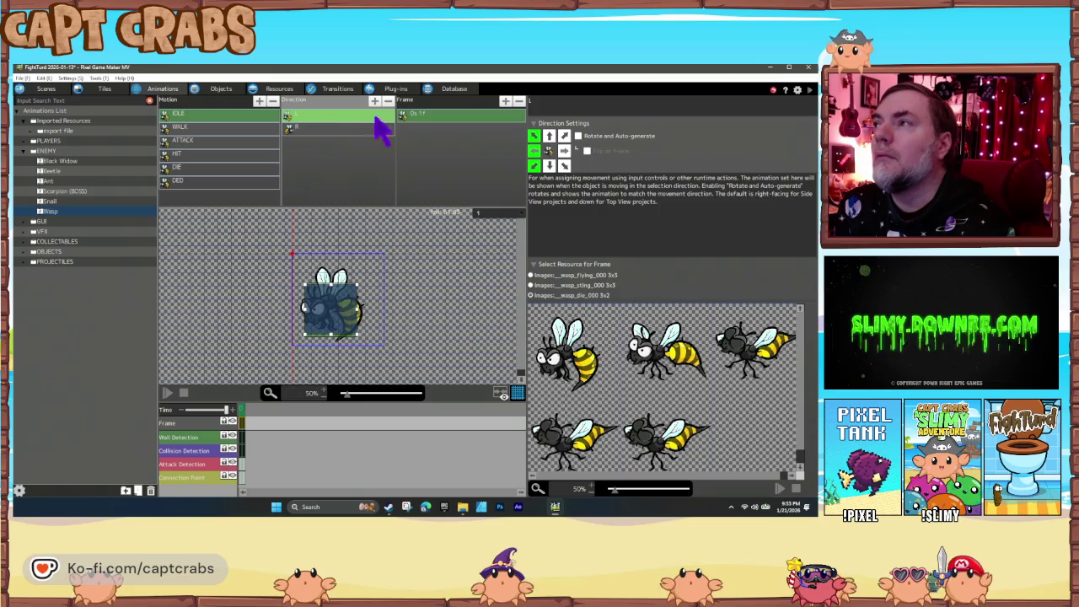
{"action": "left_click", "coordinate": [531, 285]}
{"action": "left_click", "coordinate": [451, 309]}
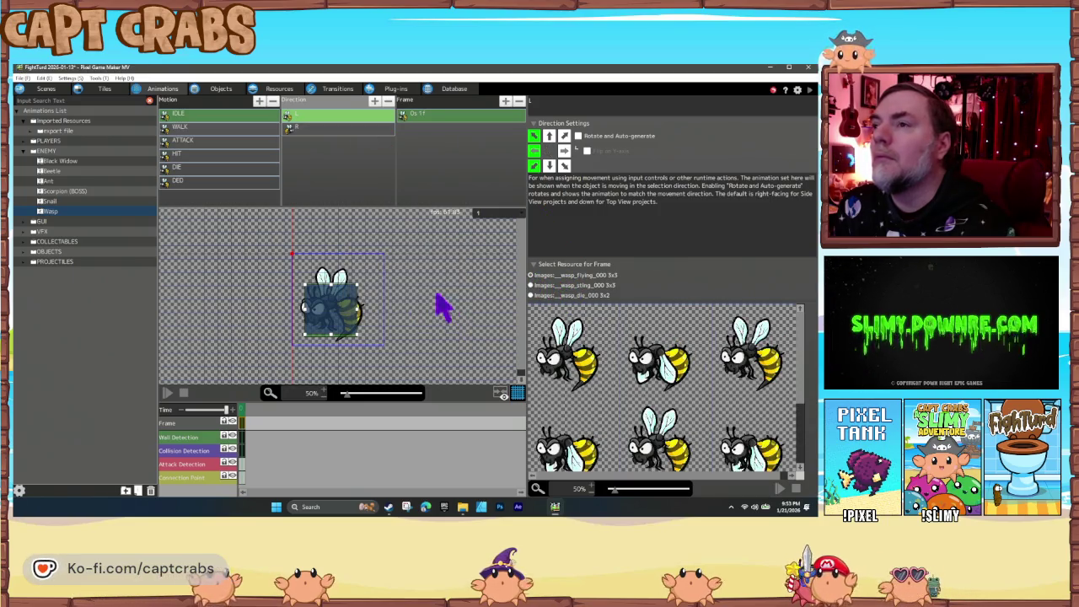
Set the frame duration to 5 and add frames from successive wasp flying images.
{"action": "left_click", "coordinate": [430, 117]}
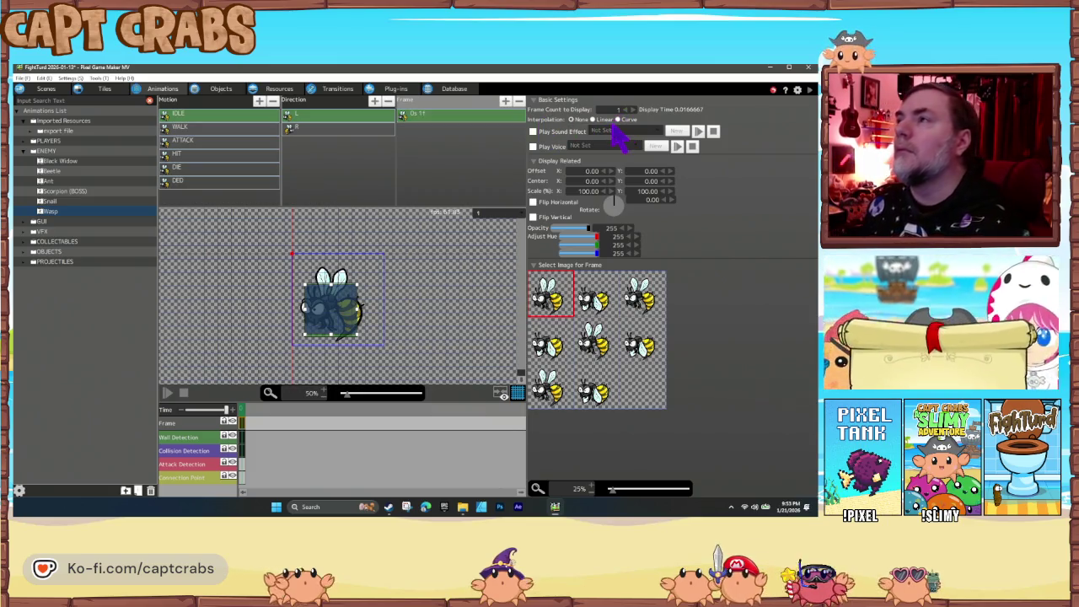
{"action": "key", "text": "Return"}
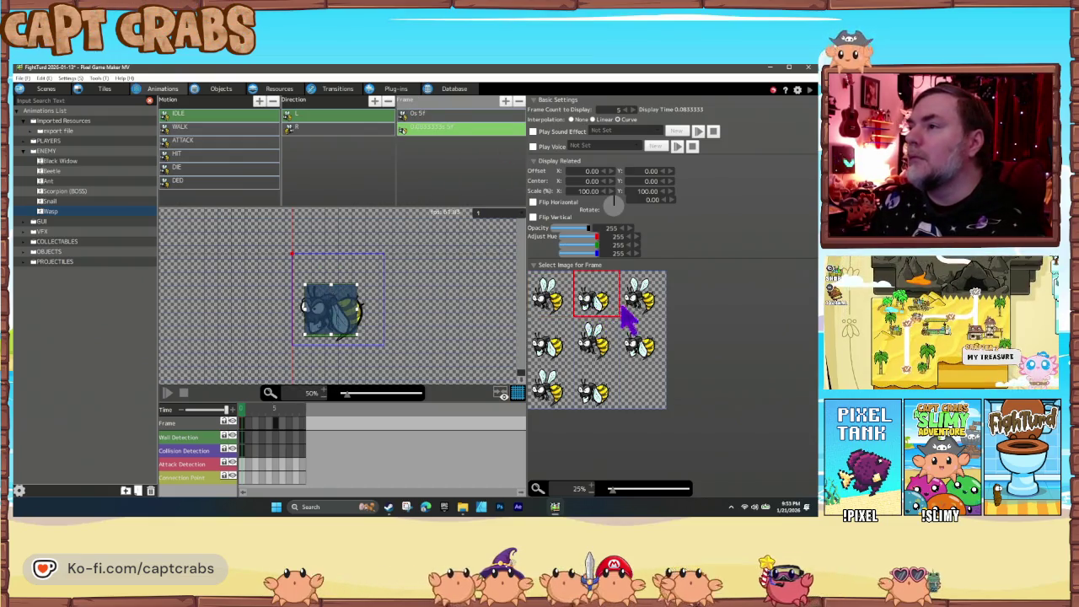
{"action": "left_click", "coordinate": [642, 302]}
{"action": "left_click", "coordinate": [543, 343]}
{"action": "left_click", "coordinate": [592, 346]}
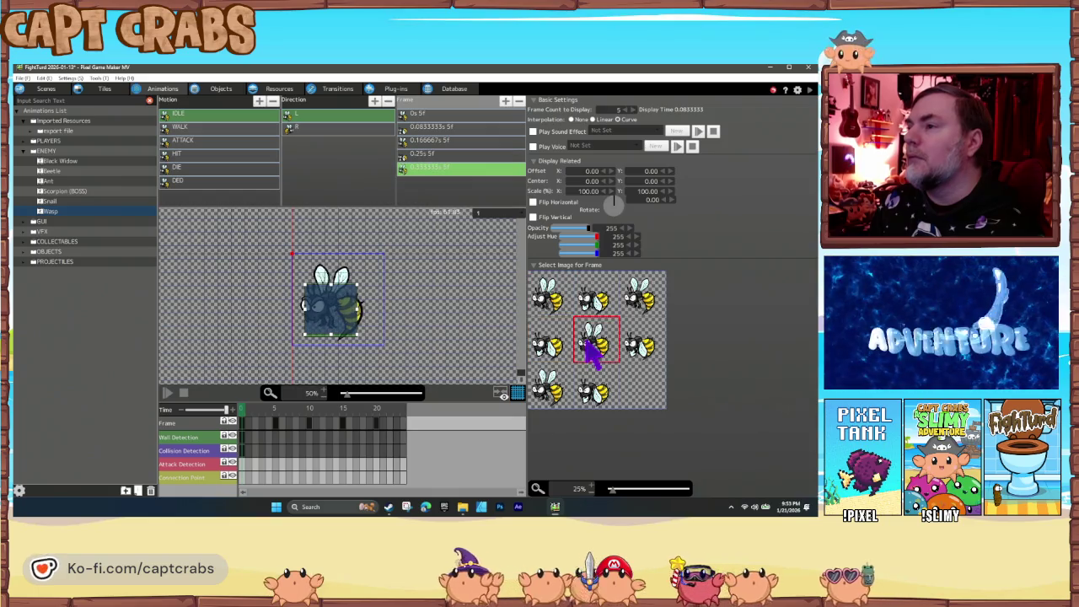
{"action": "left_click", "coordinate": [643, 344]}
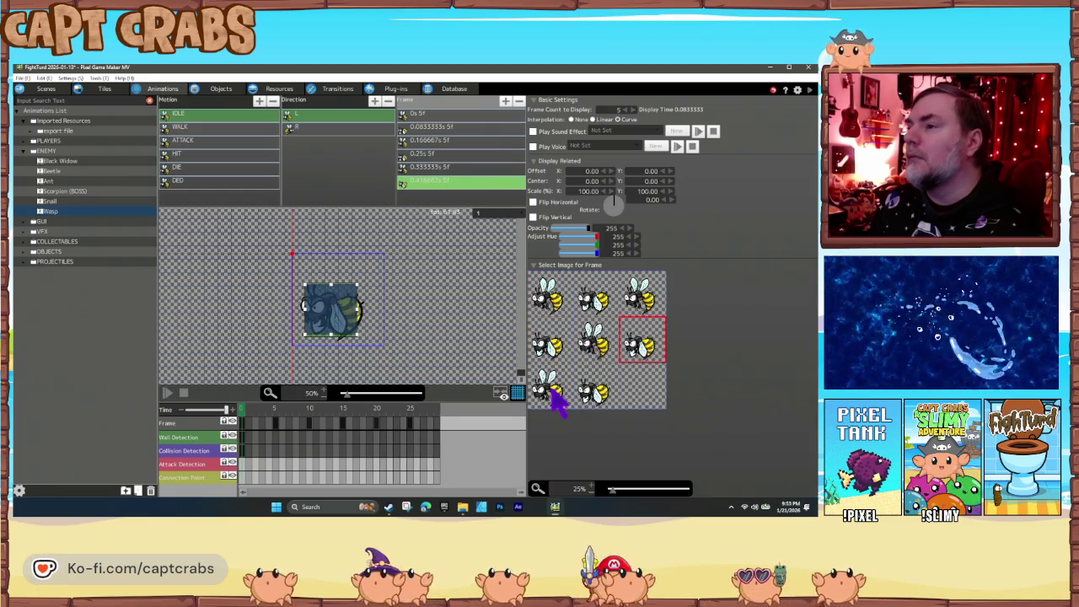
{"action": "left_click", "coordinate": [583, 396]}
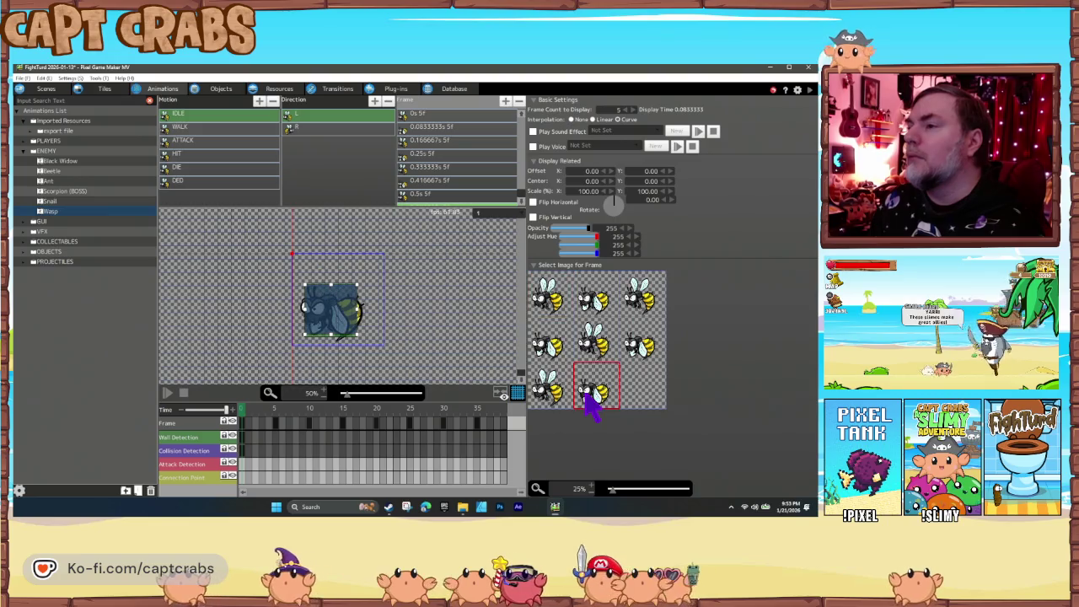
{"action": "left_click", "coordinate": [251, 117]}
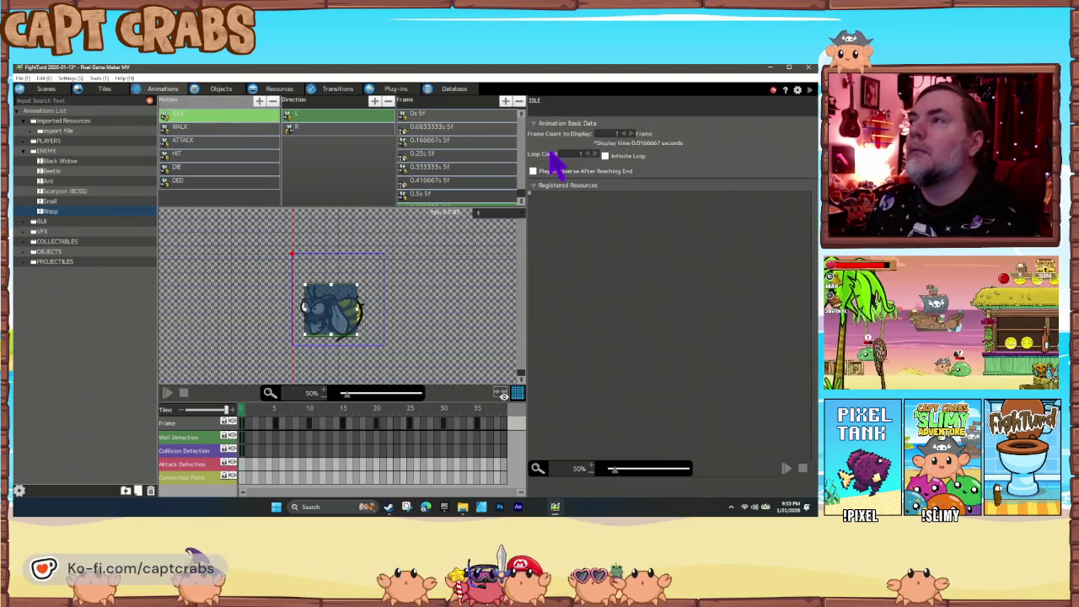
Paste a copy of IDLE's left-facing direction and set it to face right.
{"action": "left_click", "coordinate": [168, 393]}
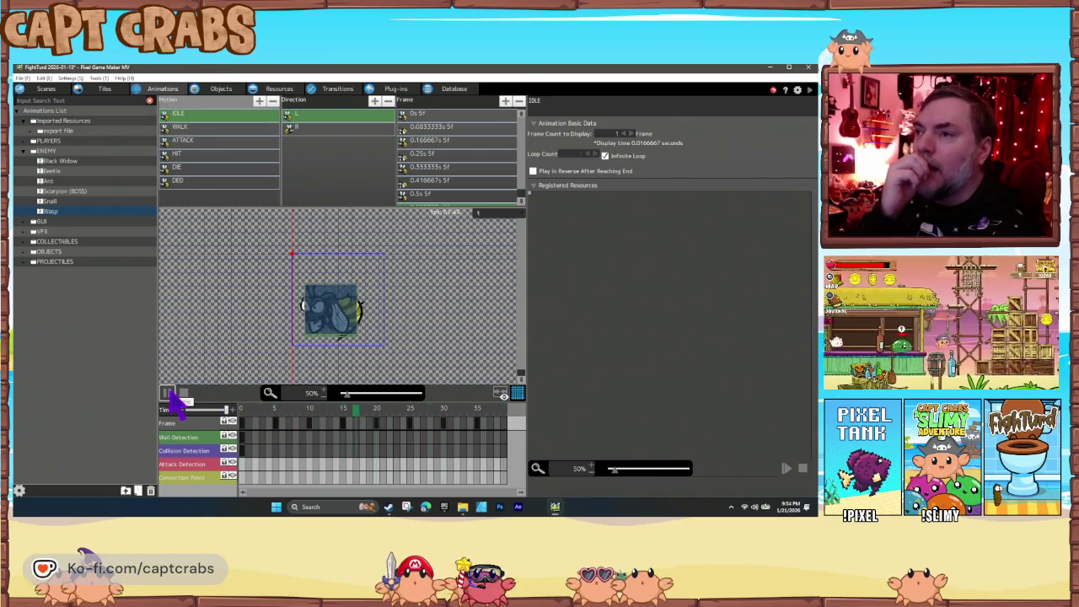
{"action": "left_click", "coordinate": [322, 129]}
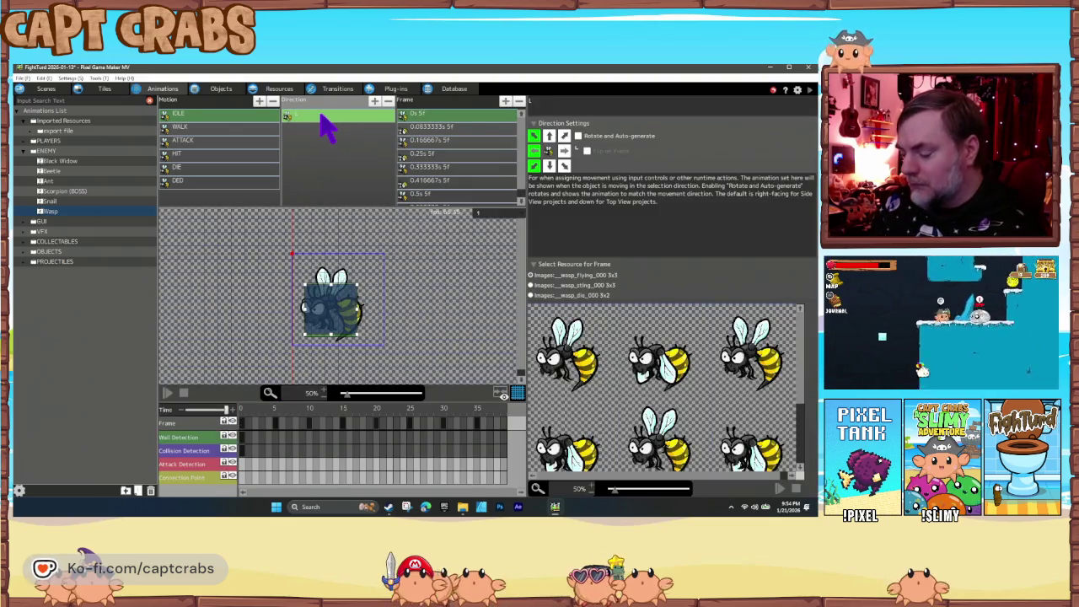
{"action": "key", "text": "ctrl+v"}
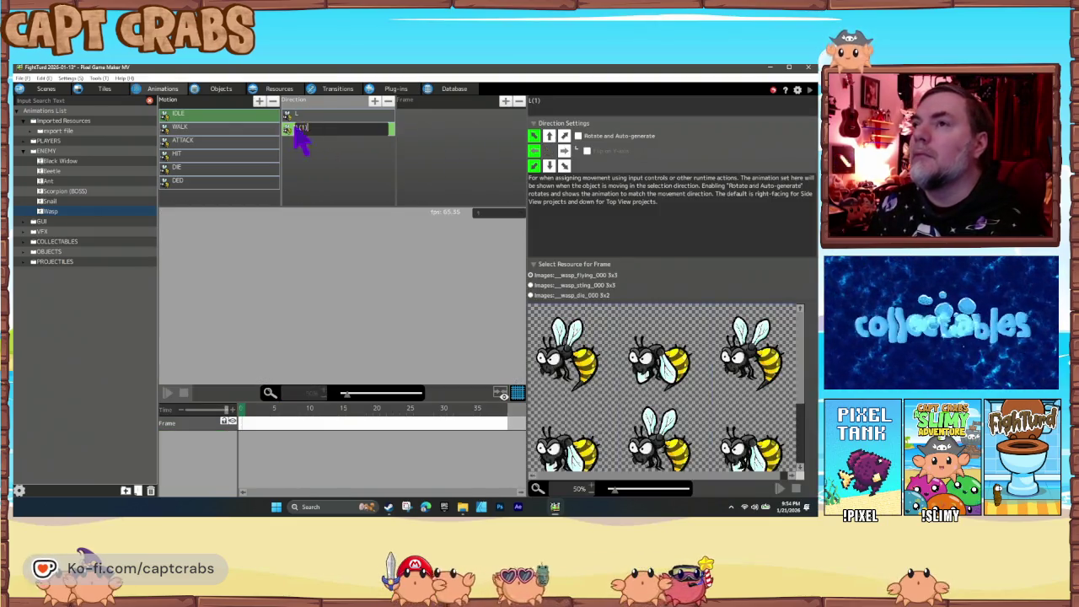
{"action": "left_click", "coordinate": [284, 131]}
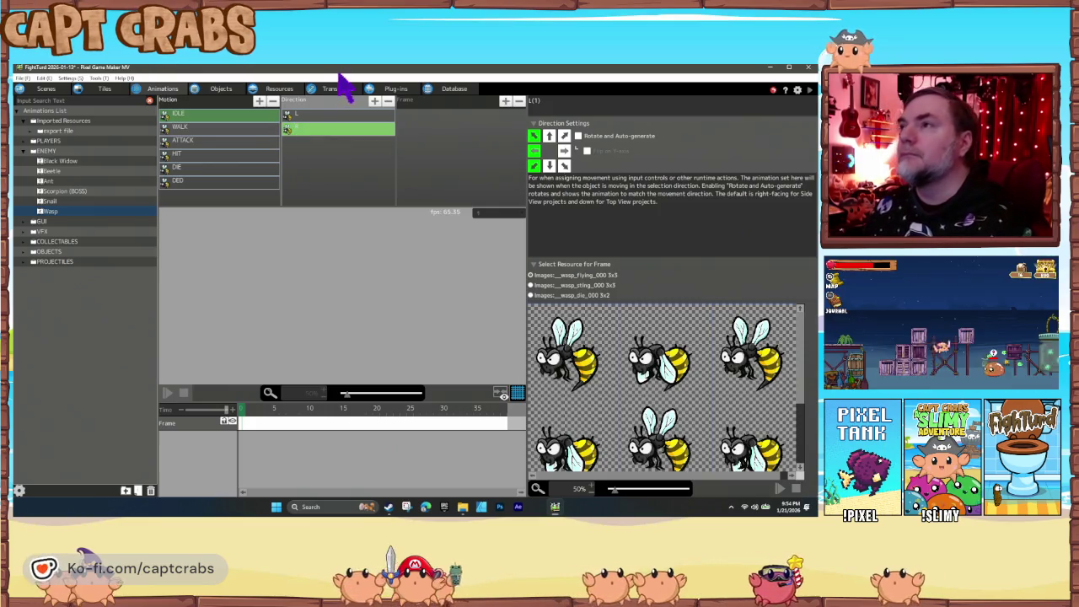
{"action": "left_click", "coordinate": [563, 151]}
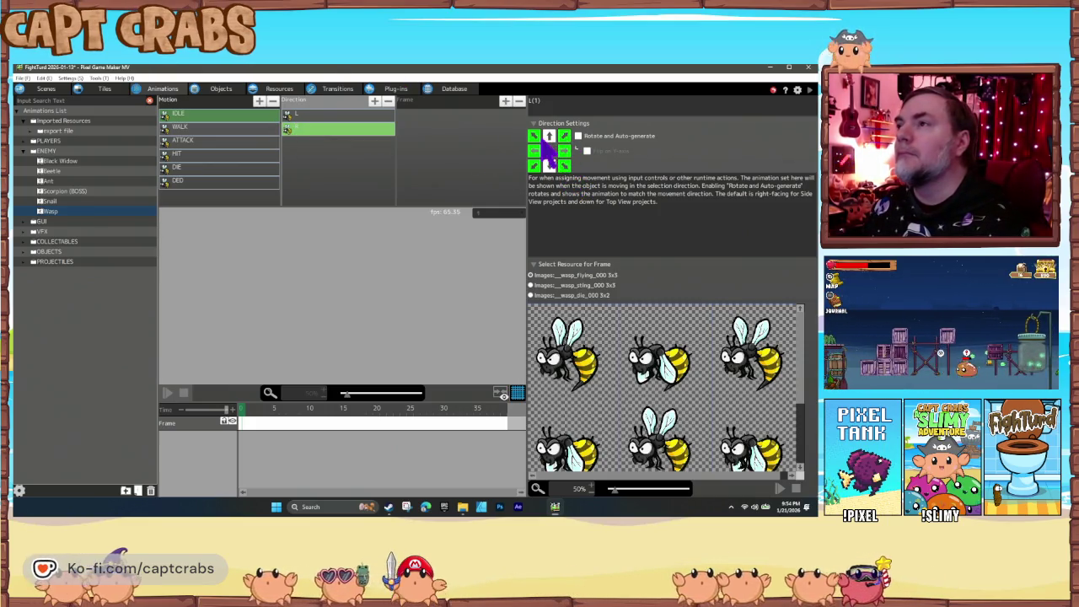
{"action": "left_click", "coordinate": [338, 131]}
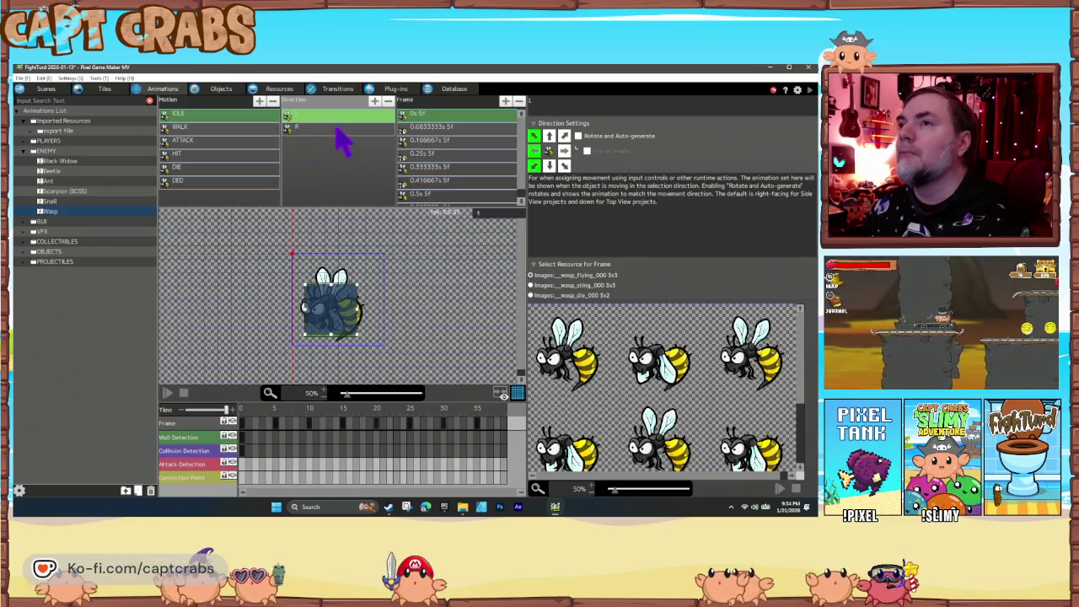
Flip all eight right-facing frames horizontally and preview the animation.
{"action": "left_click", "coordinate": [462, 119]}
{"action": "scroll", "coordinate": [479, 173], "scroll_direction": "down", "scroll_amount": 1}
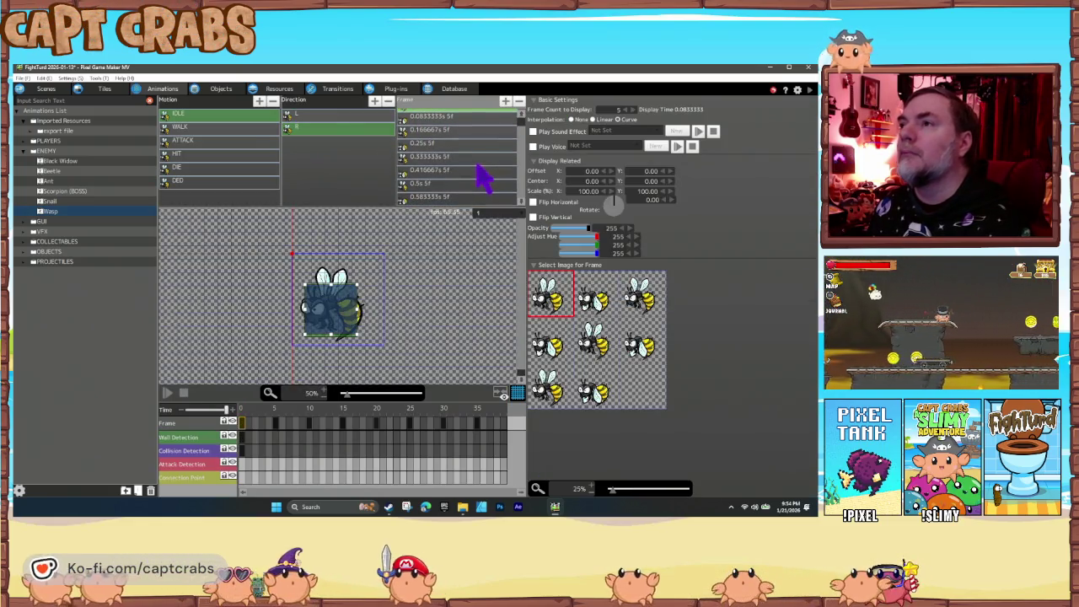
{"action": "left_click", "coordinate": [461, 200]}
{"action": "scroll", "coordinate": [472, 167], "scroll_direction": "up", "scroll_amount": 1}
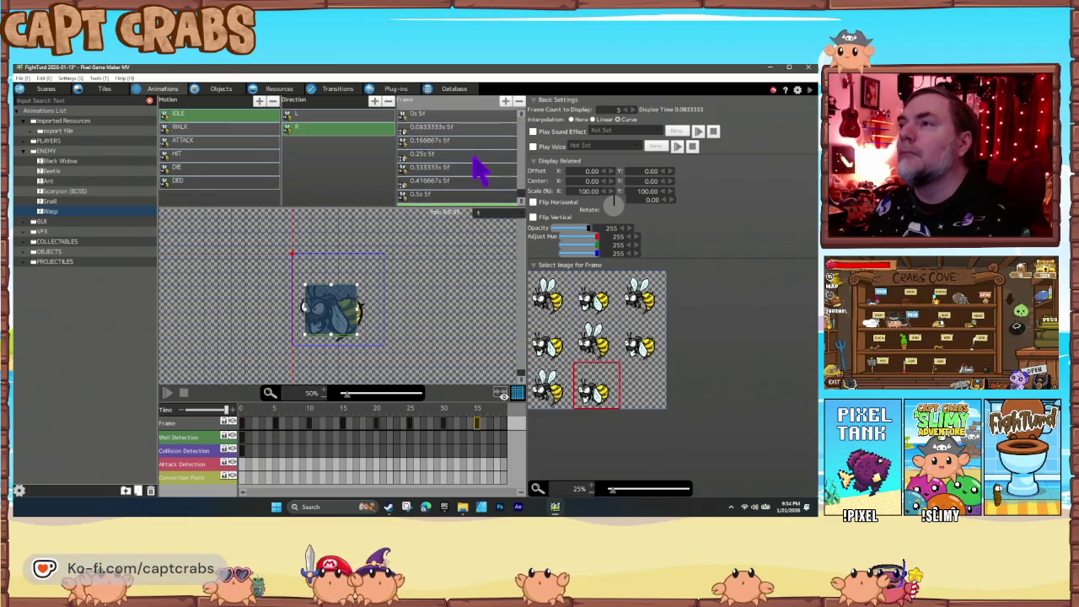
{"action": "left_click", "coordinate": [456, 117]}
{"action": "mouse_move", "coordinate": [462, 131]}
{"action": "left_mouse_down"}
{"action": "mouse_move", "coordinate": [457, 211]}
{"action": "mouse_move", "coordinate": [484, 212]}
{"action": "left_mouse_up"}
{"action": "left_click", "coordinate": [532, 203]}
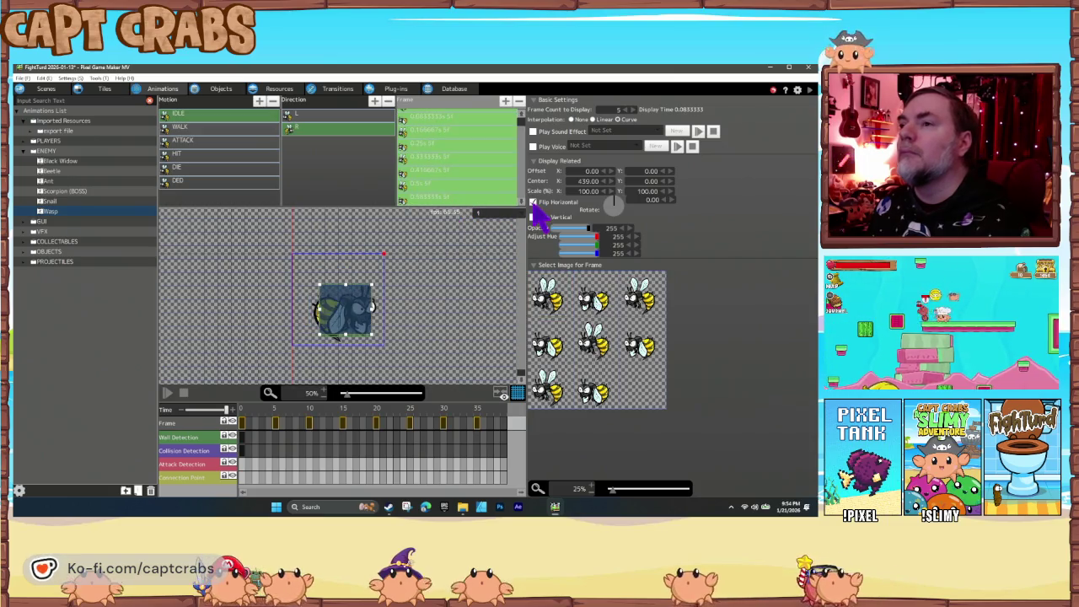
{"action": "left_click", "coordinate": [168, 393]}
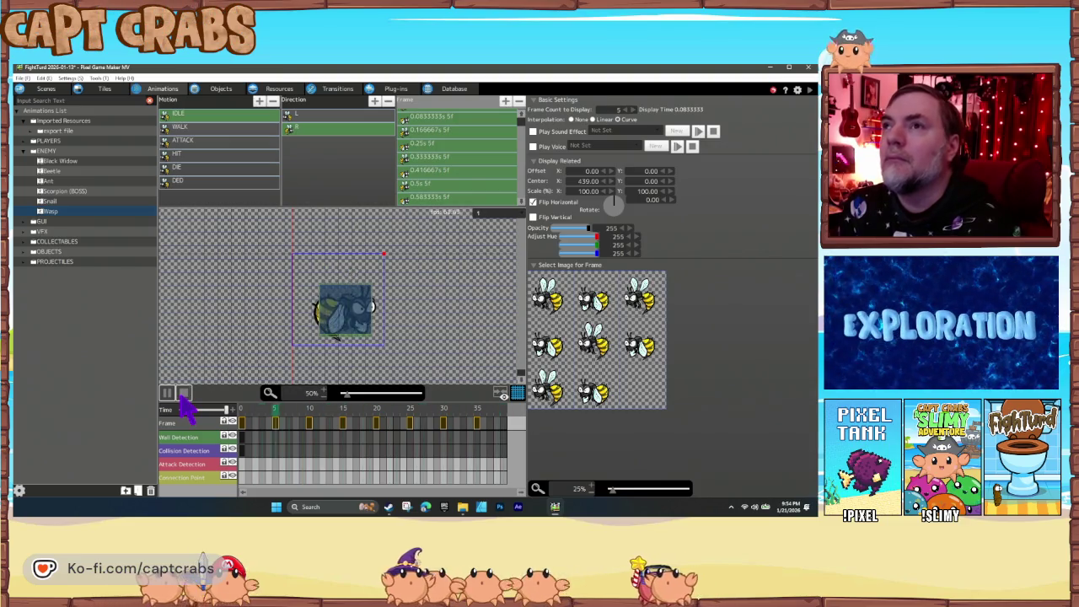
{"action": "left_click", "coordinate": [181, 397]}
{"action": "left_click", "coordinate": [215, 129]}
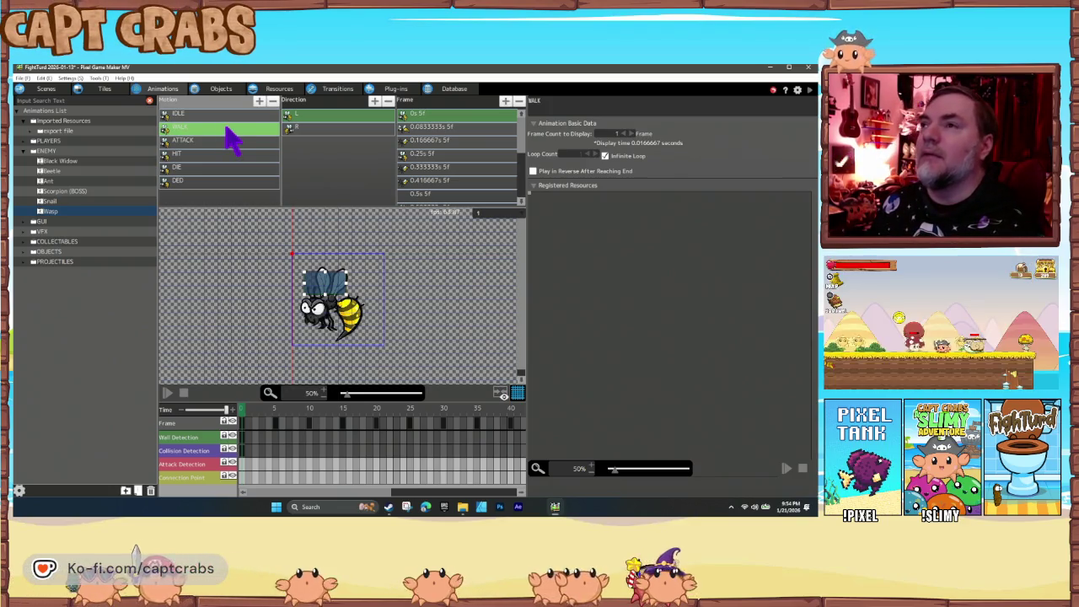
Delete the WALK motion and switch ATTACK L's images to the wasp_sting resource.
{"action": "key", "text": "Delete"}
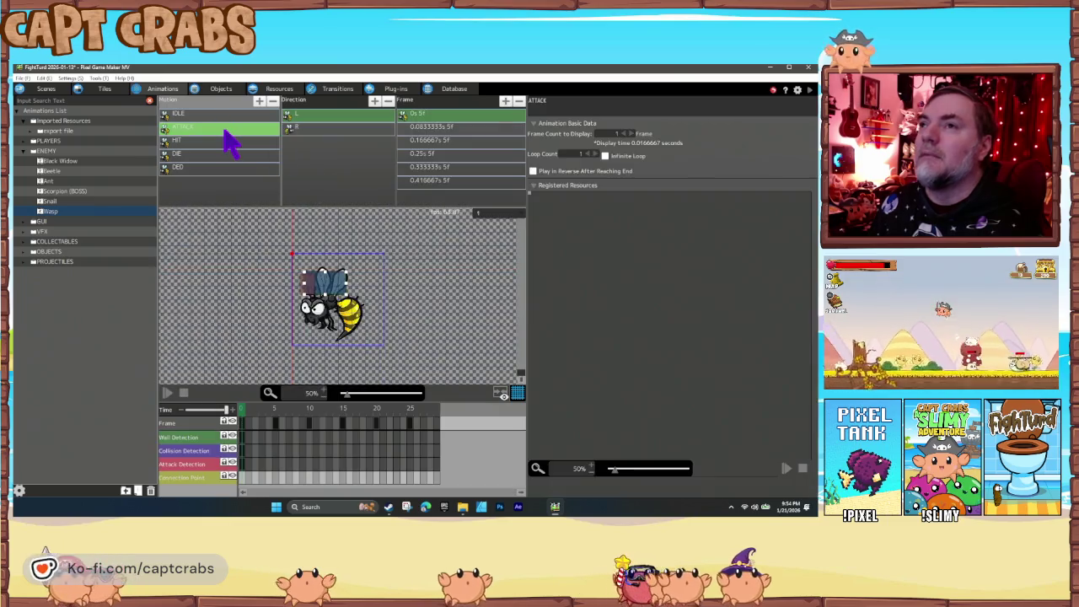
{"action": "left_click", "coordinate": [355, 118]}
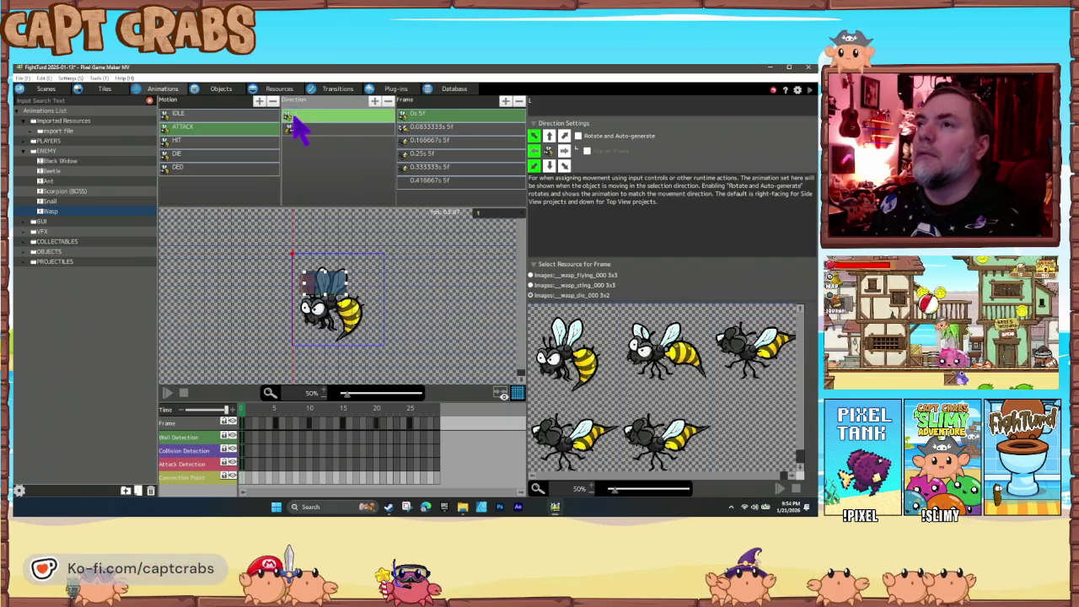
{"action": "left_click", "coordinate": [531, 286]}
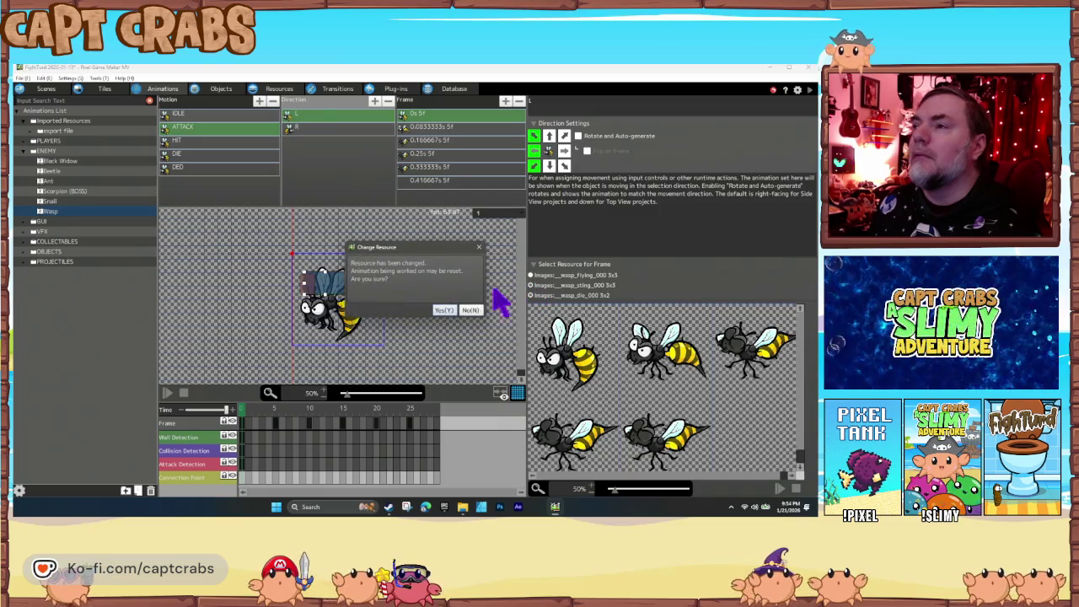
{"action": "left_click", "coordinate": [442, 310]}
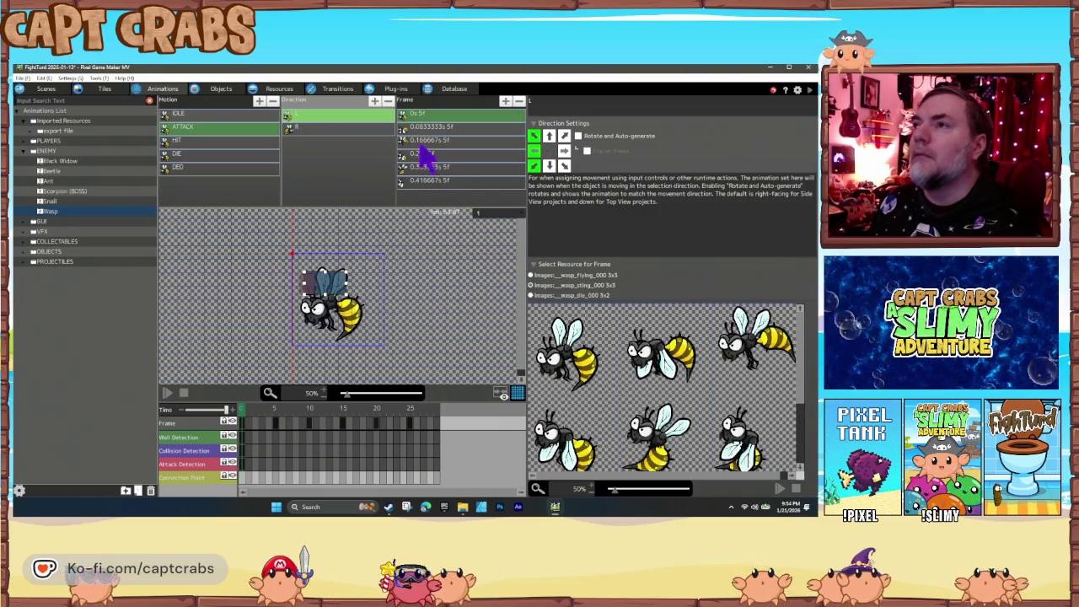
Reassign each ATTACK L frame to wasp sting images and add a final bottom-middle bee frame.
{"action": "left_click", "coordinate": [436, 115]}
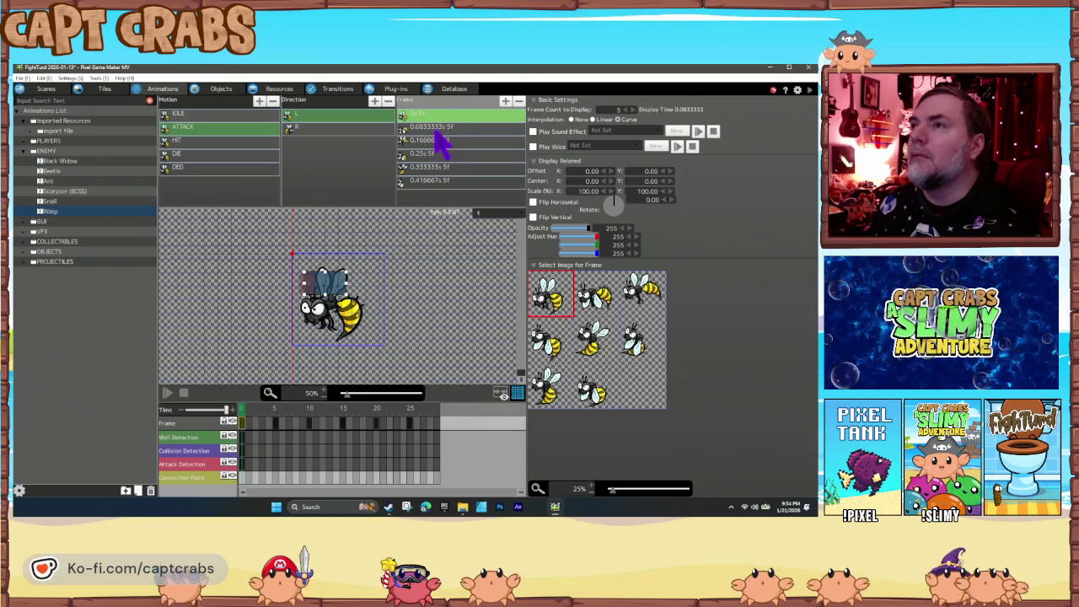
{"action": "left_click", "coordinate": [437, 140]}
{"action": "left_click", "coordinate": [439, 155]}
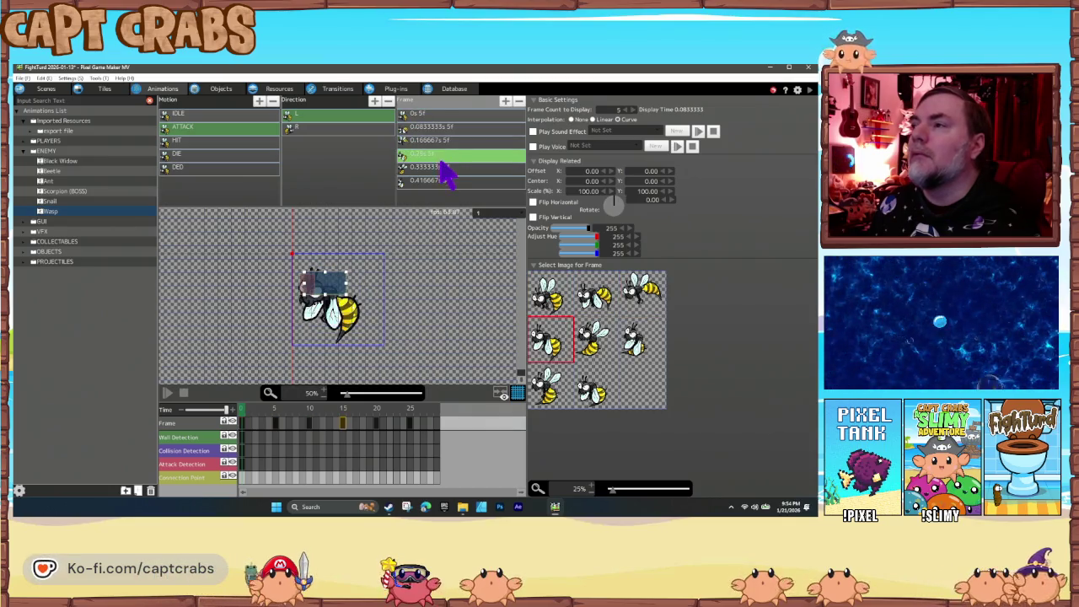
{"action": "left_click", "coordinate": [441, 166]}
{"action": "left_click", "coordinate": [446, 181]}
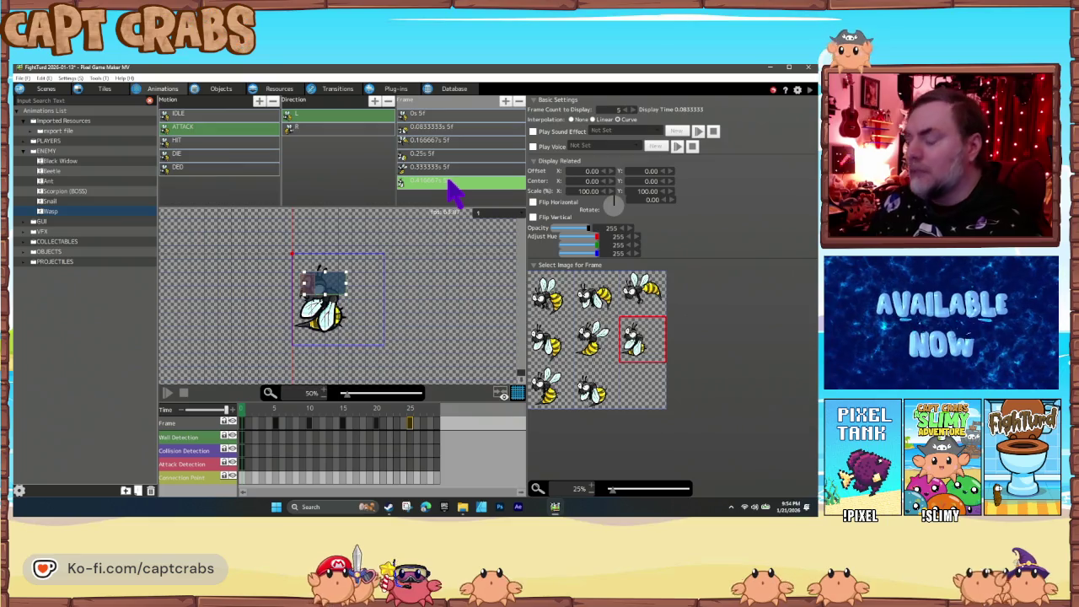
{"action": "left_click", "coordinate": [455, 192]}
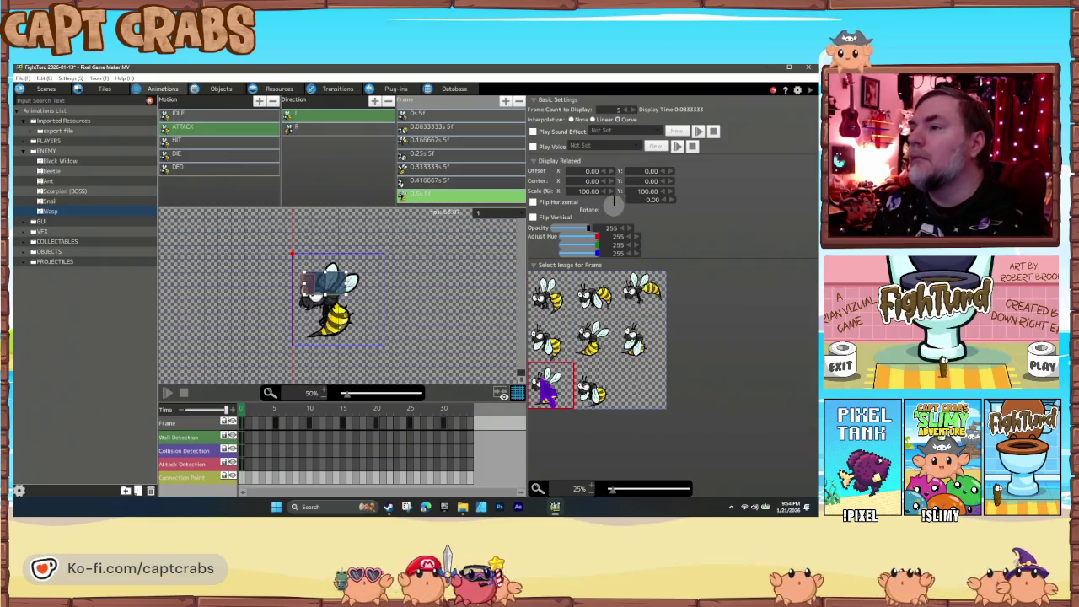
{"action": "left_click", "coordinate": [590, 396]}
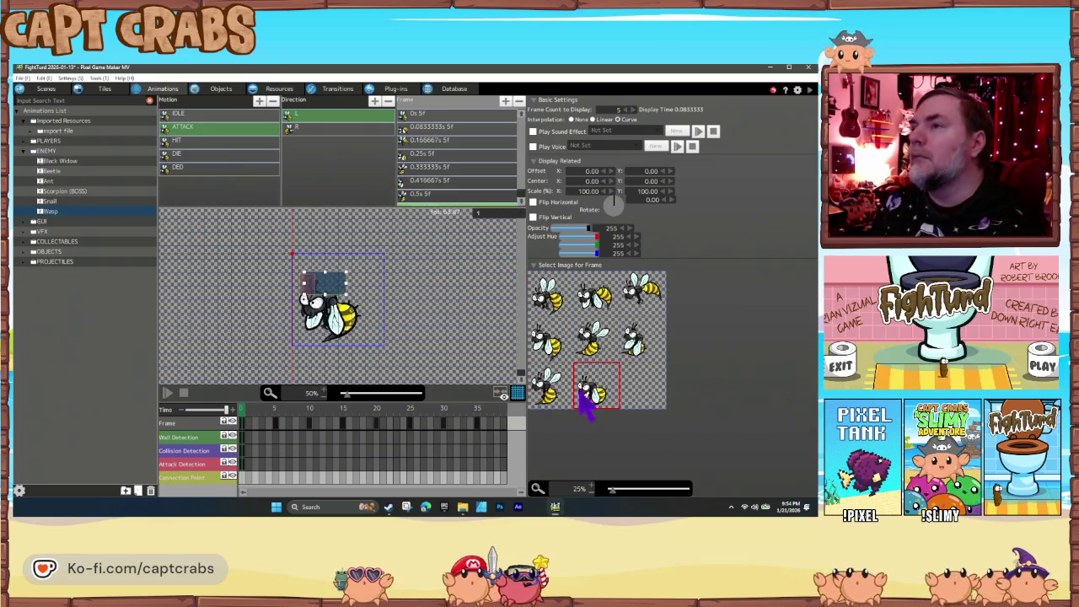
{"action": "left_click", "coordinate": [183, 394]}
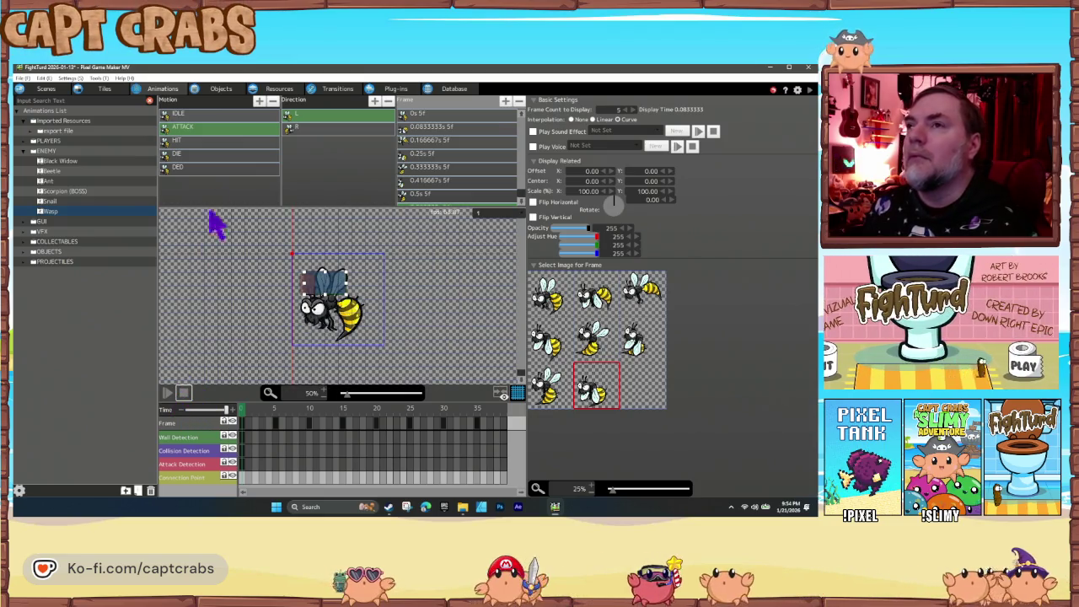
{"action": "left_click", "coordinate": [212, 114]}
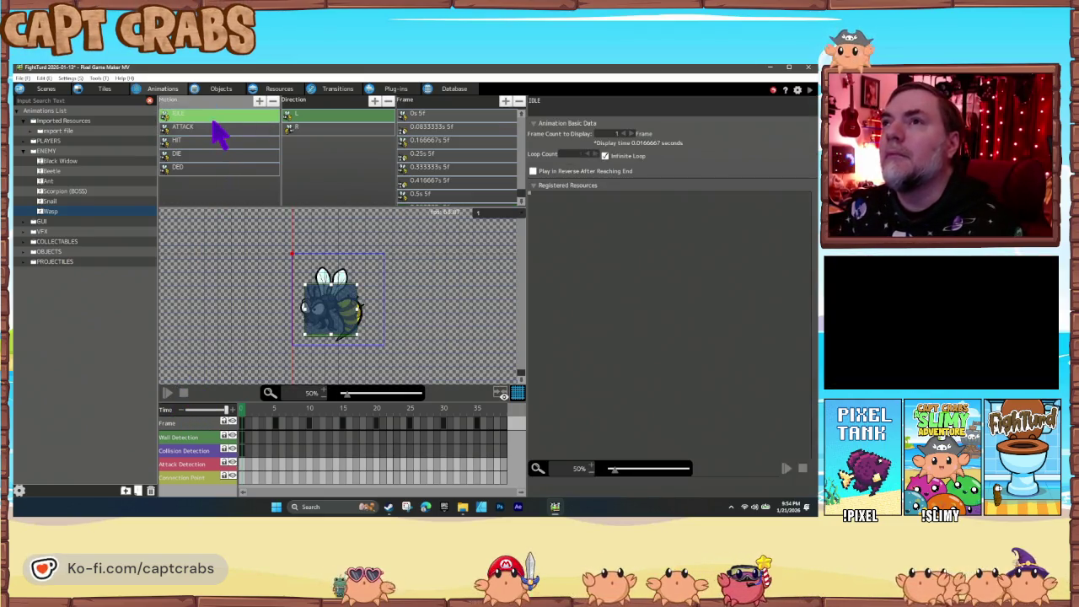
Move the ATTACK L attack detection box under the stinger to 7, 326, checking across frames.
{"action": "left_click", "coordinate": [211, 126]}
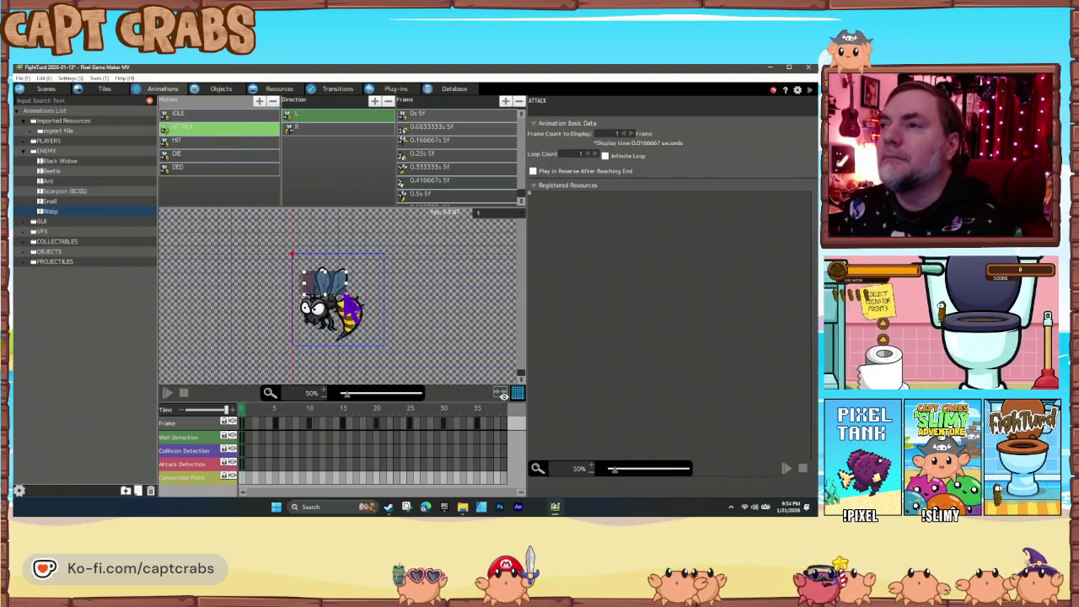
{"action": "left_click", "coordinate": [352, 320]}
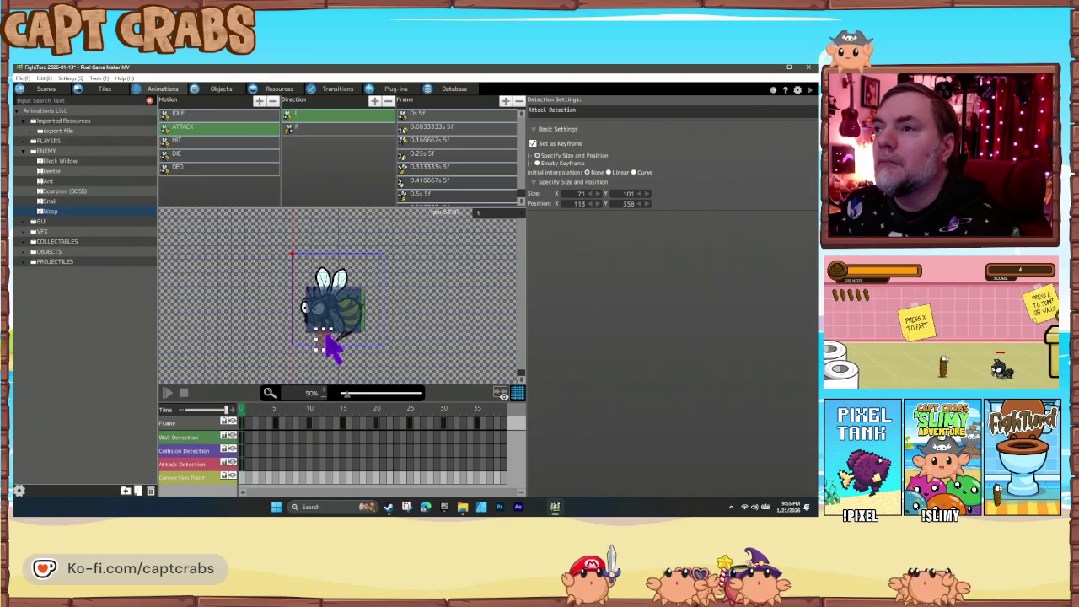
{"action": "left_click_drag", "start_coordinate": [326, 335], "coordinate": [321, 331]}
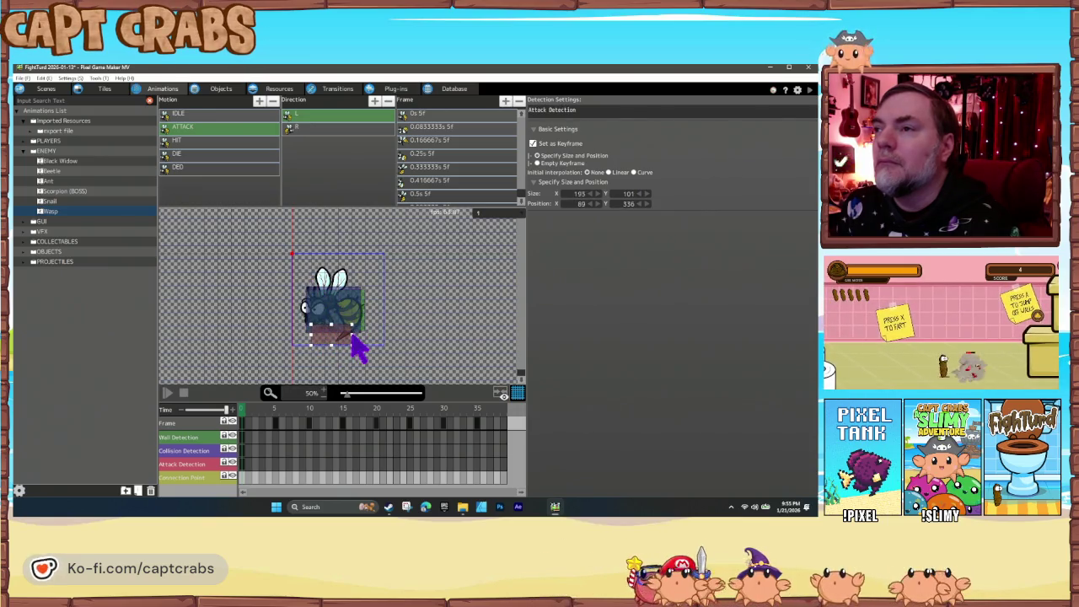
{"action": "mouse_move", "coordinate": [259, 411]}
{"action": "left_mouse_down"}
{"action": "mouse_move", "coordinate": [485, 407]}
{"action": "mouse_move", "coordinate": [421, 412]}
{"action": "left_mouse_up"}
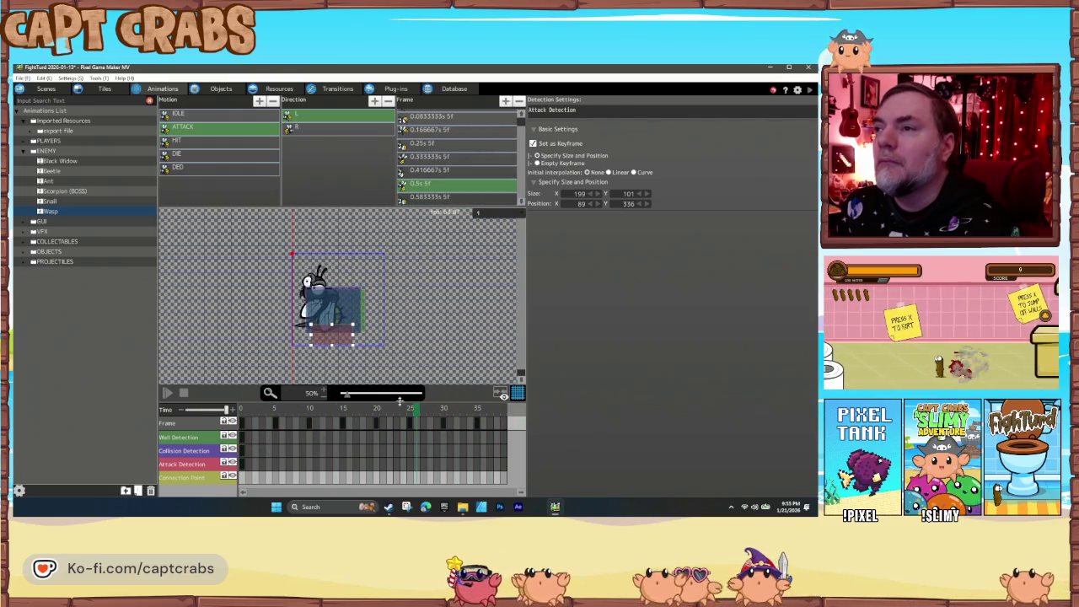
{"action": "left_click_drag", "start_coordinate": [312, 345], "coordinate": [310, 337]}
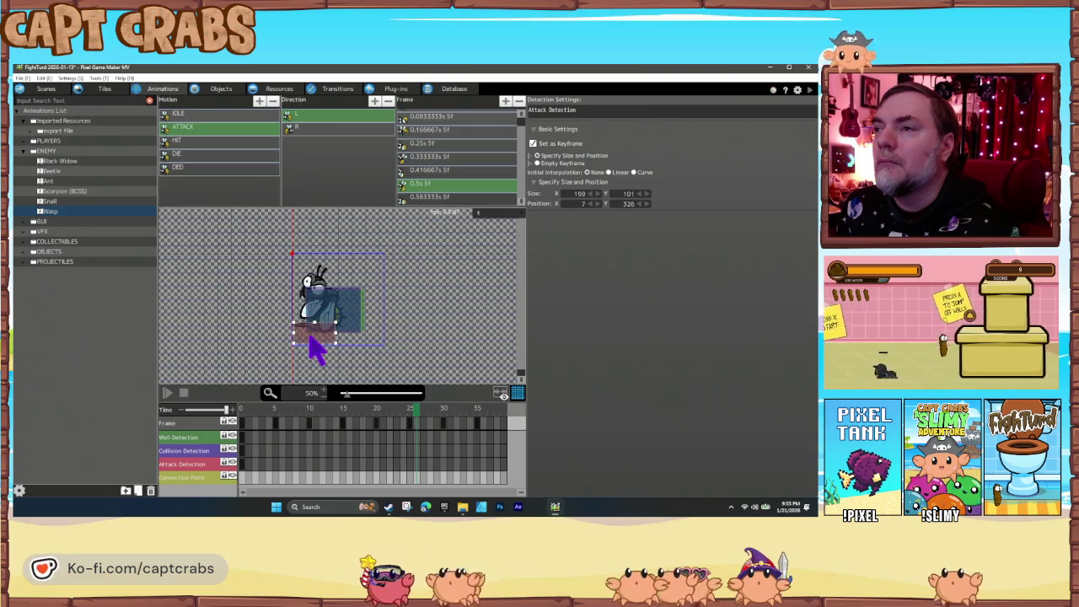
{"action": "mouse_move", "coordinate": [312, 419]}
{"action": "left_mouse_down"}
{"action": "mouse_move", "coordinate": [243, 422]}
{"action": "mouse_move", "coordinate": [476, 403]}
{"action": "left_mouse_up"}
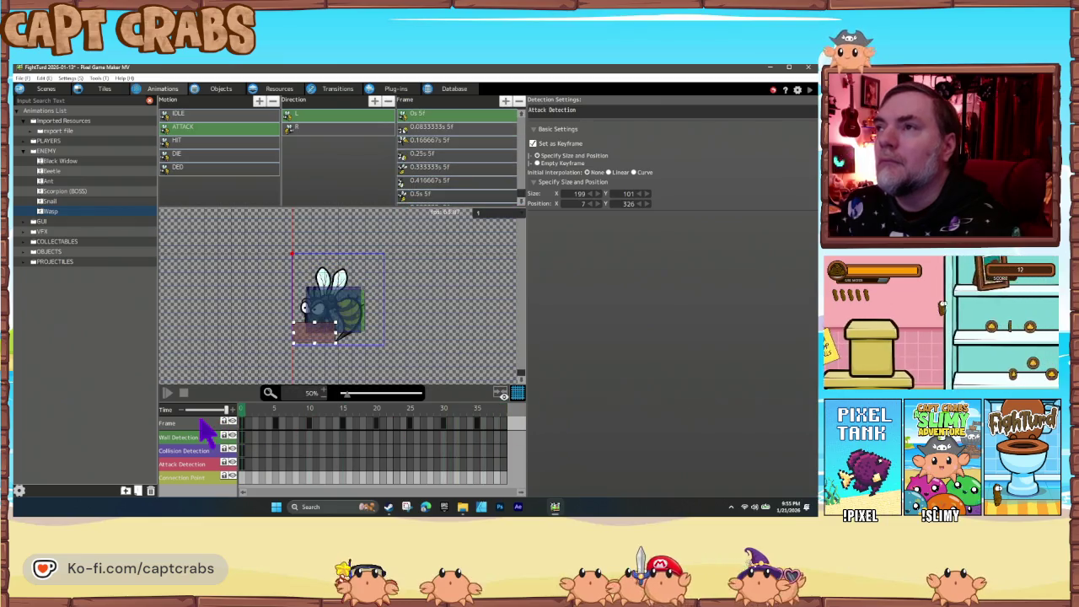
{"action": "left_click", "coordinate": [350, 126]}
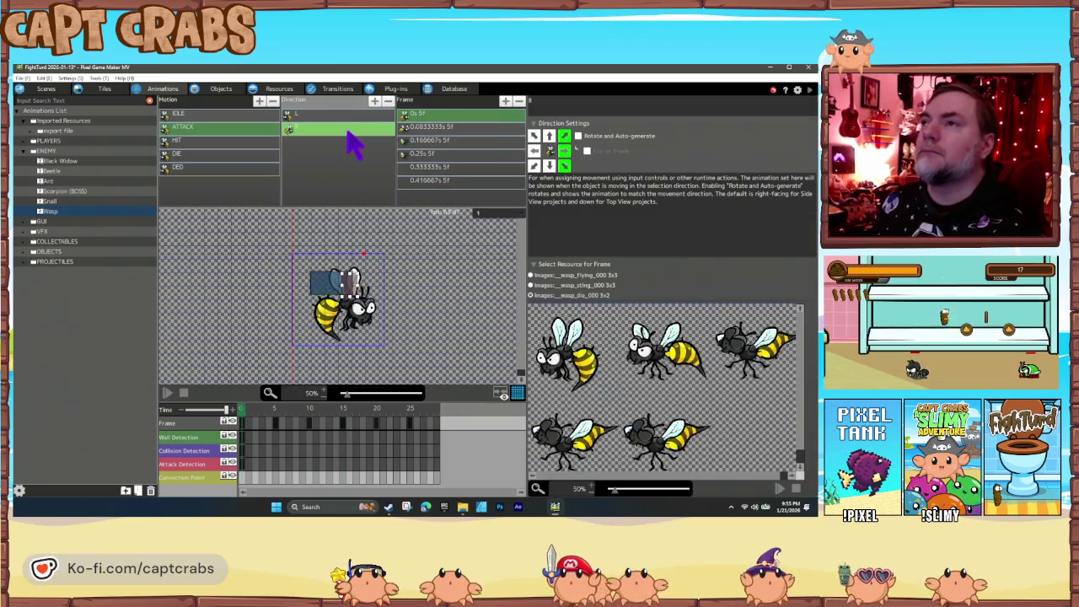
Replace the right-facing ATTACK direction with a copy of the left direction set to face right.
{"action": "key", "text": "Delete"}
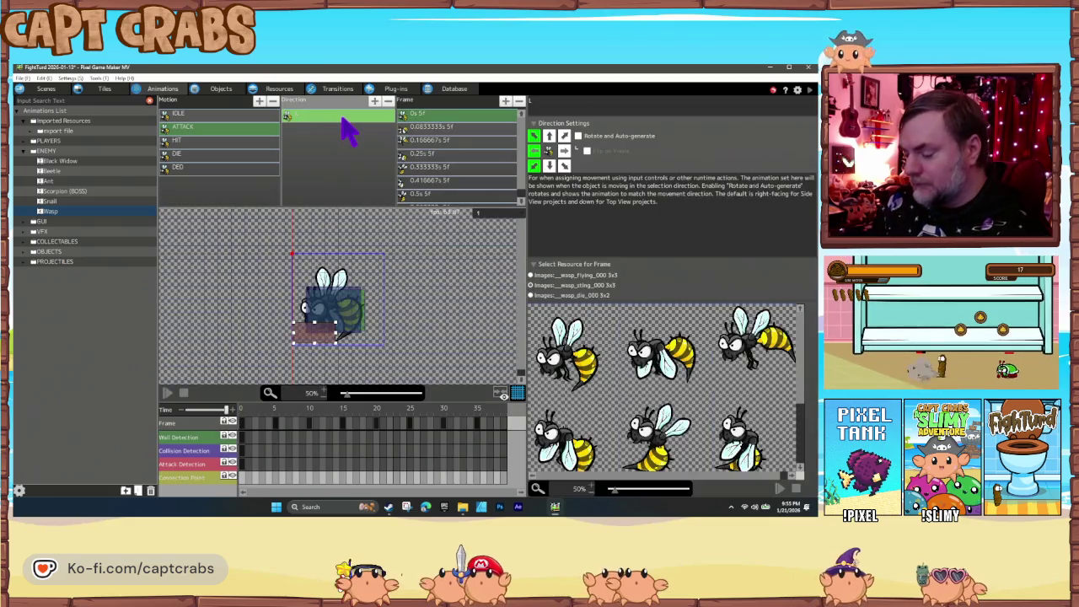
{"action": "left_click", "coordinate": [313, 140]}
{"action": "key", "text": "ctrl+v"}
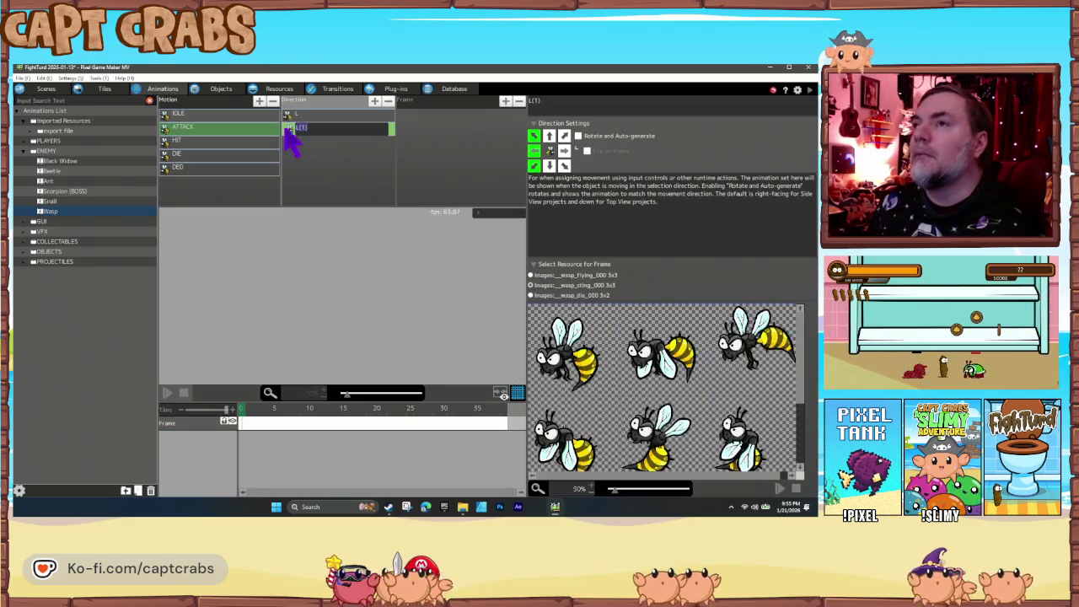
{"action": "left_click", "coordinate": [291, 126]}
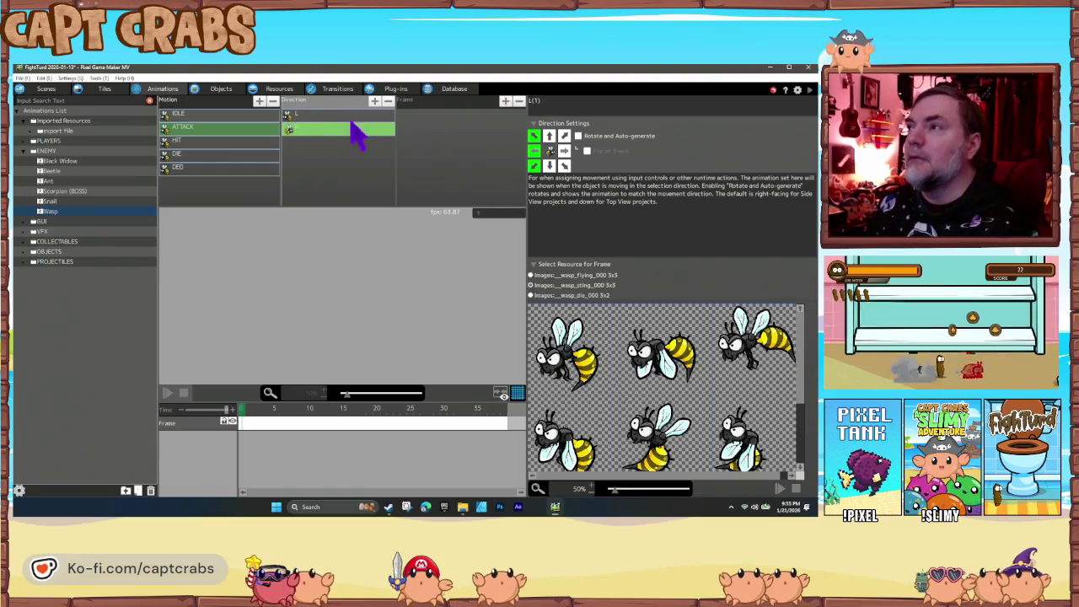
{"action": "left_click", "coordinate": [536, 152]}
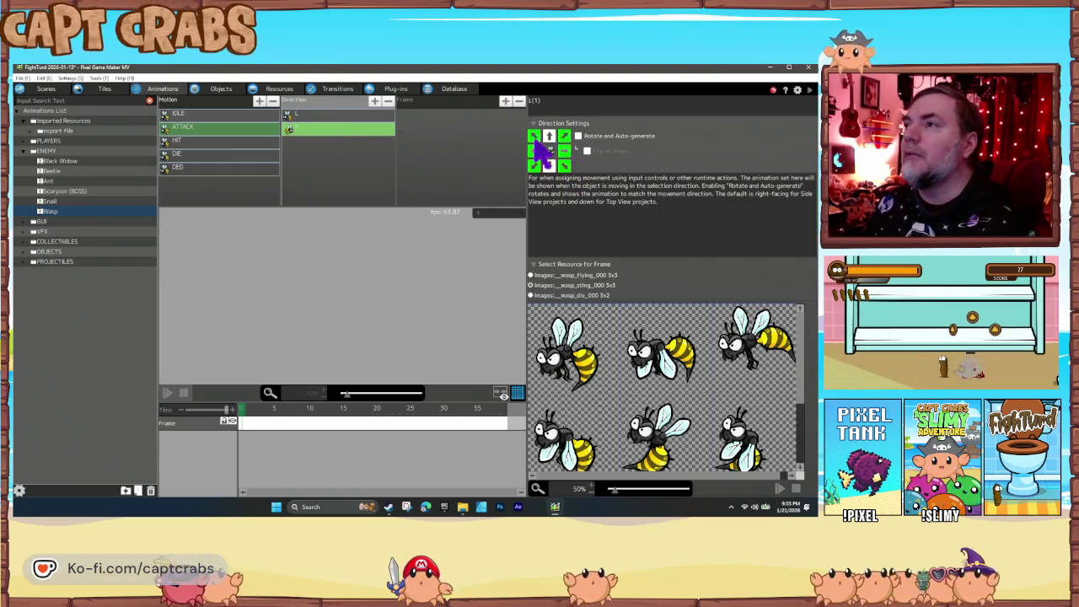
{"action": "left_click", "coordinate": [318, 129]}
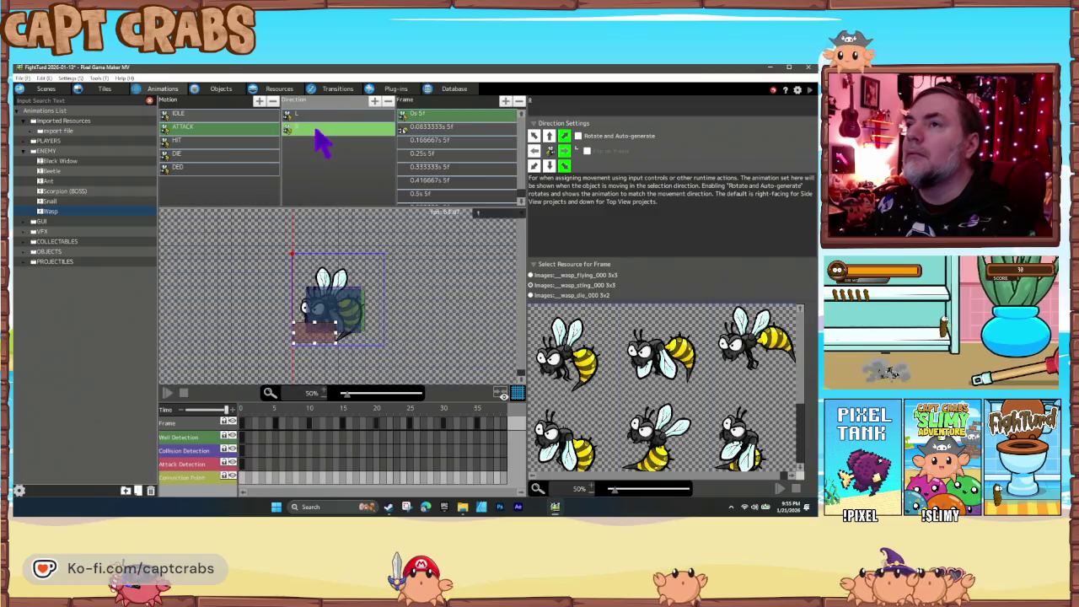
Flip every frame of the new right direction horizontally, preview the animation, and save the project.
{"action": "left_click", "coordinate": [446, 130]}
{"action": "scroll", "coordinate": [482, 207], "scroll_direction": "down", "scroll_amount": 1}
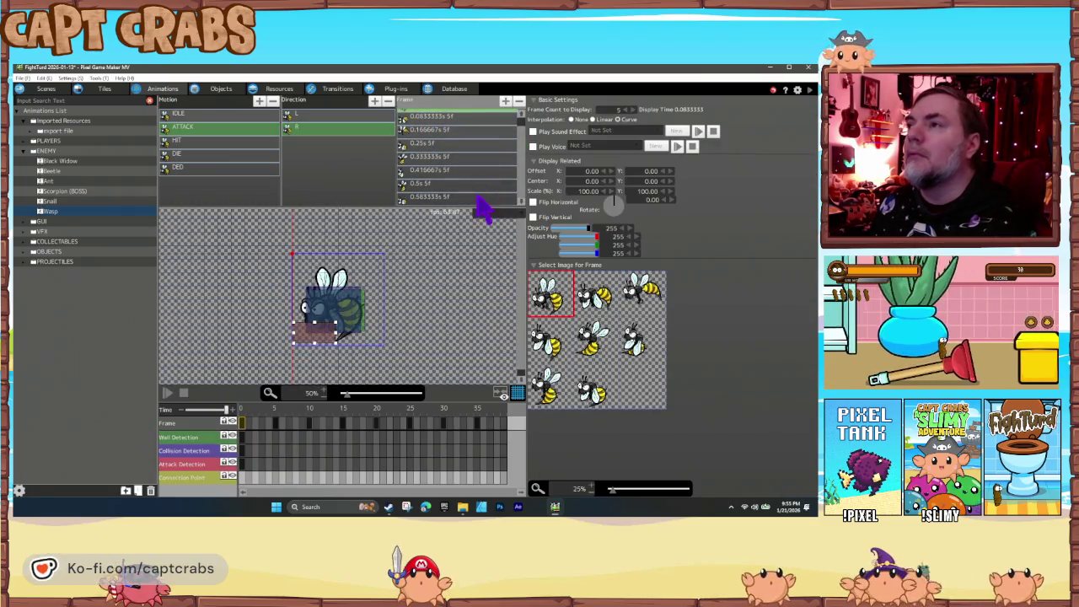
{"action": "left_click", "coordinate": [471, 200], "text": "shift"}
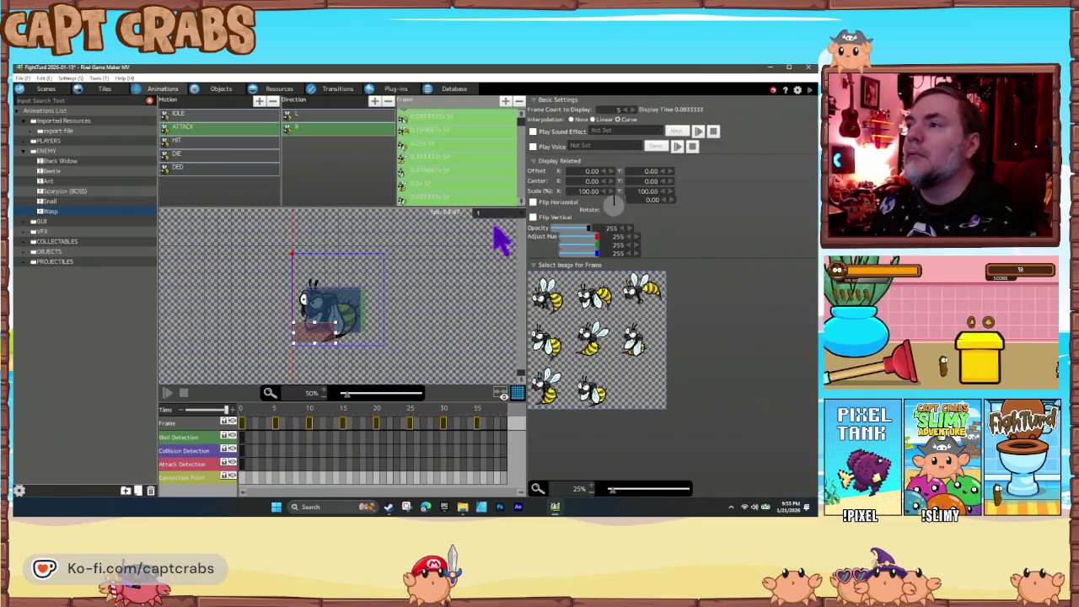
{"action": "left_click", "coordinate": [533, 204]}
{"action": "left_click", "coordinate": [168, 393]}
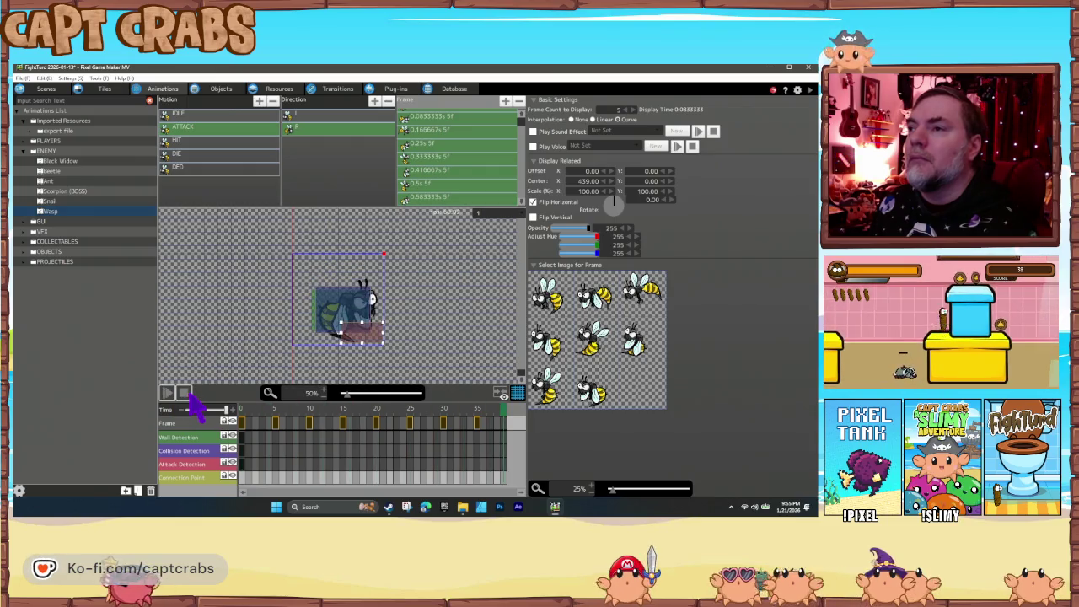
{"action": "left_click", "coordinate": [185, 394]}
{"action": "key", "text": "ctrl+s"}
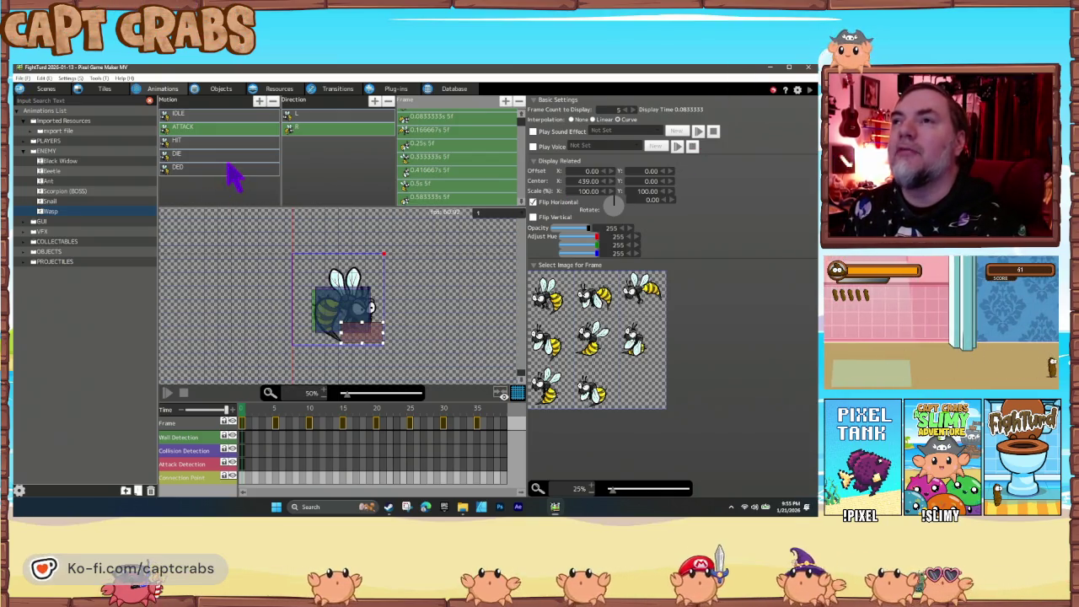
{"action": "left_click", "coordinate": [240, 141]}
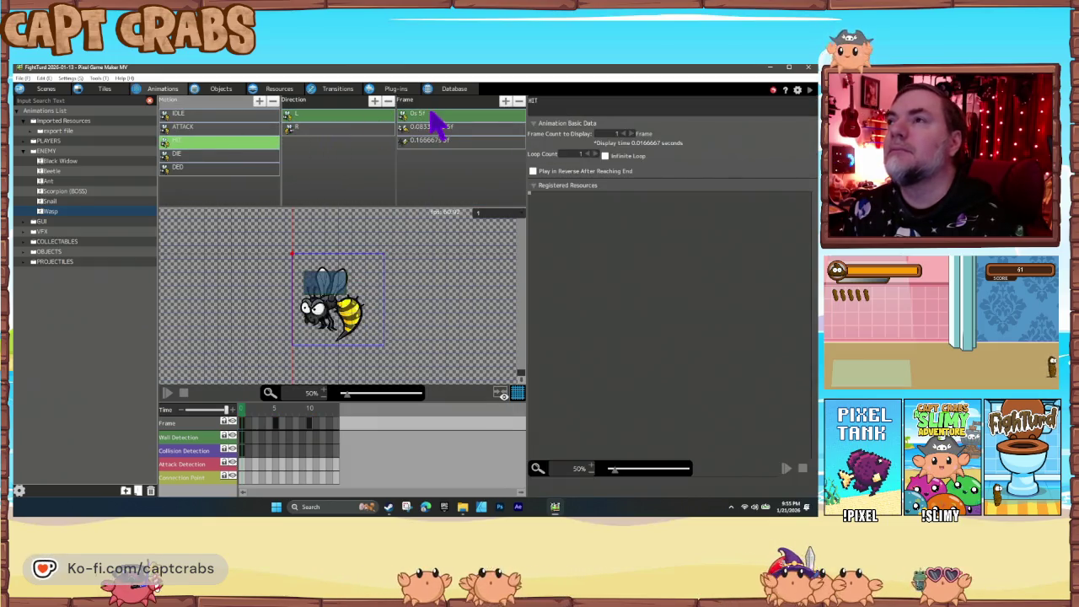
Enlarge the first HIT frame's collision box to 221×152 and wall detection box to 220×166, then preview.
{"action": "left_click", "coordinate": [434, 125]}
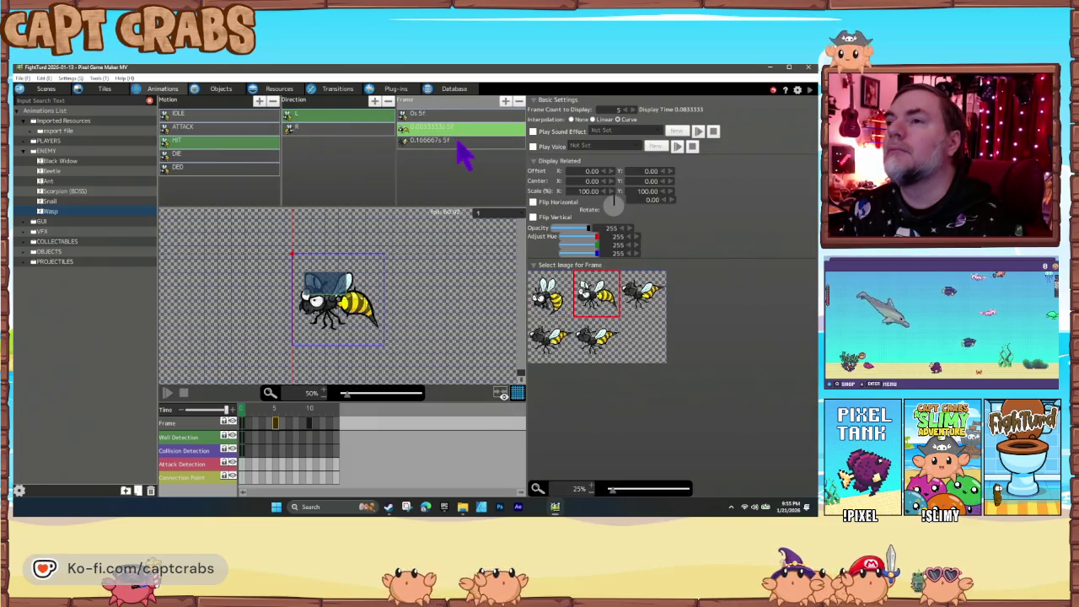
{"action": "left_click", "coordinate": [456, 140]}
{"action": "left_click", "coordinate": [432, 115]}
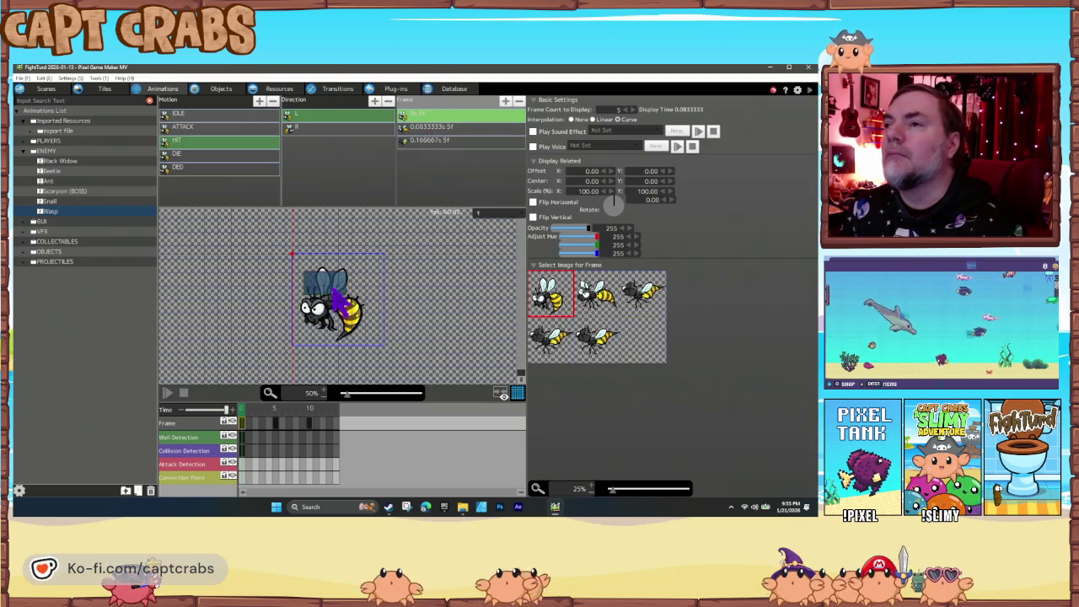
{"action": "left_click", "coordinate": [333, 291]}
{"action": "left_click_drag", "start_coordinate": [347, 310], "coordinate": [352, 320]}
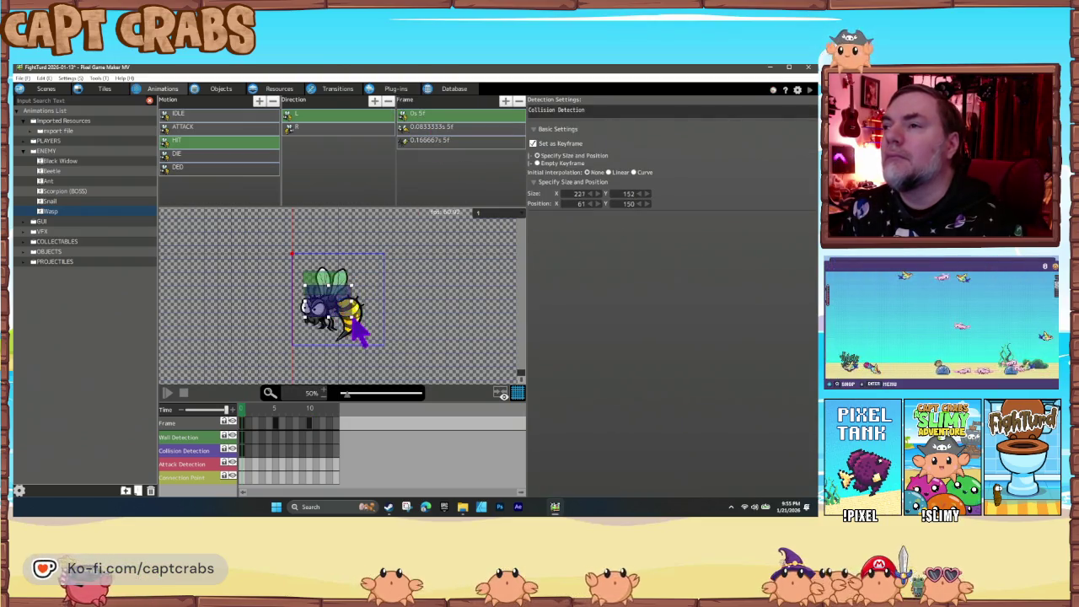
{"action": "left_click", "coordinate": [341, 317]}
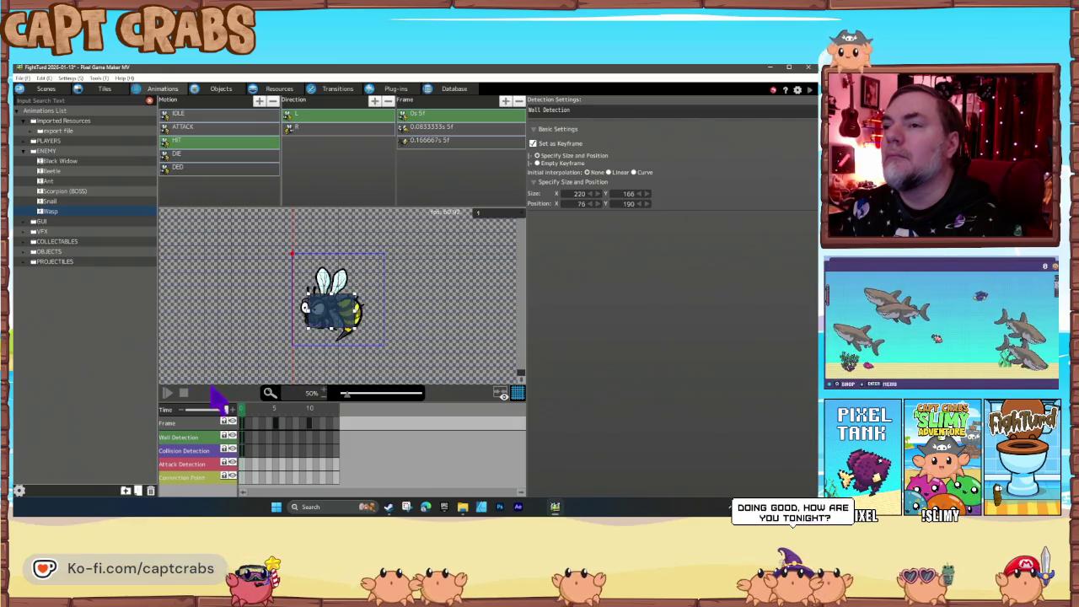
{"action": "left_click", "coordinate": [168, 393]}
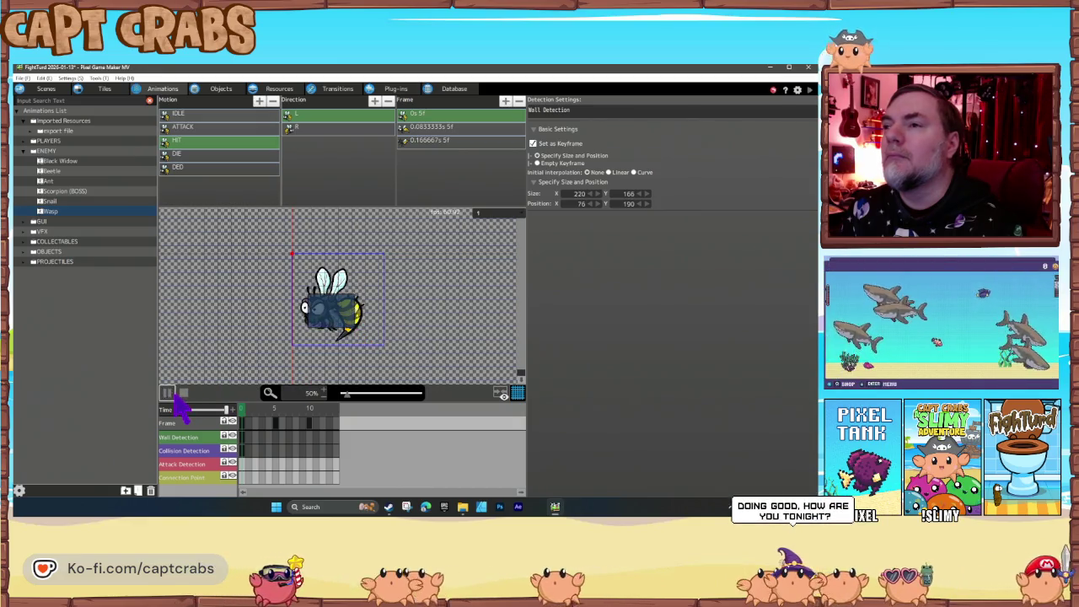
Resize the right-facing HIT wall detection box to 249×157 around the wasp, undoing a stray sprite shift, and preview.
{"action": "left_click", "coordinate": [342, 129]}
{"action": "left_click", "coordinate": [344, 321]}
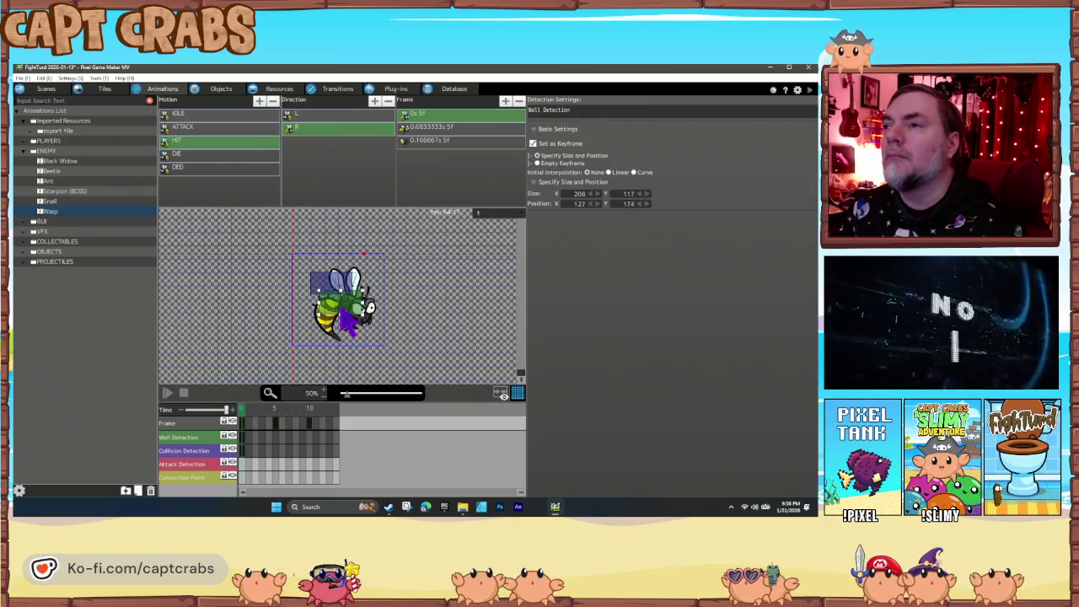
{"action": "left_click_drag", "start_coordinate": [365, 324], "coordinate": [368, 329]}
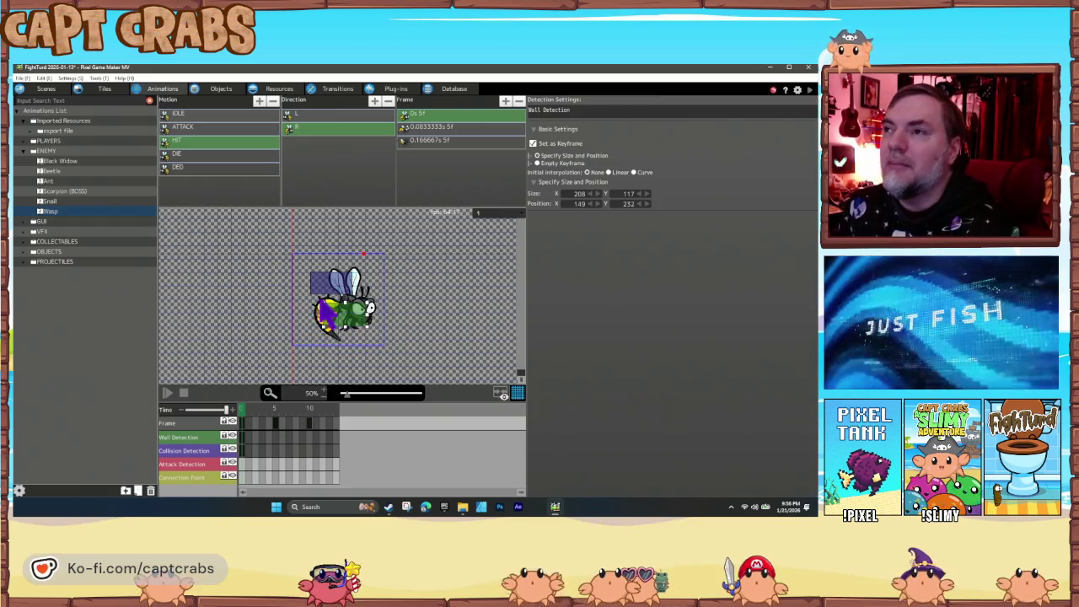
{"action": "left_click_drag", "start_coordinate": [321, 308], "coordinate": [318, 305]}
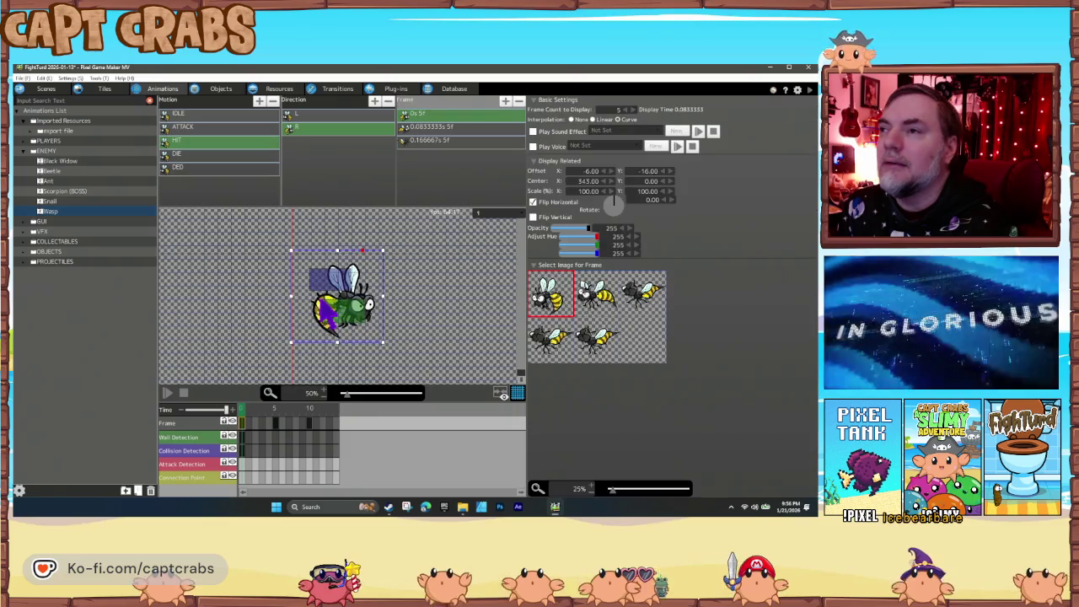
{"action": "key", "text": "ctrl+z"}
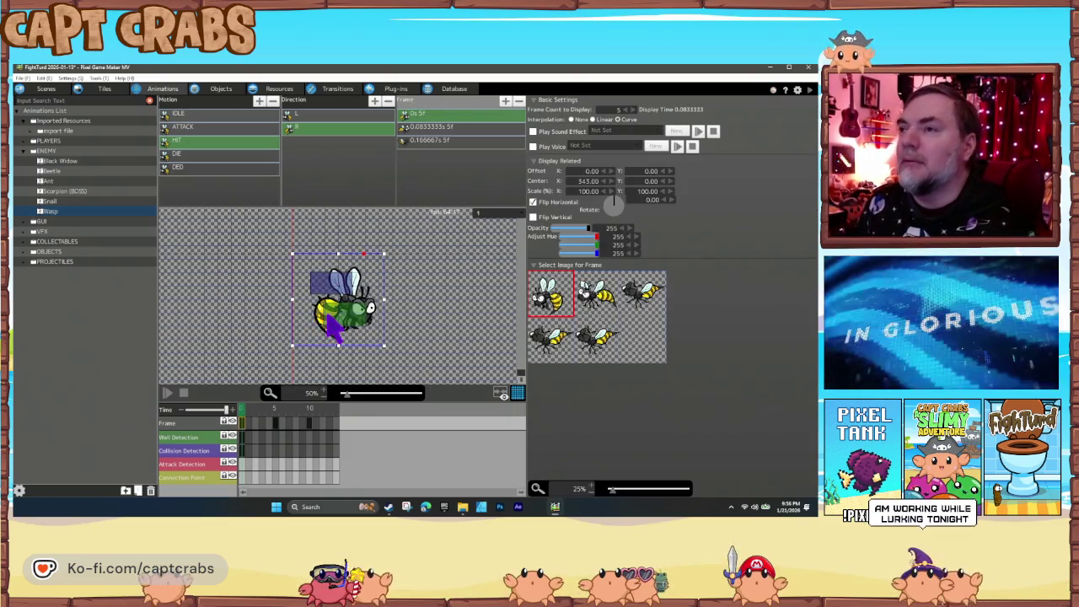
{"action": "left_click", "coordinate": [242, 436]}
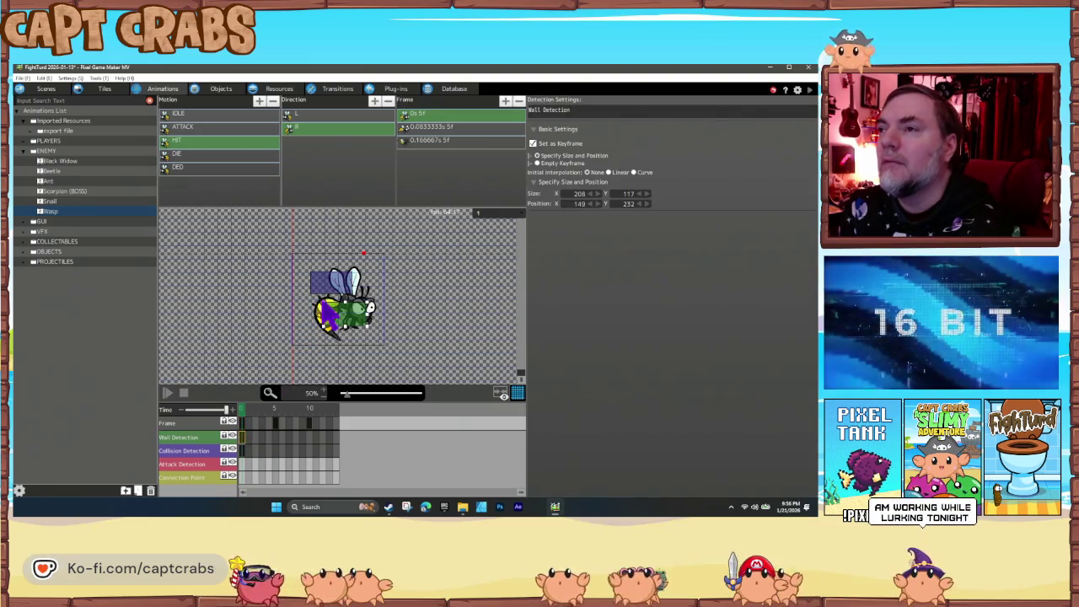
{"action": "mouse_move", "coordinate": [329, 314]}
{"action": "left_mouse_down"}
{"action": "mouse_move", "coordinate": [312, 297]}
{"action": "mouse_move", "coordinate": [336, 310]}
{"action": "left_mouse_up"}
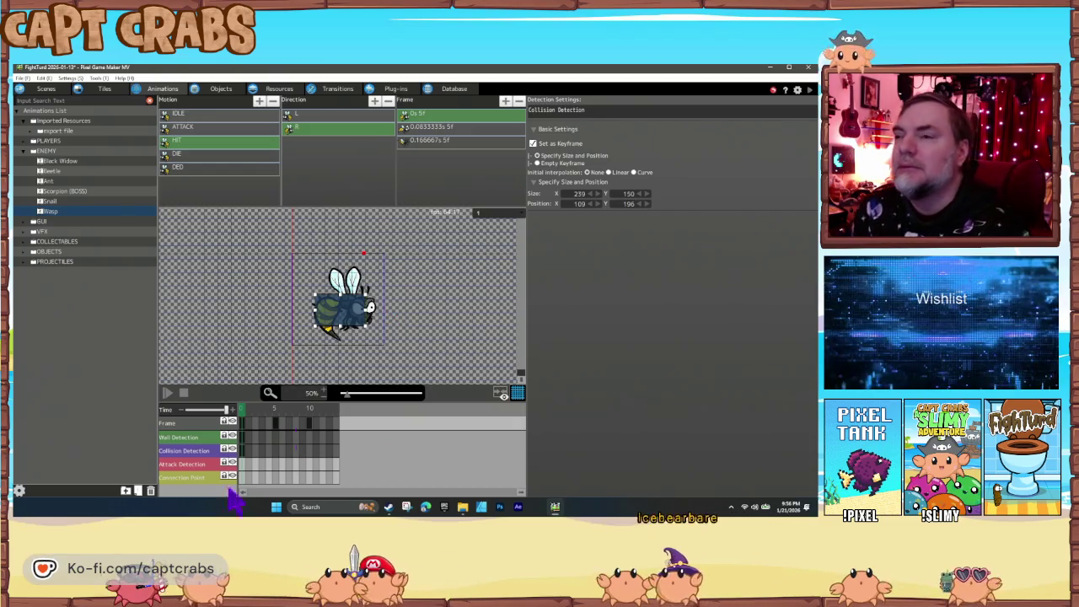
{"action": "left_click", "coordinate": [167, 393]}
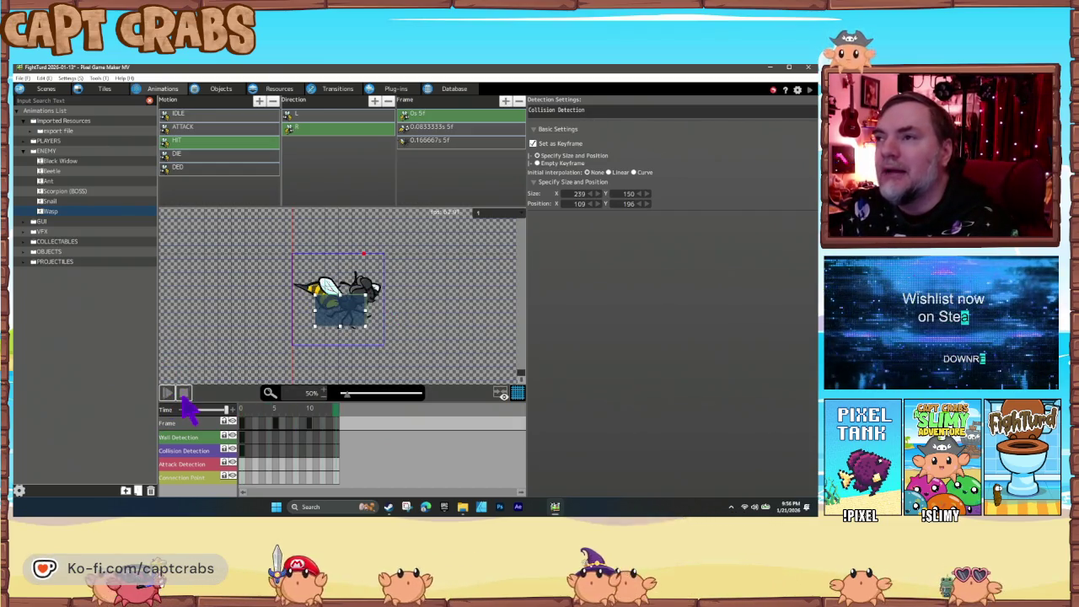
Delete the two trailing frames of the DIE animation's first direction and check its detection boxes.
{"action": "left_click", "coordinate": [208, 154]}
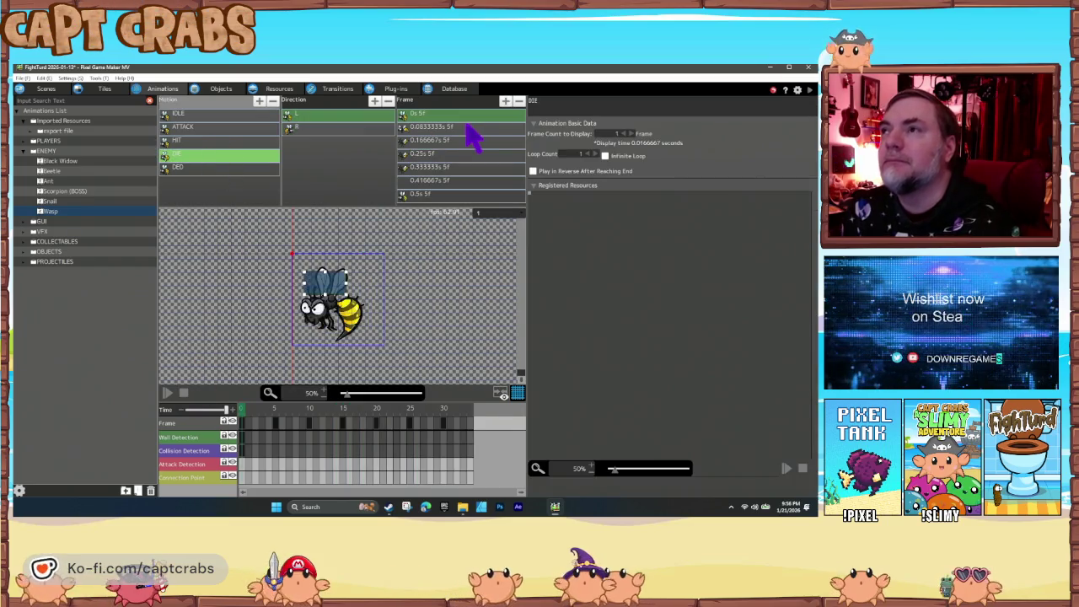
{"action": "left_click", "coordinate": [431, 128]}
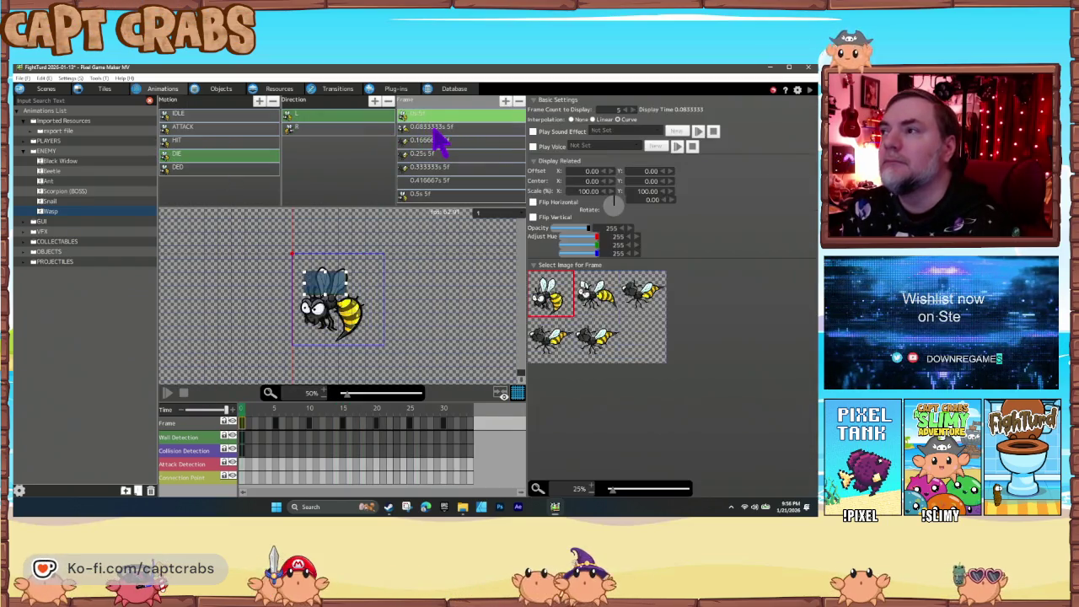
{"action": "left_click", "coordinate": [434, 140]}
{"action": "key", "text": "Down"}
{"action": "key", "text": "Down"}
{"action": "key", "text": "Down"}
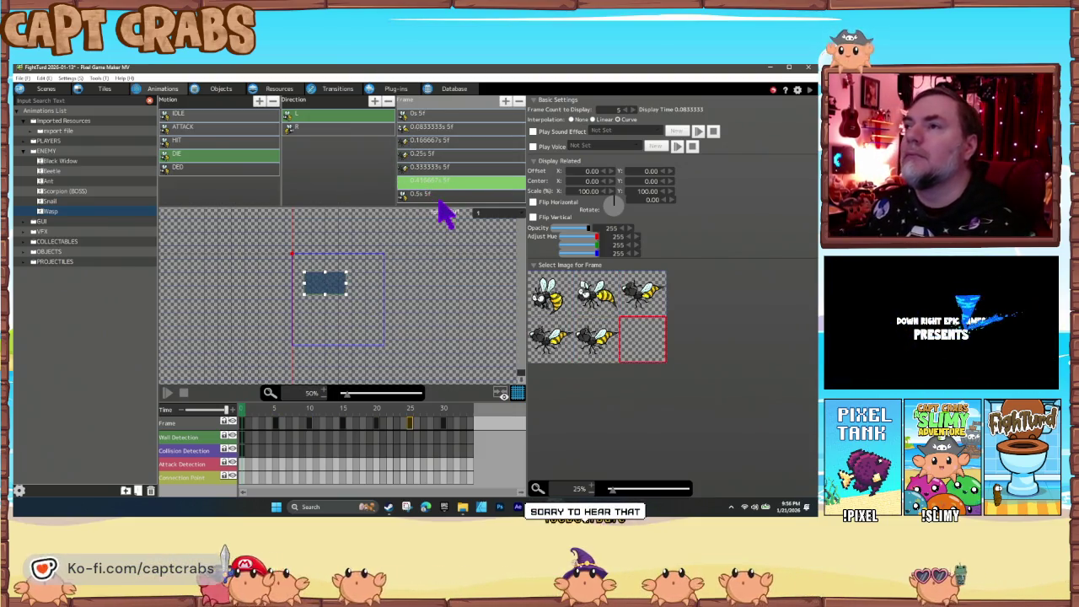
{"action": "key", "text": "Down"}
{"action": "key", "text": "Delete"}
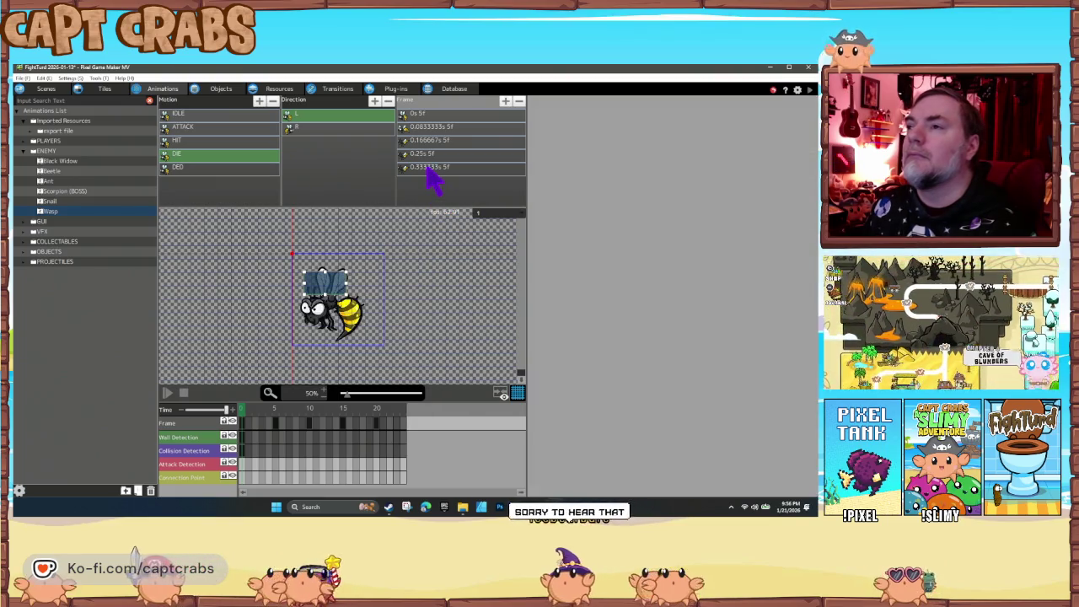
{"action": "left_click", "coordinate": [426, 167]}
{"action": "left_click", "coordinate": [417, 115]}
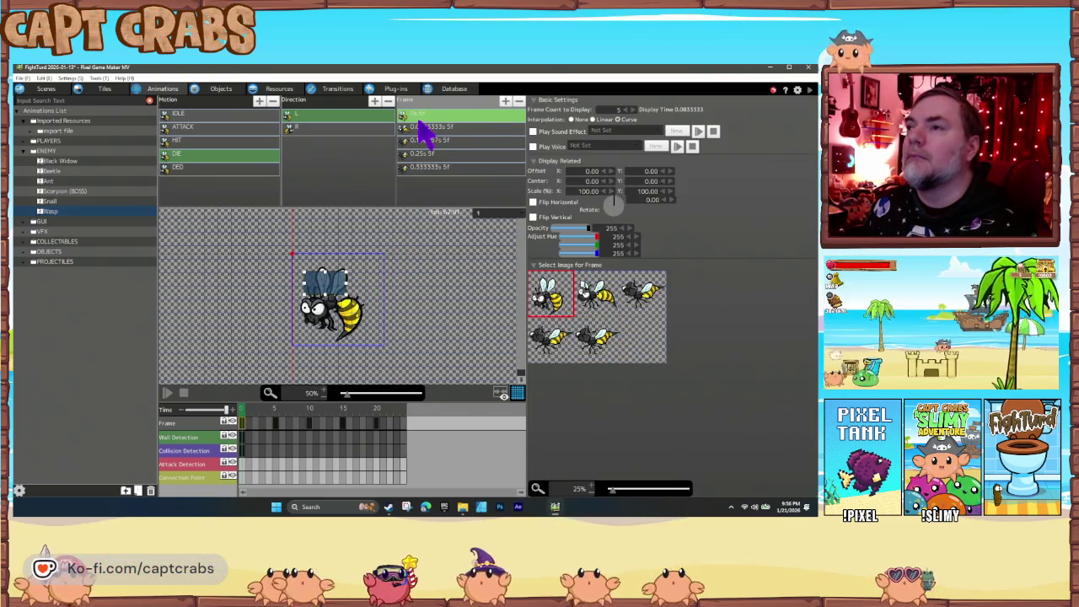
{"action": "left_click", "coordinate": [334, 282]}
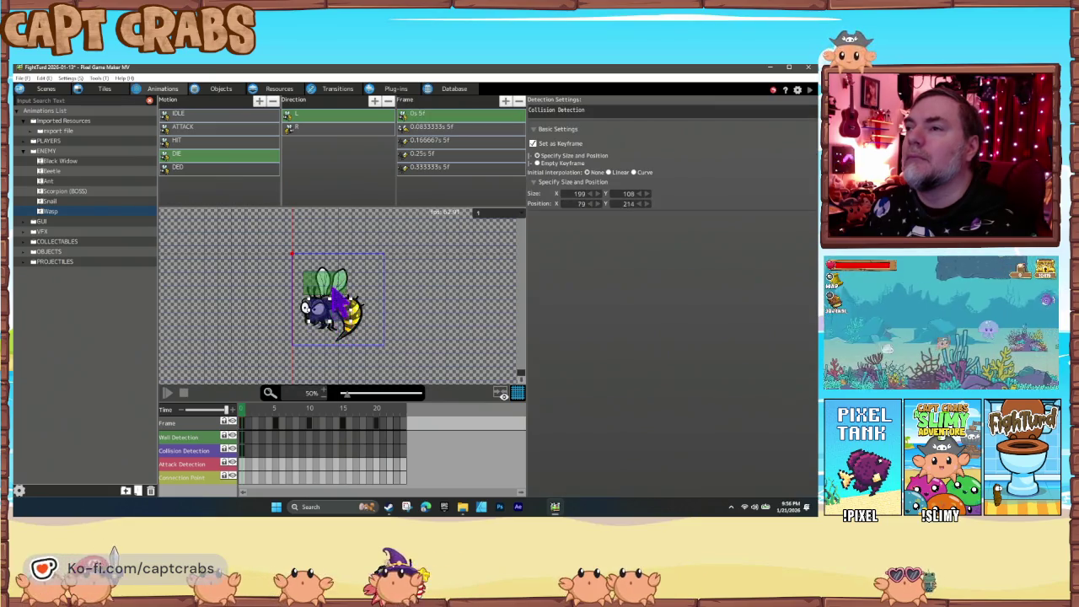
{"action": "left_click", "coordinate": [338, 318]}
Remove the extra 0.416667s and 0.5s frames from the right-facing DIE direction.
{"action": "left_click", "coordinate": [400, 128]}
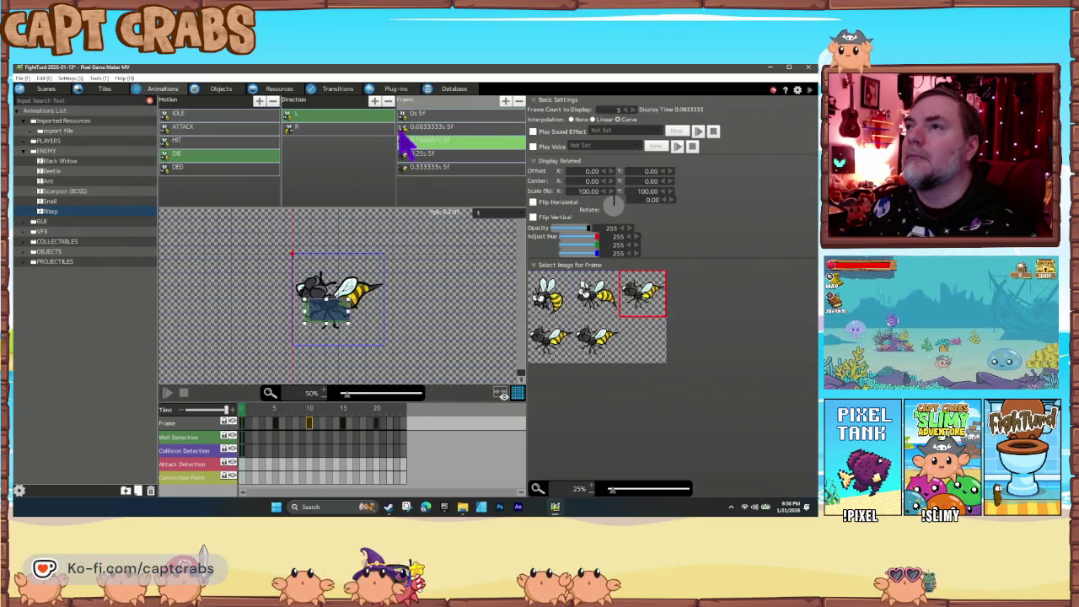
{"action": "left_click", "coordinate": [345, 128]}
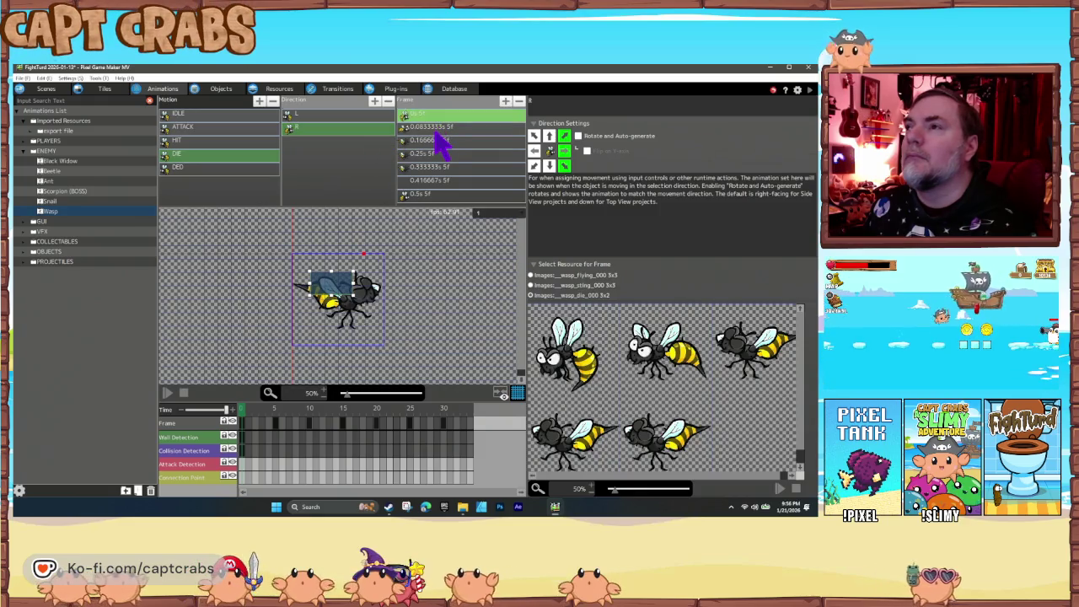
{"action": "left_click", "coordinate": [442, 152]}
{"action": "left_click", "coordinate": [449, 180]}
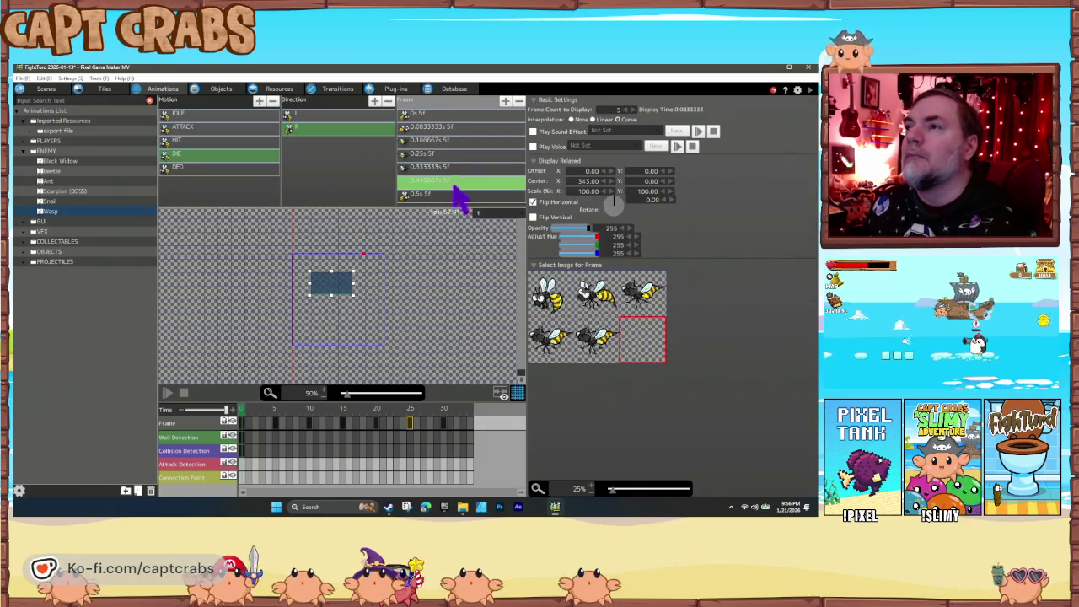
{"action": "key", "text": "Delete"}
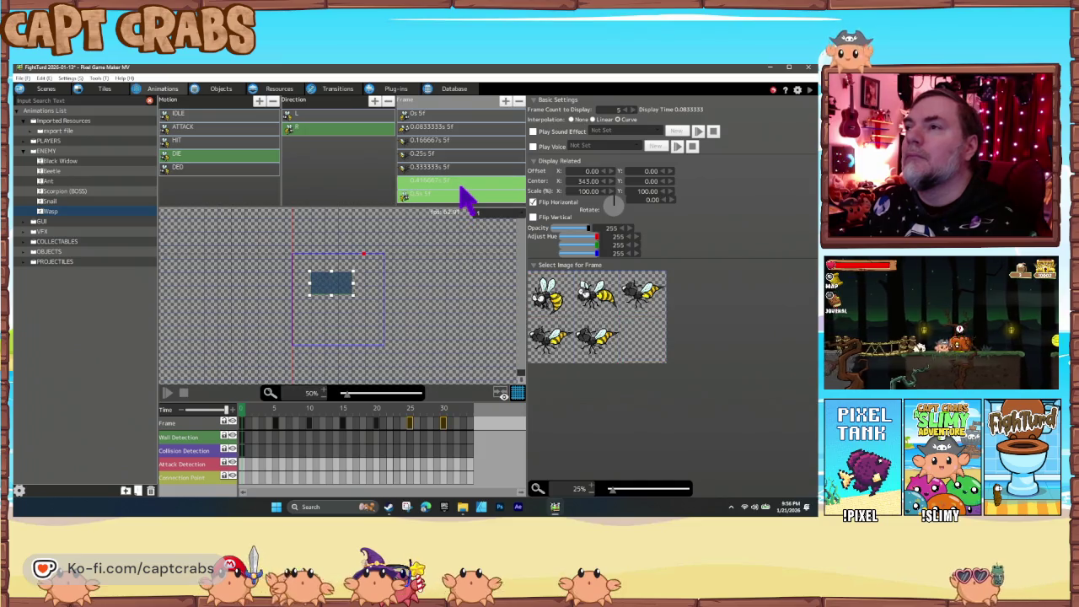
{"action": "key", "text": "Delete"}
{"action": "left_click", "coordinate": [449, 144]}
{"action": "left_click", "coordinate": [334, 295]}
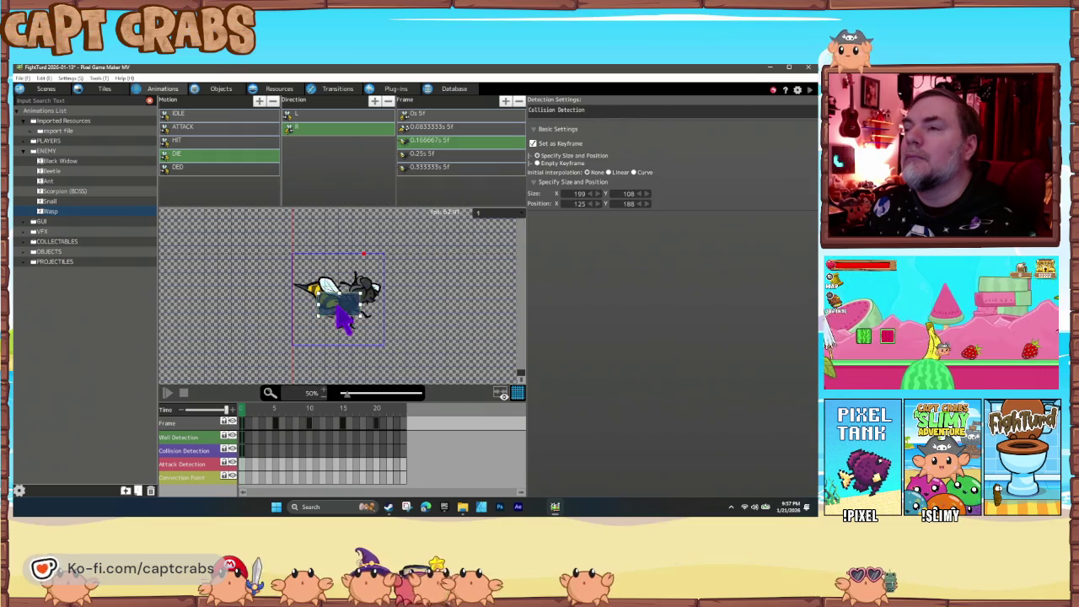
{"action": "left_click", "coordinate": [204, 167]}
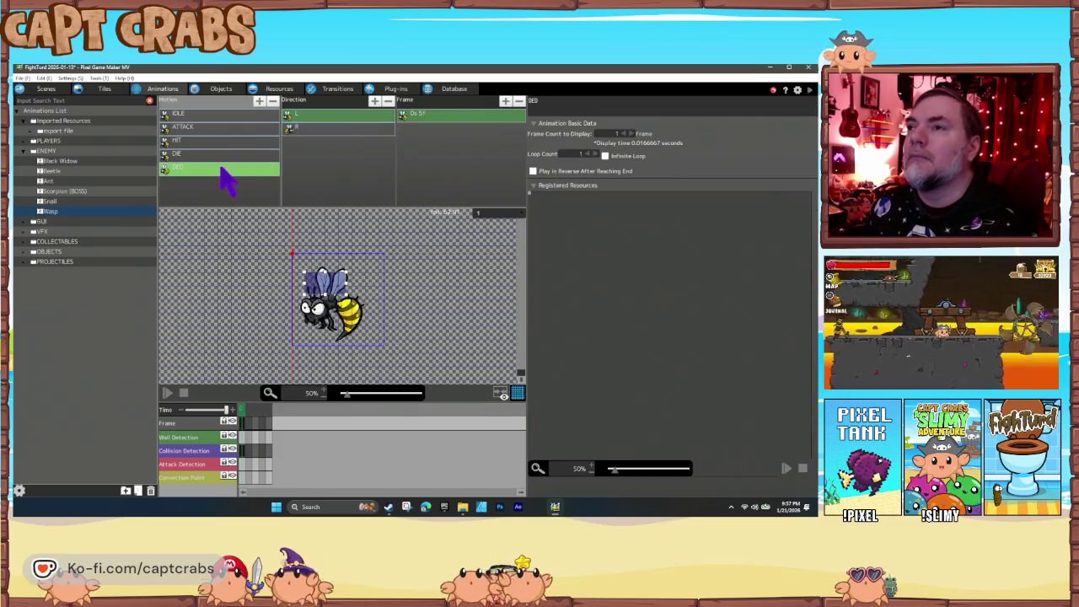
Assign the fifth wasp image to the DED frame in both the left and right directions.
{"action": "left_click", "coordinate": [425, 118]}
{"action": "left_click", "coordinate": [600, 341]}
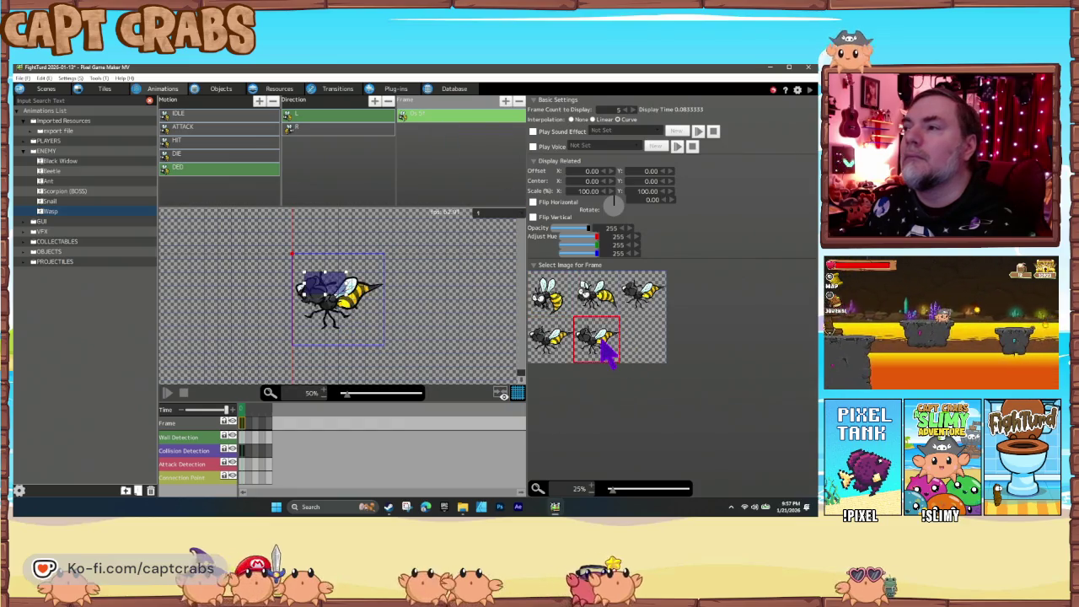
{"action": "left_click", "coordinate": [341, 130]}
{"action": "left_click", "coordinate": [435, 120]}
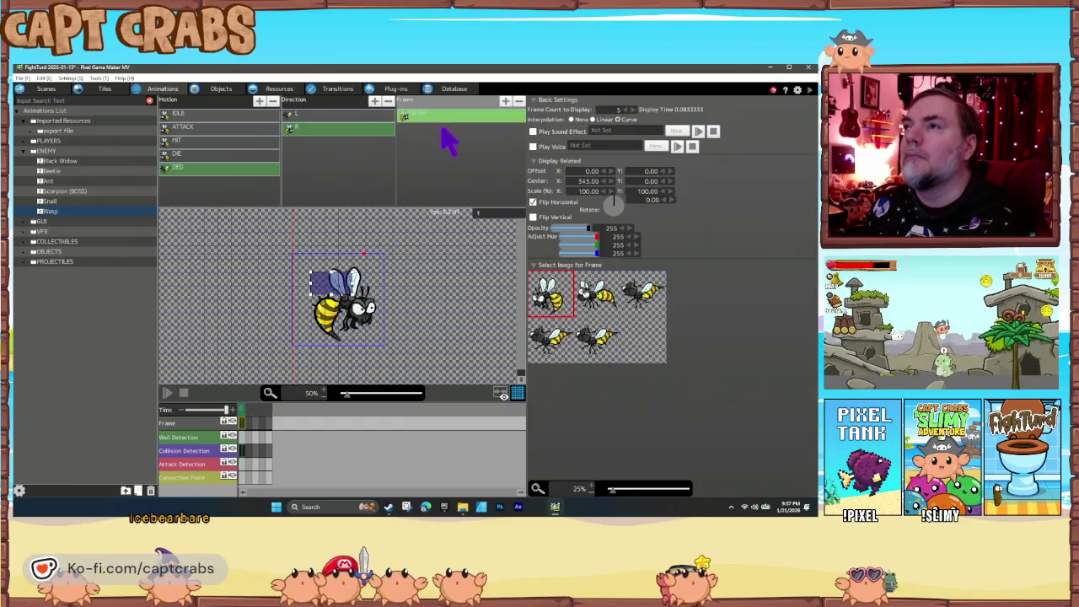
{"action": "left_click", "coordinate": [596, 345]}
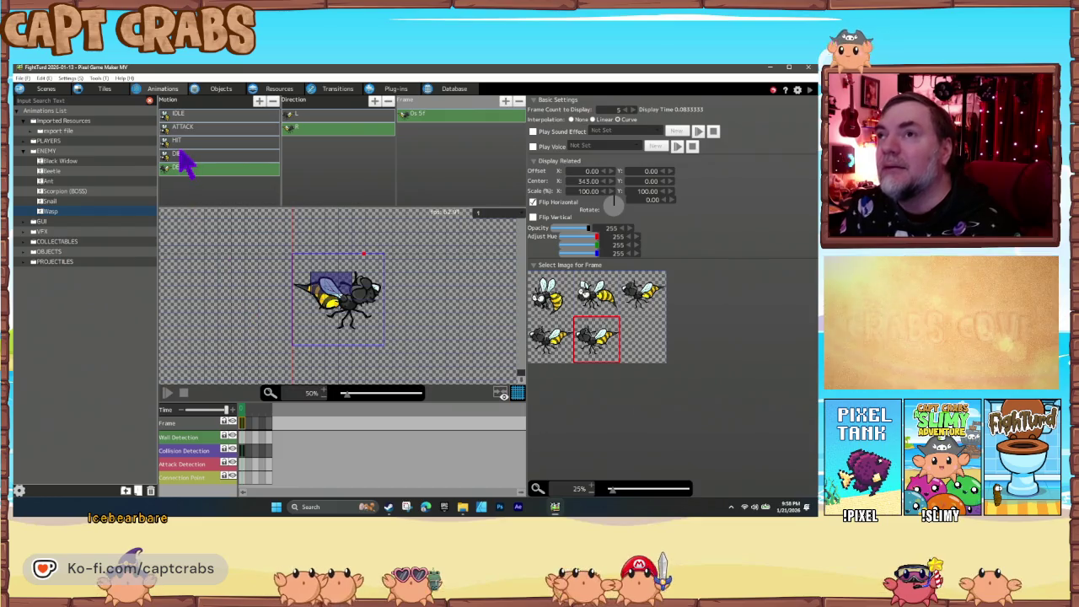
Duplicate the Snail object and rename the copy to Wasp.
{"action": "left_click", "coordinate": [221, 89]}
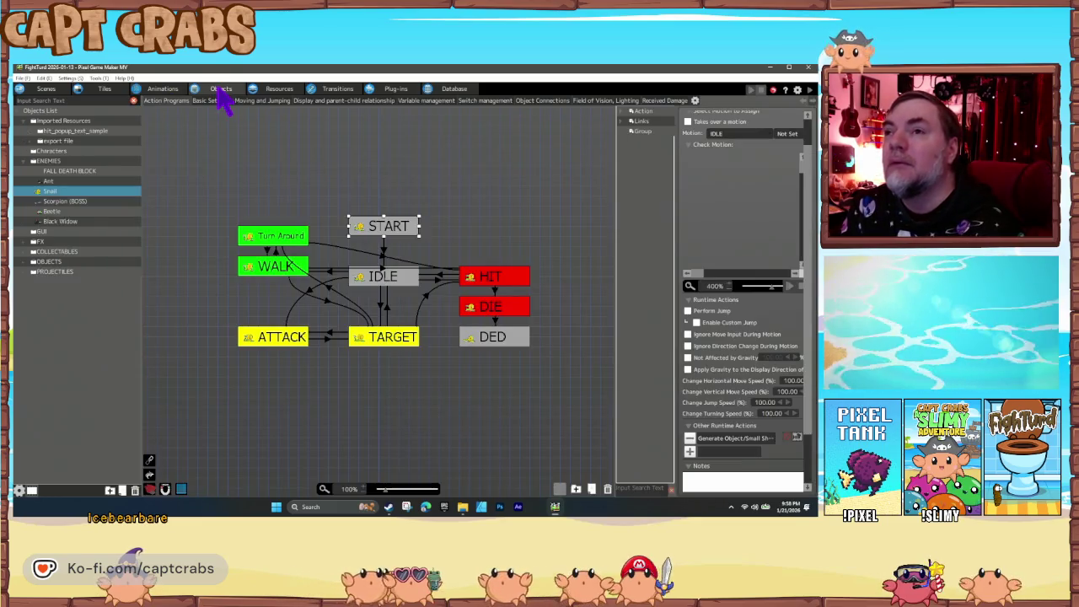
{"action": "right_click", "coordinate": [52, 192]}
{"action": "key", "text": "Escape"}
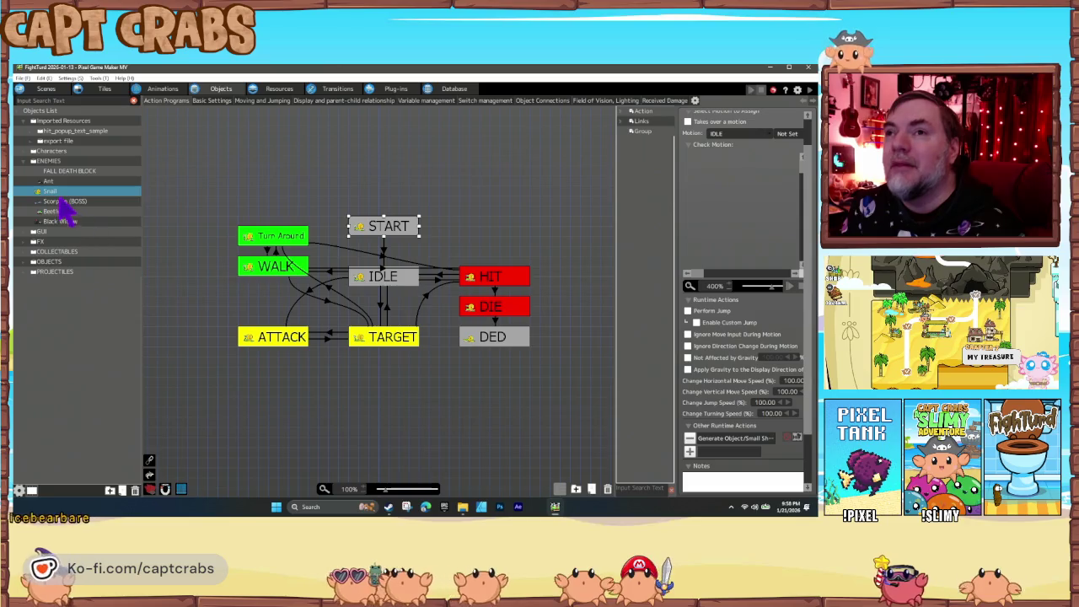
{"action": "right_click", "coordinate": [63, 192]}
{"action": "left_click", "coordinate": [101, 241]}
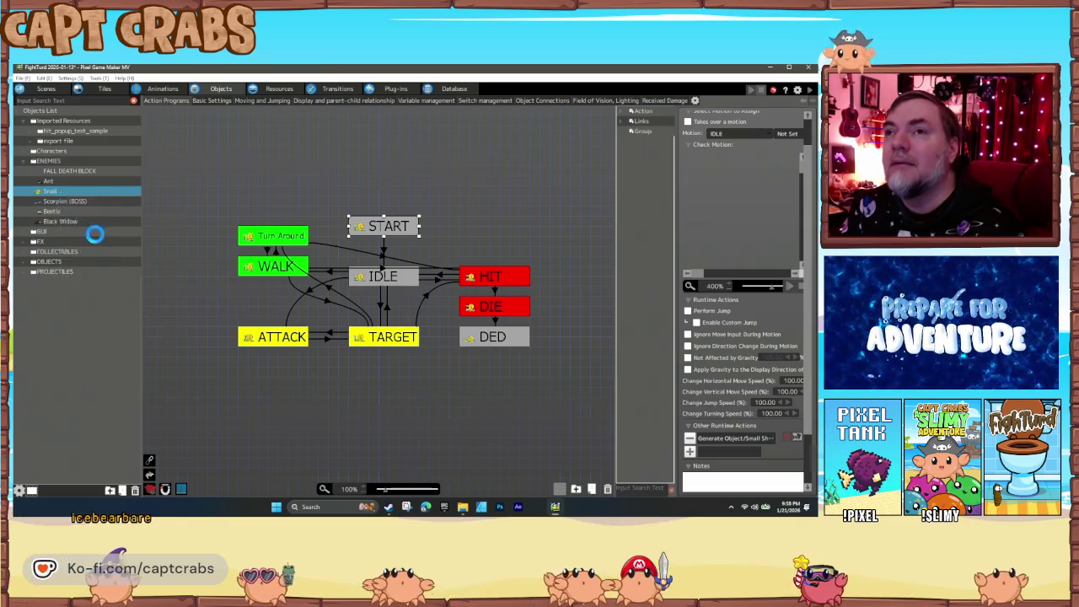
{"action": "right_click", "coordinate": [55, 202]}
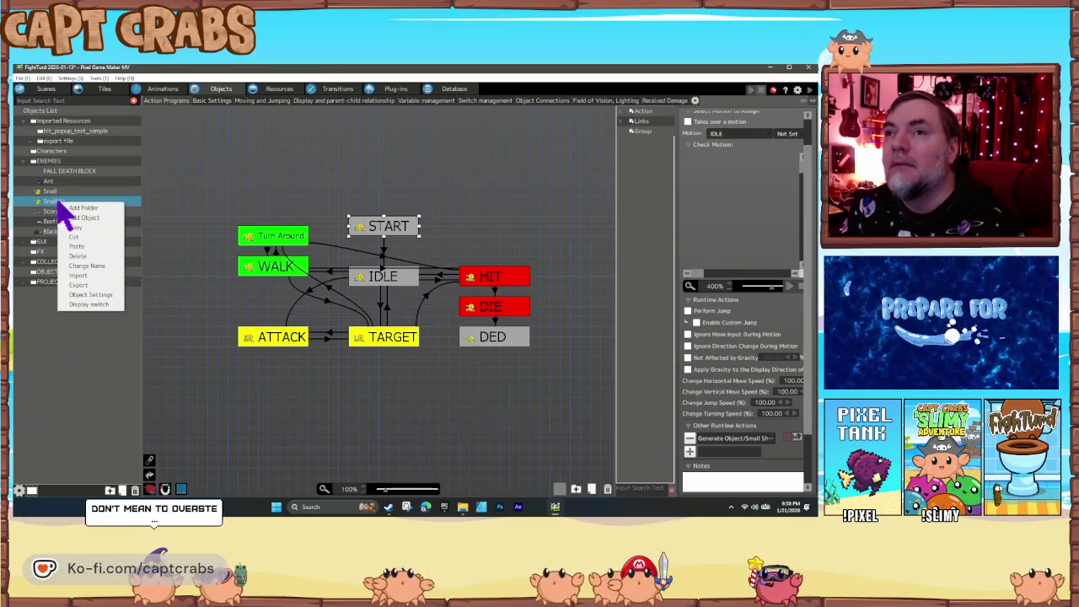
{"action": "left_click", "coordinate": [95, 251]}
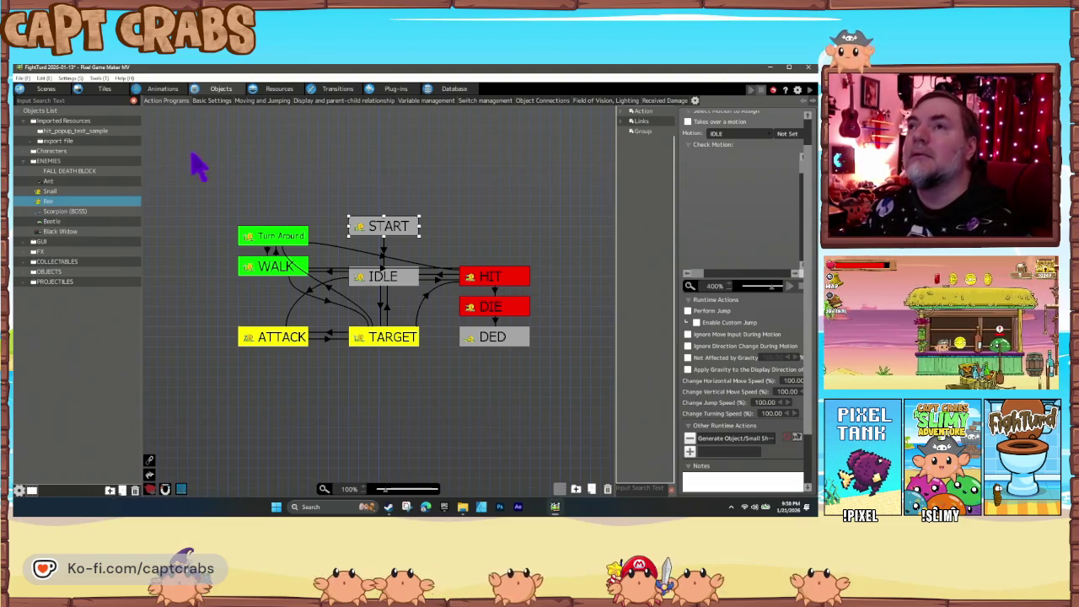
{"action": "left_click", "coordinate": [172, 91]}
{"action": "left_click", "coordinate": [221, 89]}
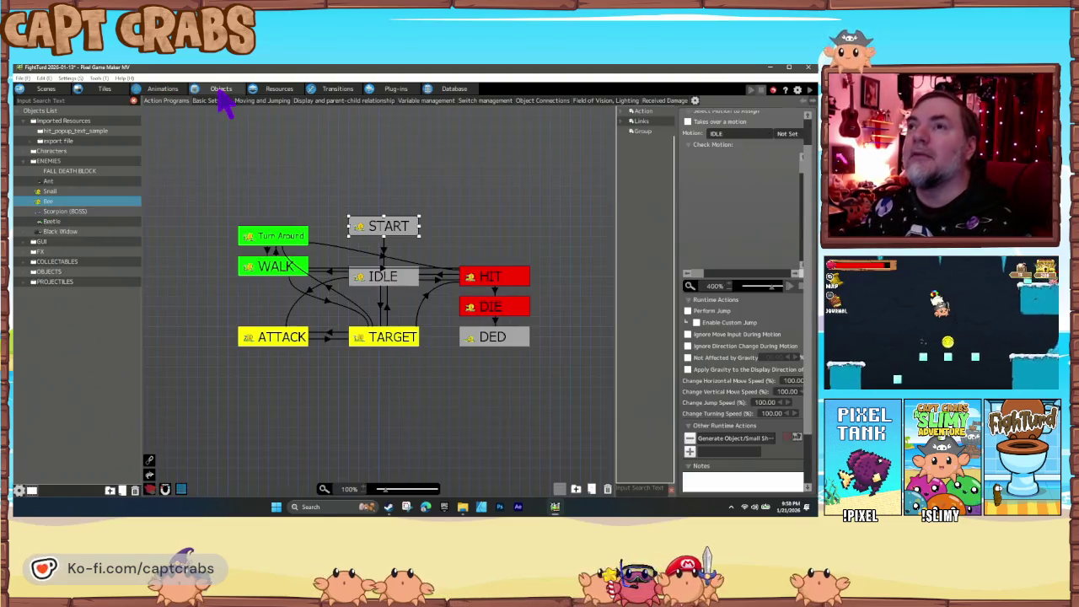
{"action": "right_click", "coordinate": [49, 202]}
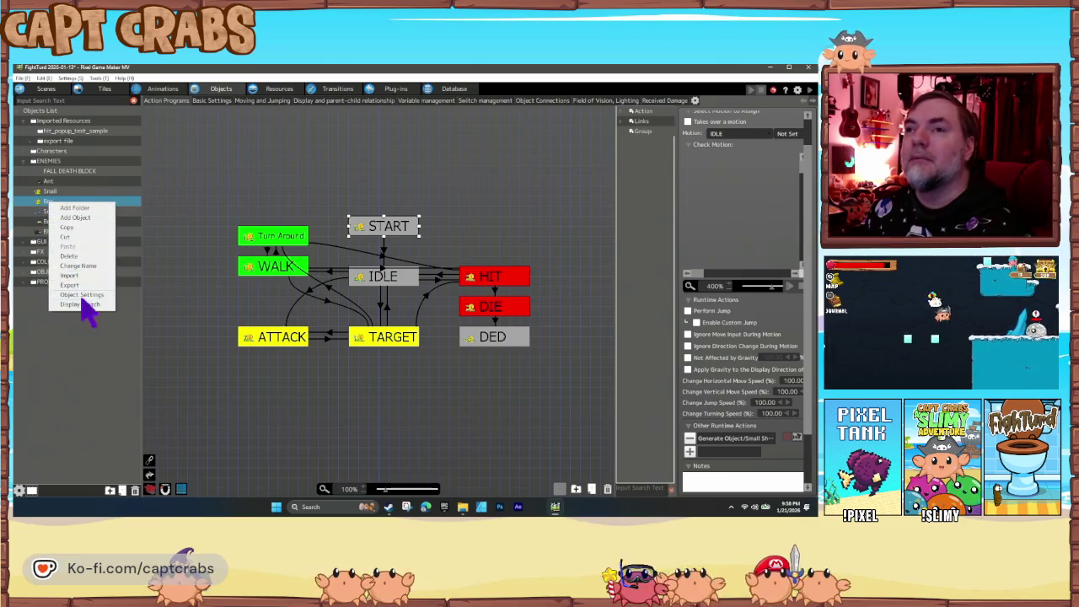
{"action": "left_click", "coordinate": [78, 265]}
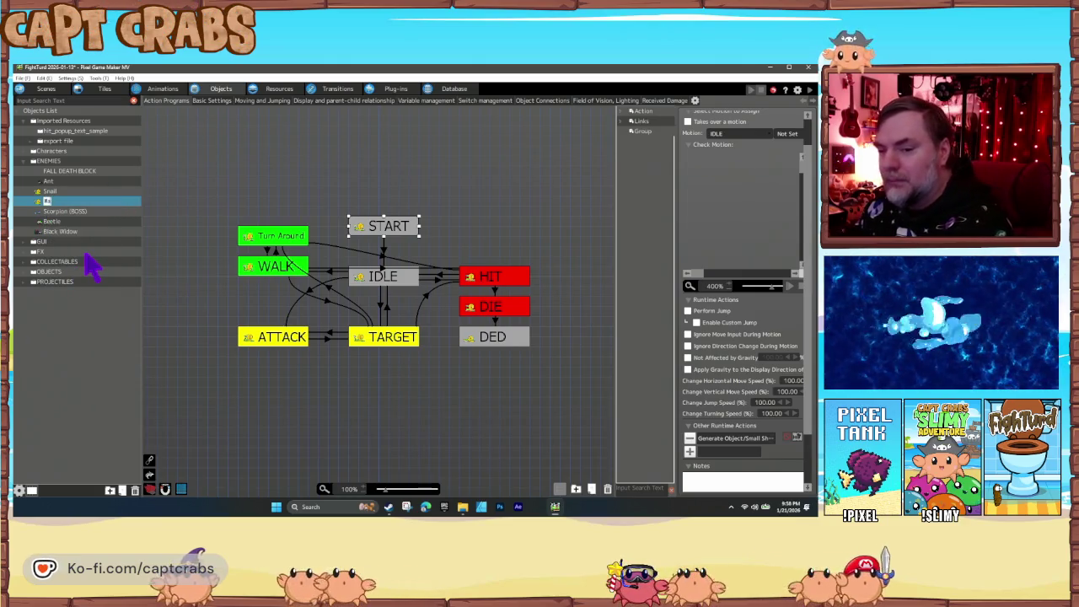
{"action": "type", "text": "Wasp"}
{"action": "key", "text": "Return"}
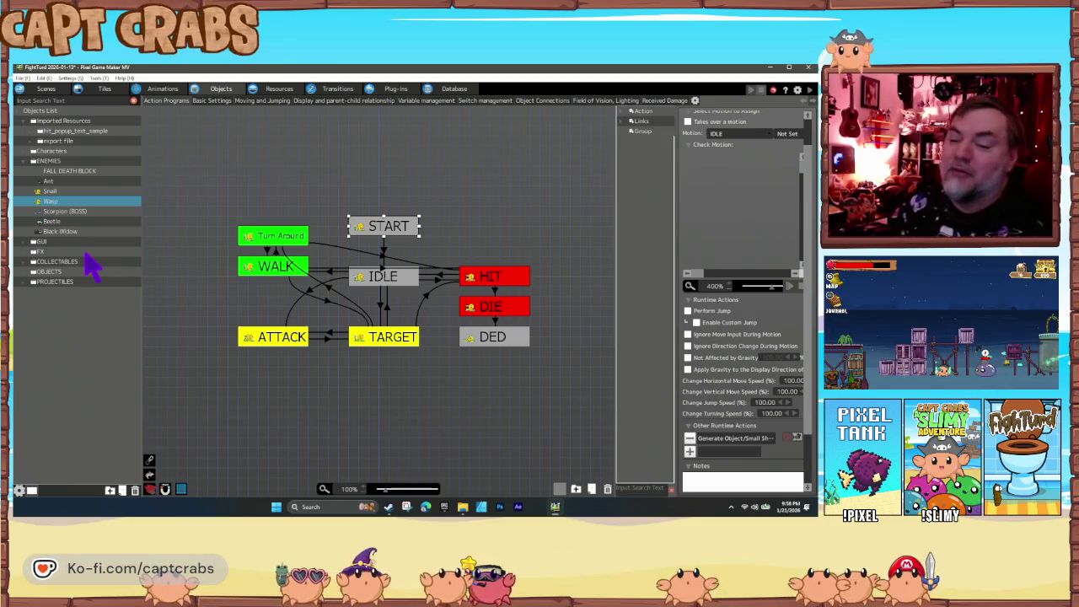
Assign the ENEMY > Wasp animation to the Wasp object, accepting the action animation reset.
{"action": "right_click", "coordinate": [64, 204]}
{"action": "left_click", "coordinate": [95, 296]}
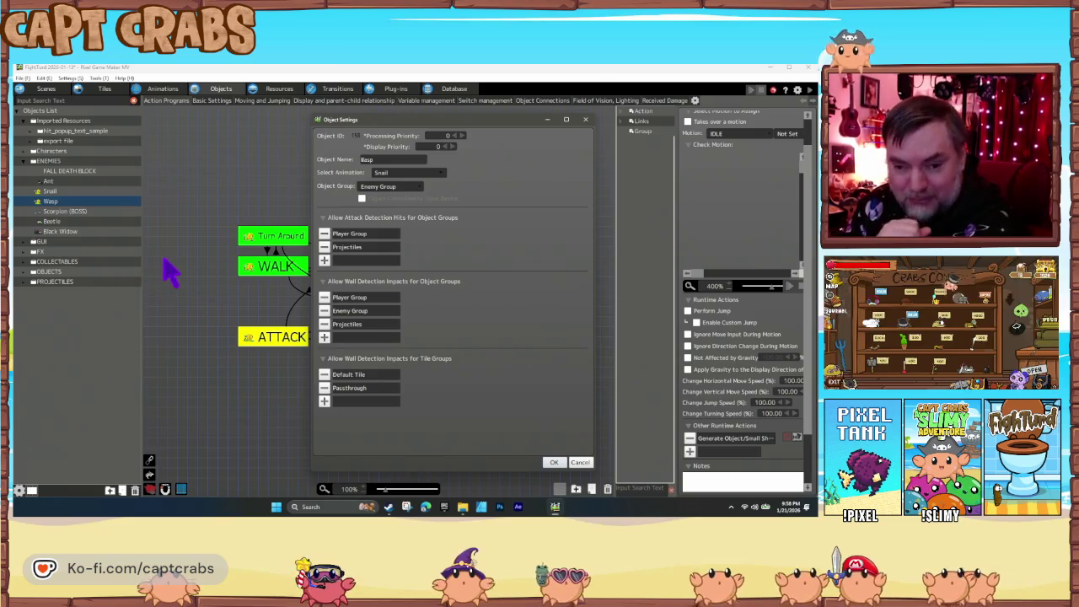
{"action": "left_click", "coordinate": [413, 174]}
{"action": "mouse_move", "coordinate": [433, 214]}
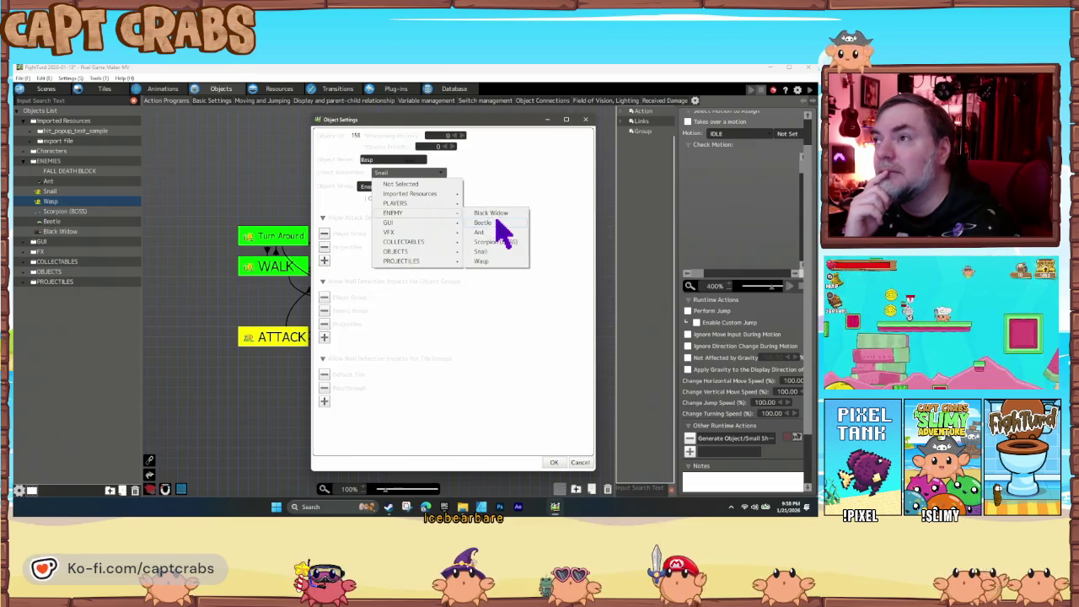
{"action": "left_click", "coordinate": [482, 261]}
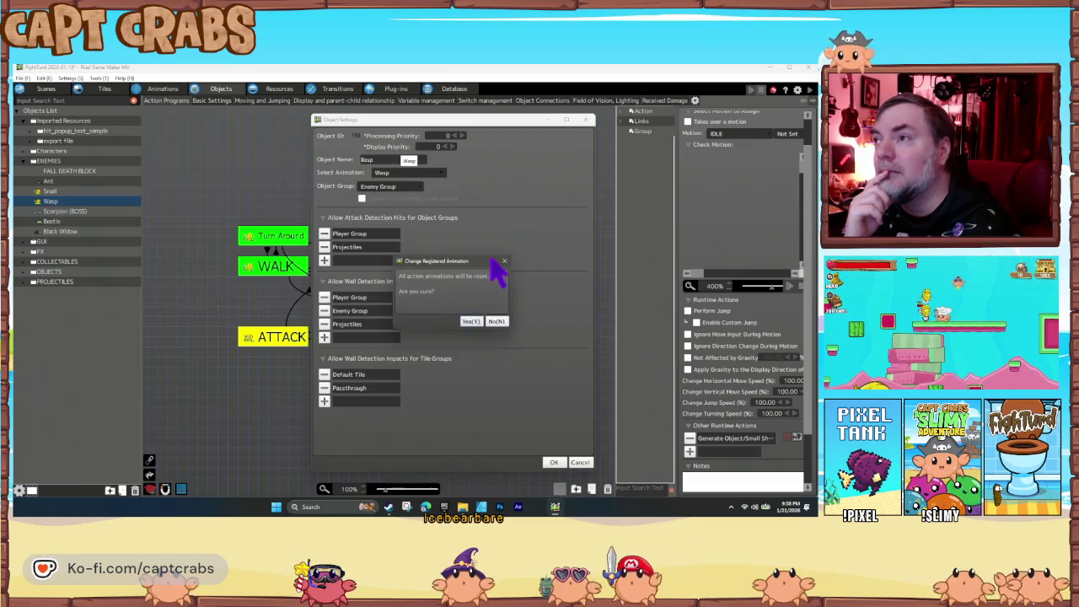
{"action": "left_click", "coordinate": [475, 323]}
{"action": "left_click", "coordinate": [554, 463]}
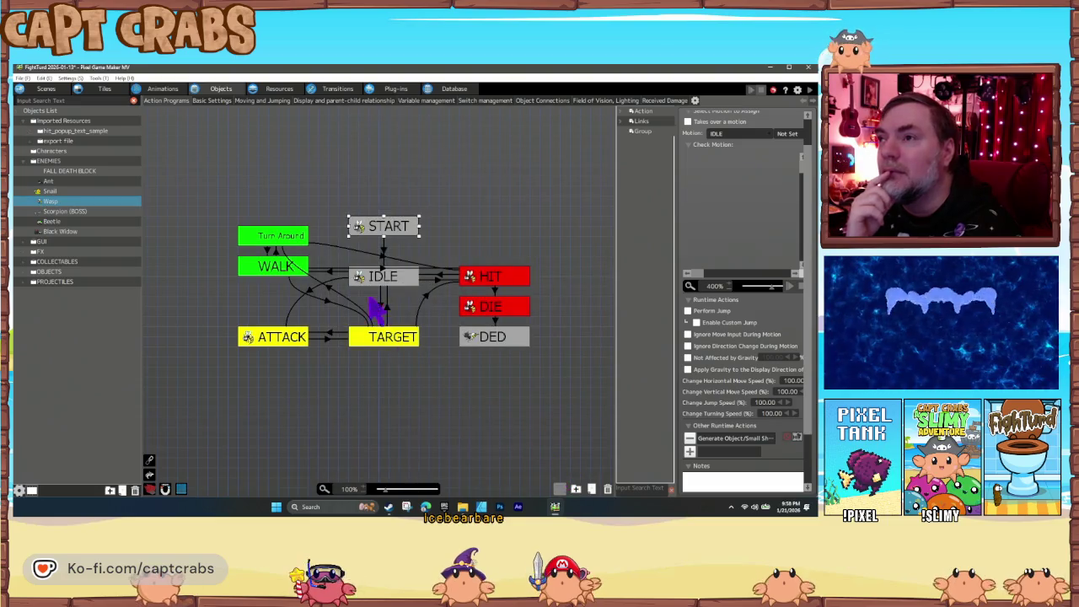
{"action": "left_click", "coordinate": [376, 284]}
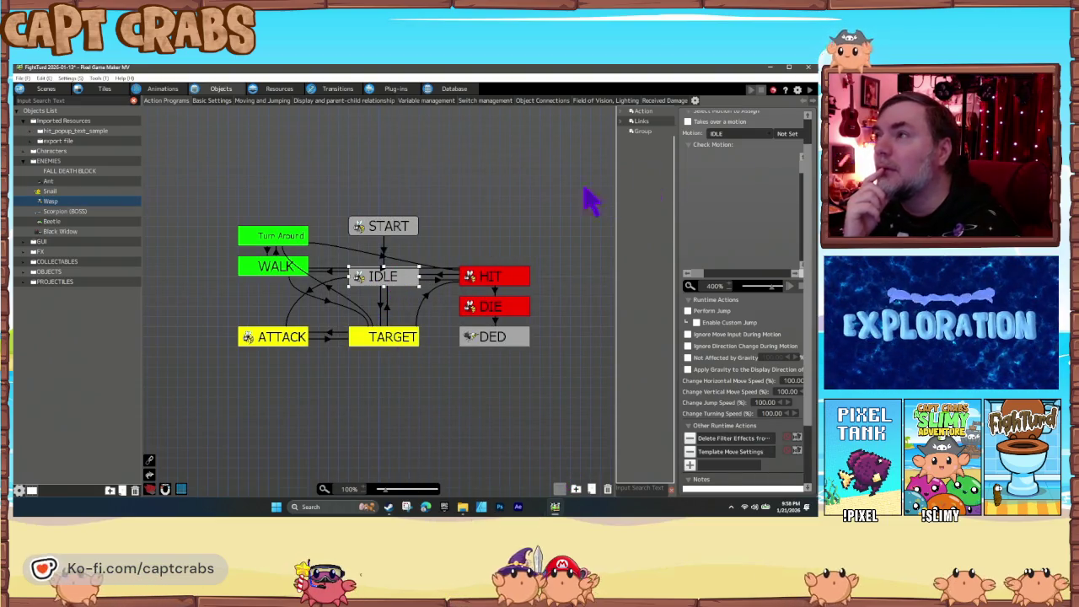
Review the motions used by the TARGET, Turn Around and WALK states, leaving them unchanged.
{"action": "left_click", "coordinate": [407, 346]}
{"action": "left_click", "coordinate": [745, 133]}
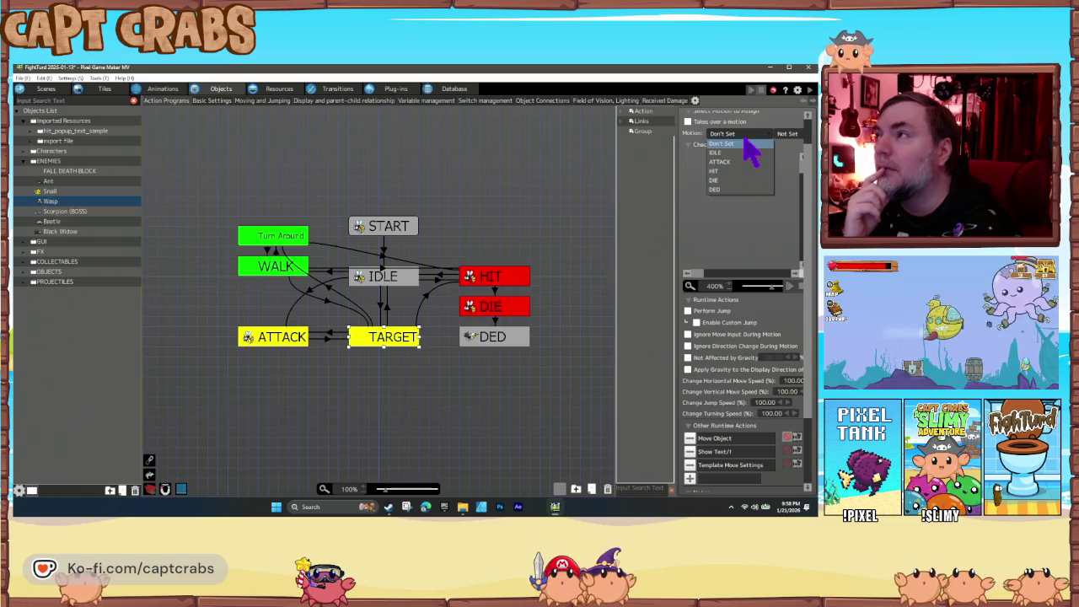
{"action": "left_click", "coordinate": [734, 164]}
{"action": "left_click", "coordinate": [301, 243]}
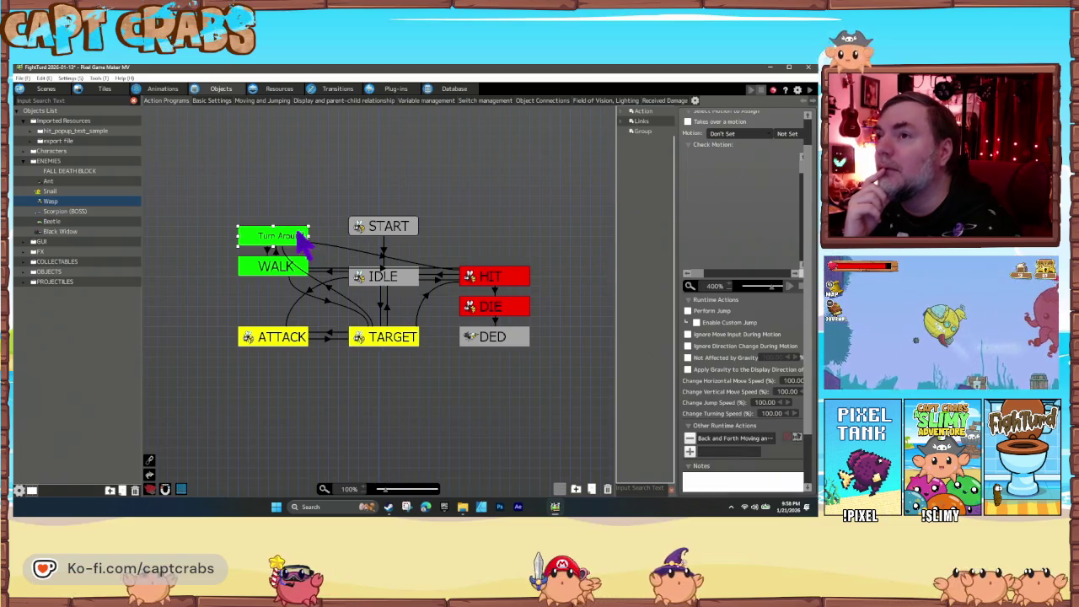
{"action": "left_click", "coordinate": [739, 134]}
{"action": "left_click", "coordinate": [736, 163]}
{"action": "left_click", "coordinate": [270, 265]}
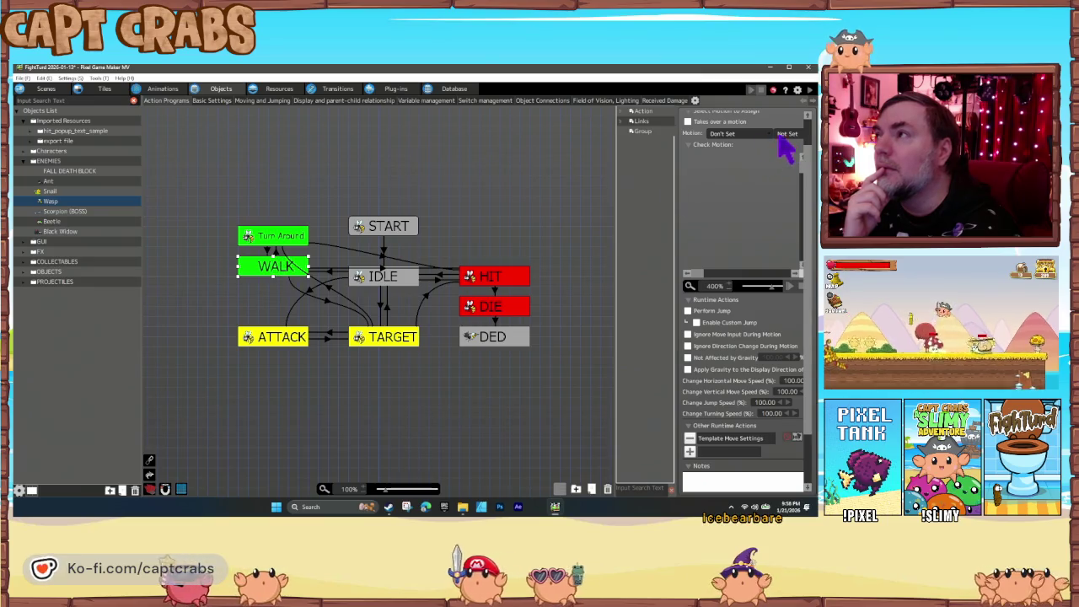
{"action": "left_click", "coordinate": [742, 133]}
{"action": "left_click", "coordinate": [748, 165]}
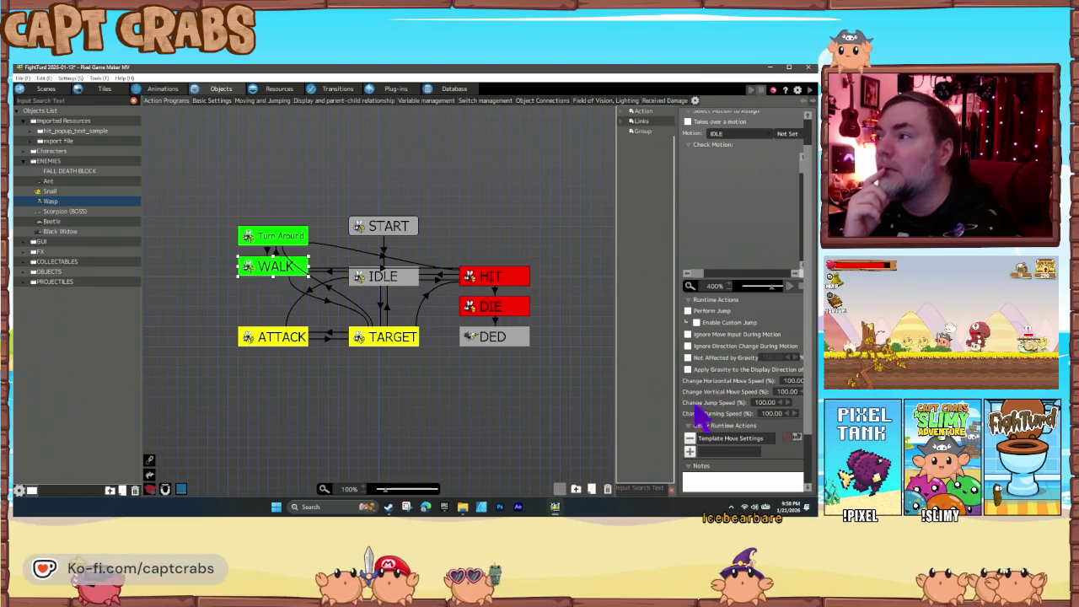
Enable Not Affected by Gravity for the WALK, Turn Around and ATTACK states.
{"action": "left_click", "coordinate": [687, 358]}
{"action": "left_click", "coordinate": [284, 241]}
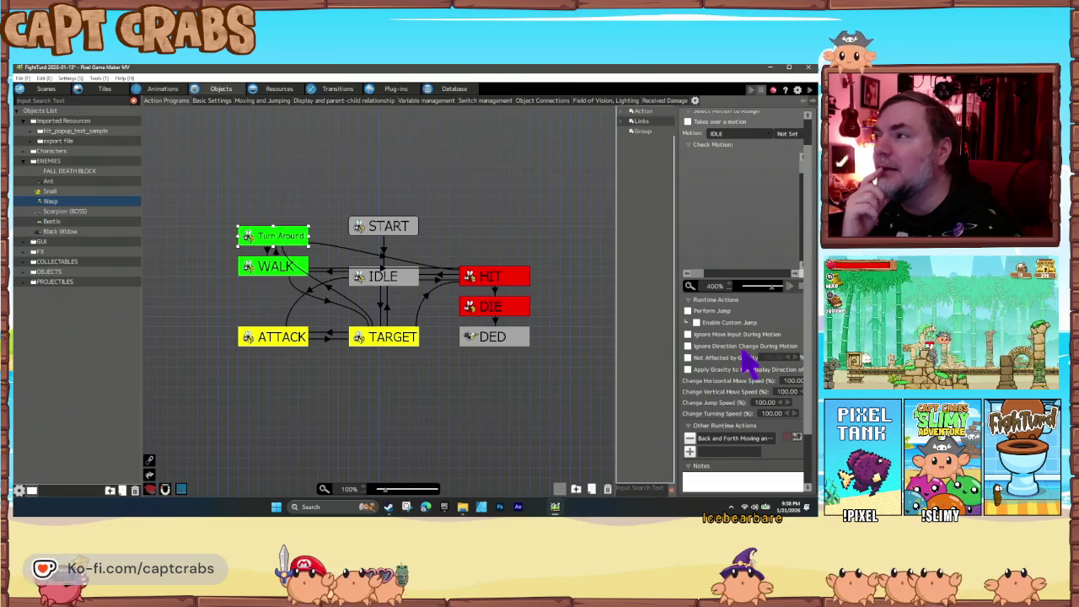
{"action": "left_click", "coordinate": [689, 357]}
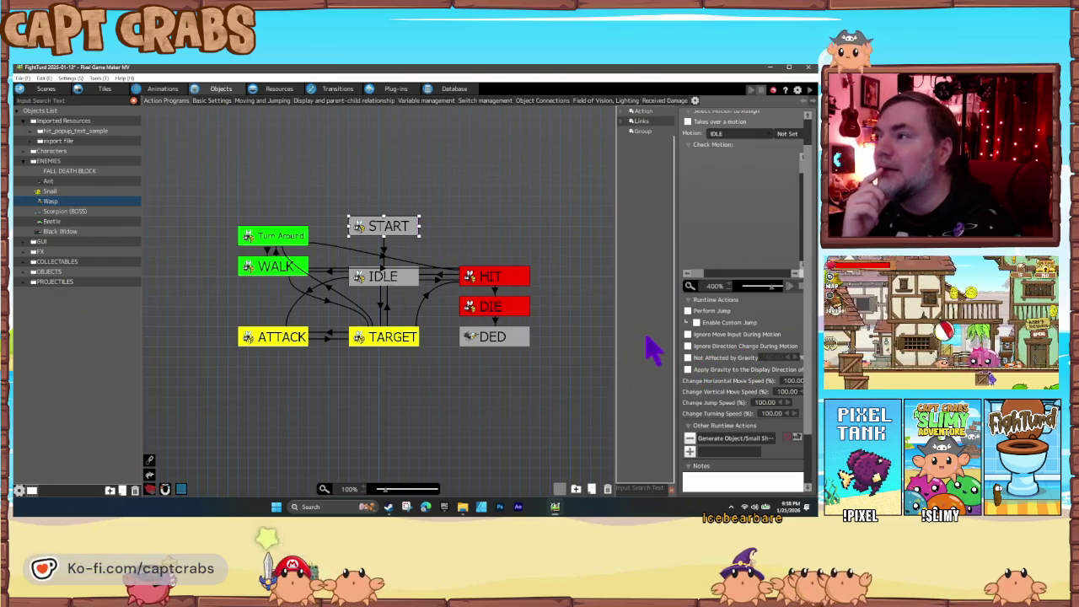
{"action": "left_click", "coordinate": [384, 278]}
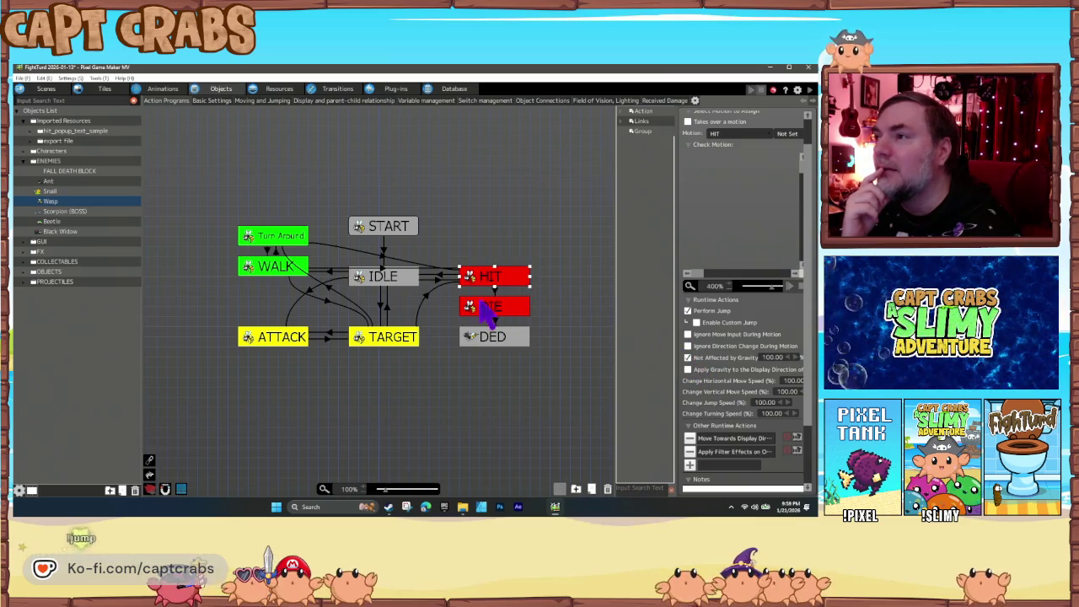
{"action": "left_click", "coordinate": [493, 337]}
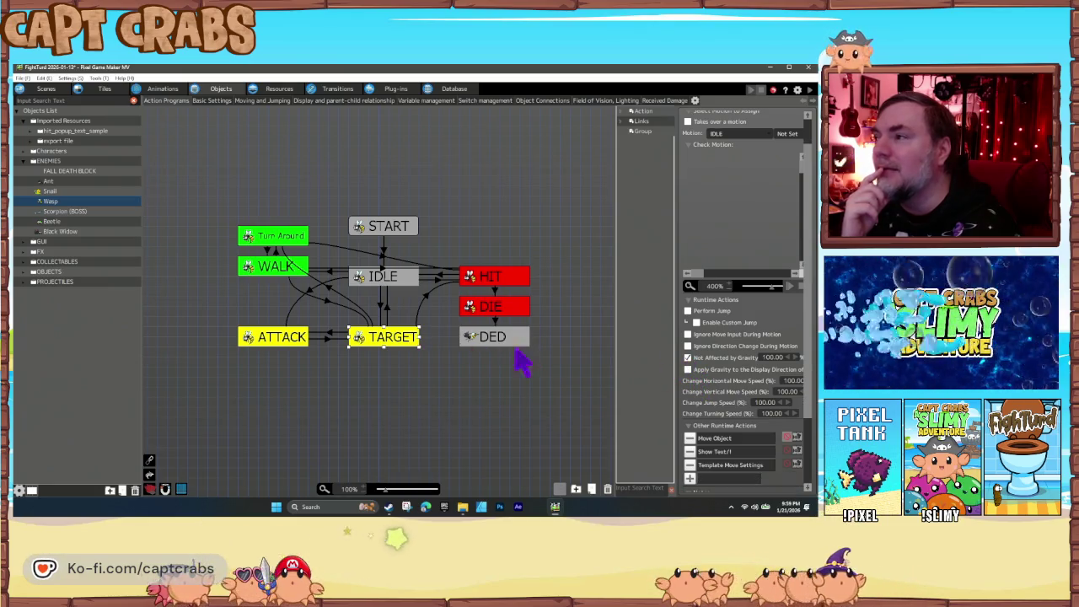
{"action": "left_click", "coordinate": [285, 337]}
{"action": "left_click", "coordinate": [686, 357]}
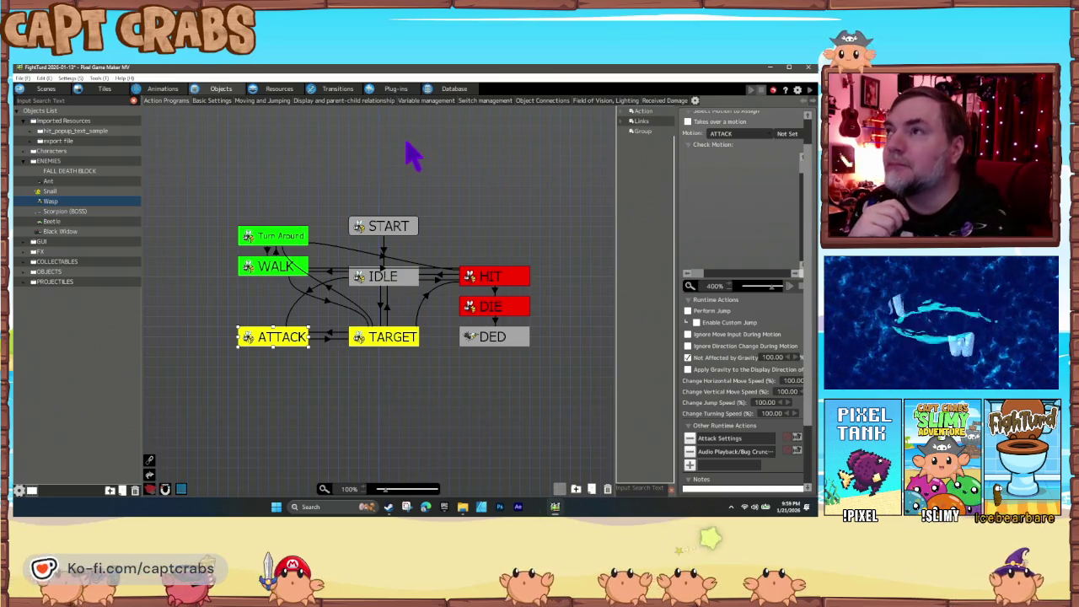
{"action": "left_click", "coordinate": [587, 101]}
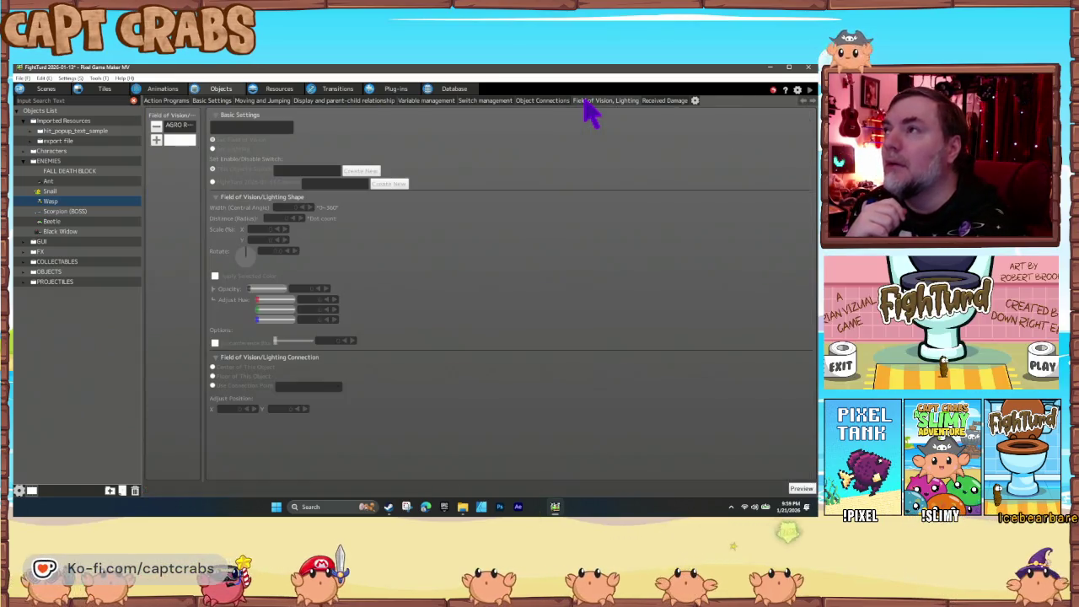
Set the AGRO RANGE vision Scale X to 400 and distance radius to 300.
{"action": "left_click", "coordinate": [178, 125]}
{"action": "double_click", "coordinate": [267, 229]}
{"action": "type", "text": "40"}
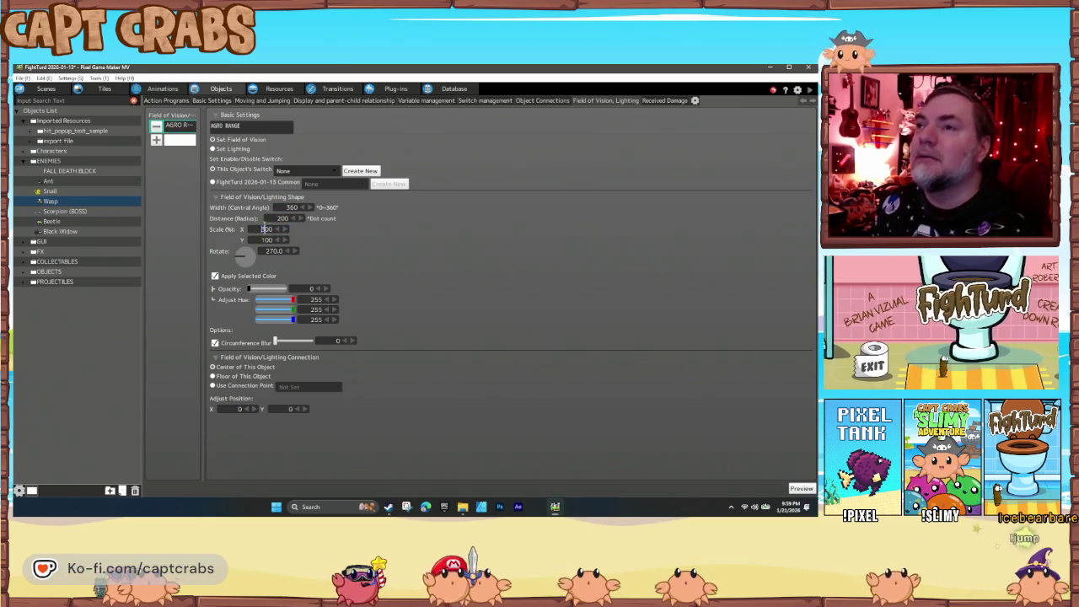
{"action": "type", "text": "0"}
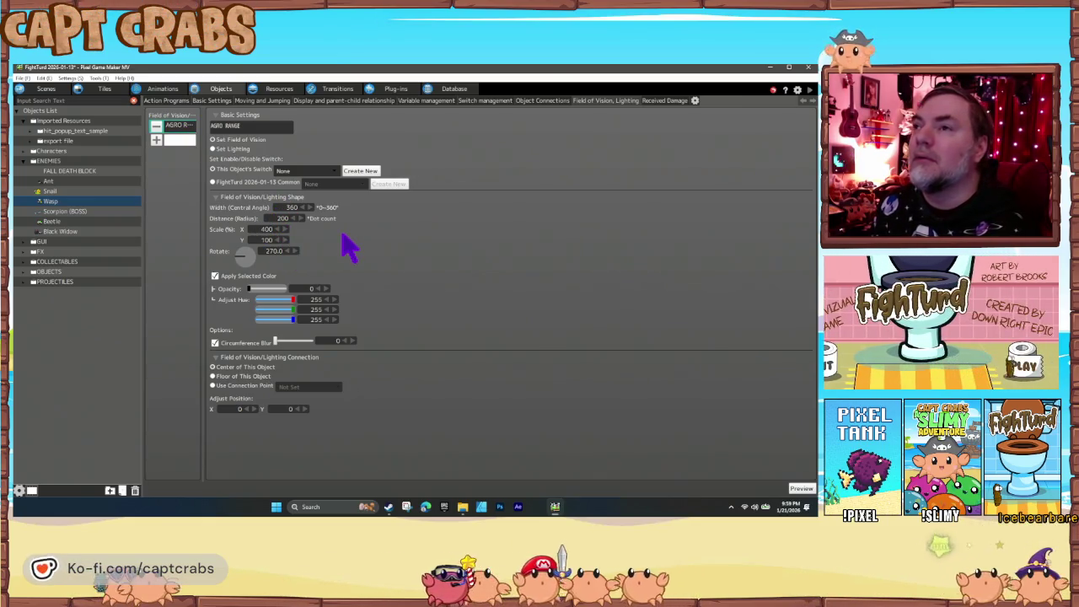
{"action": "double_click", "coordinate": [296, 220]}
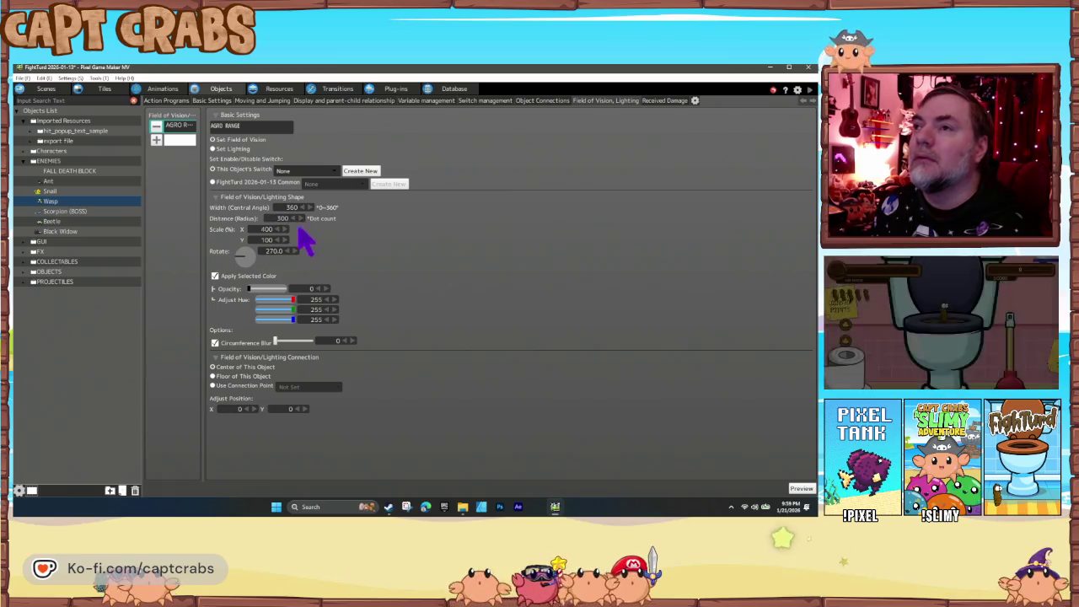
{"action": "left_click", "coordinate": [173, 101]}
{"action": "left_click", "coordinate": [320, 205]}
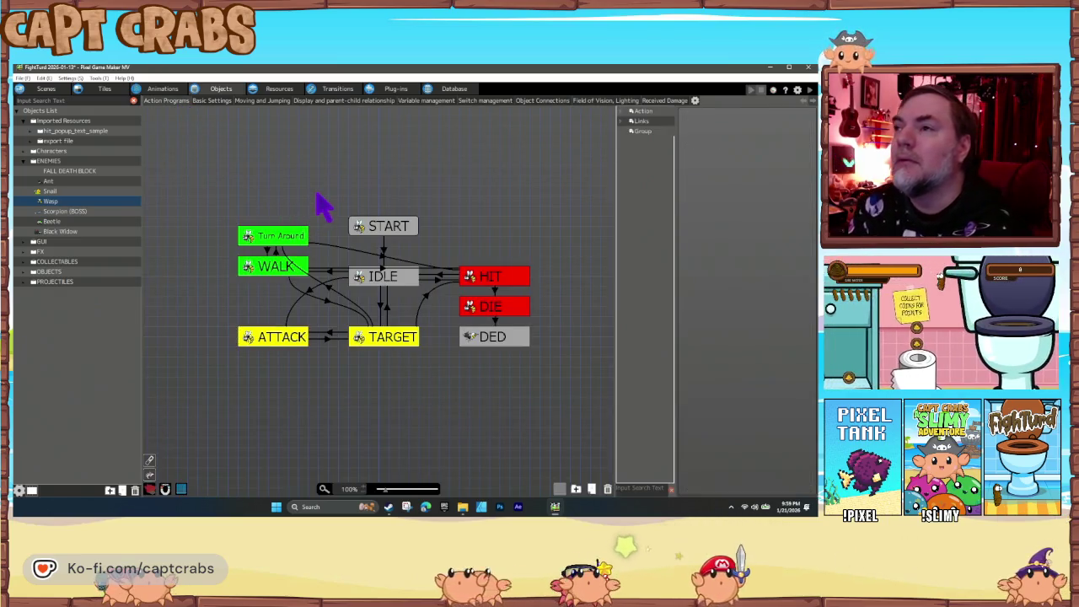
Inspect the WALK action's settings, then view the Wasp's Moving and Jumping parameters.
{"action": "left_click", "coordinate": [301, 262]}
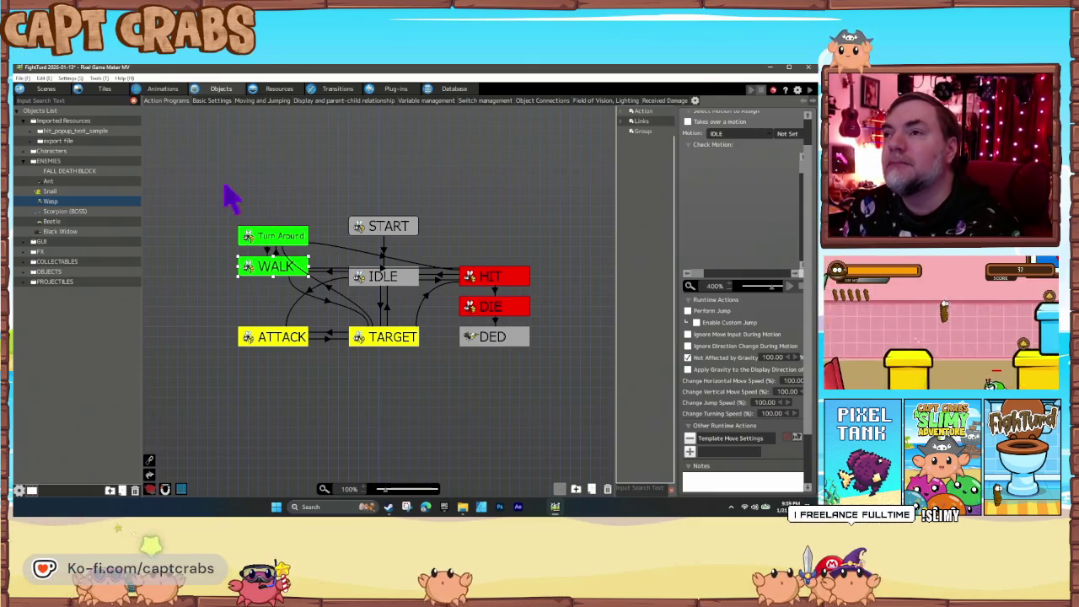
{"action": "left_click", "coordinate": [262, 101]}
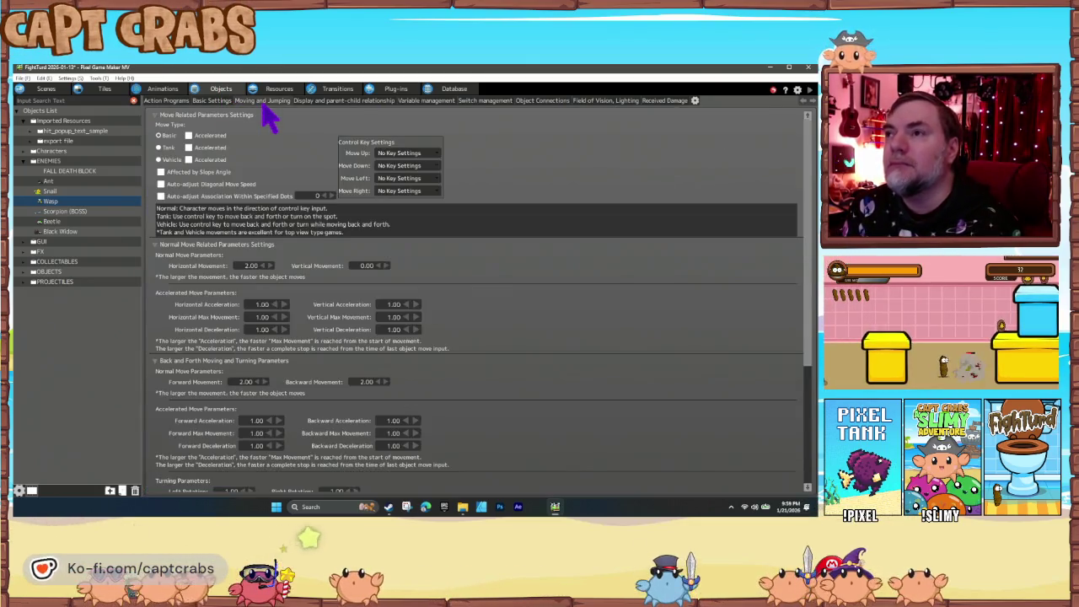
Set horizontal and vertical movement, acceleration, max movement and deceleration all to 6.00.
{"action": "type", "text": "4"}
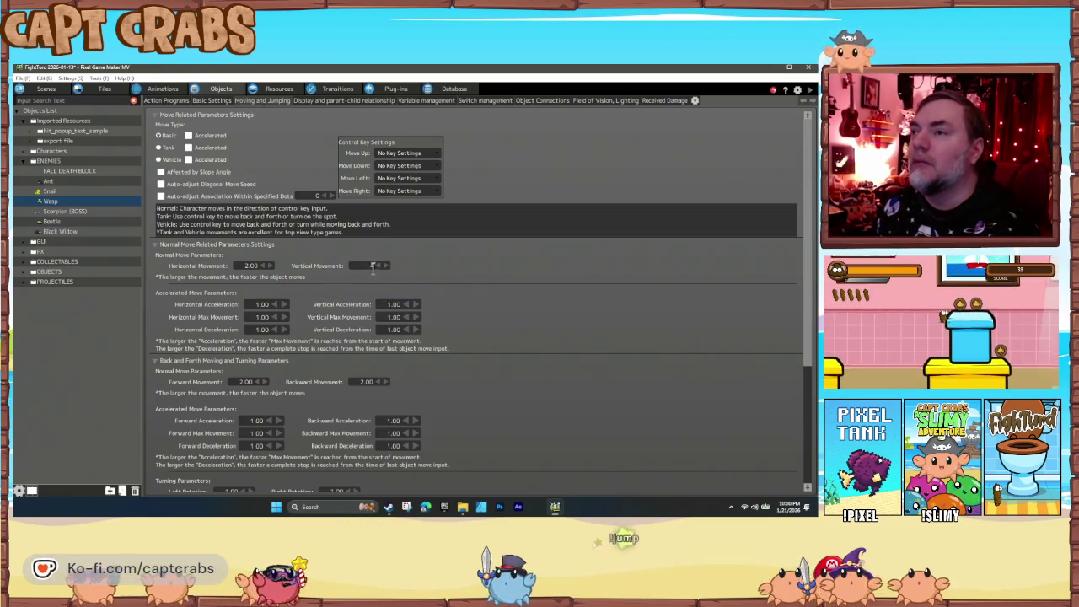
{"action": "double_click", "coordinate": [385, 265]}
{"action": "key", "text": "shift+Tab"}
{"action": "type", "text": "6"}
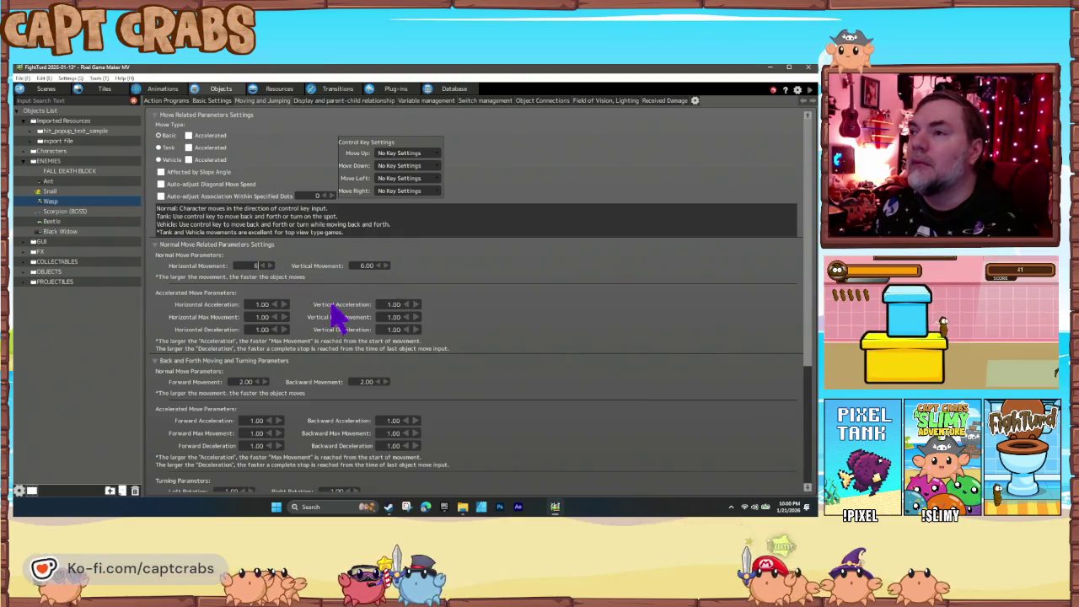
{"action": "type", "text": "6"}
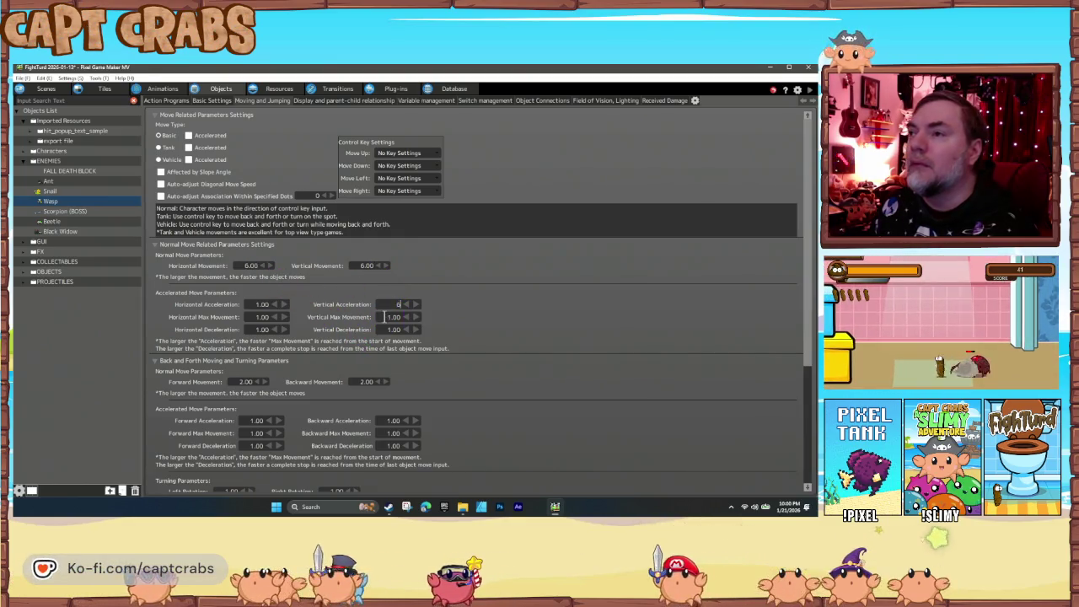
{"action": "key", "text": "Tab"}
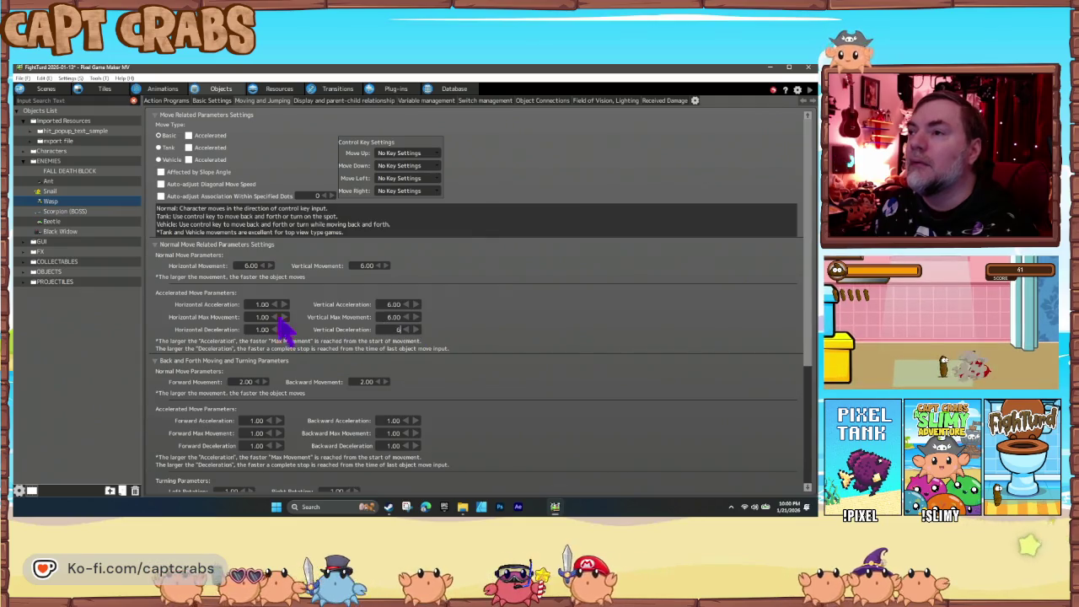
{"action": "double_click", "coordinate": [262, 305]}
{"action": "type", "text": "6"}
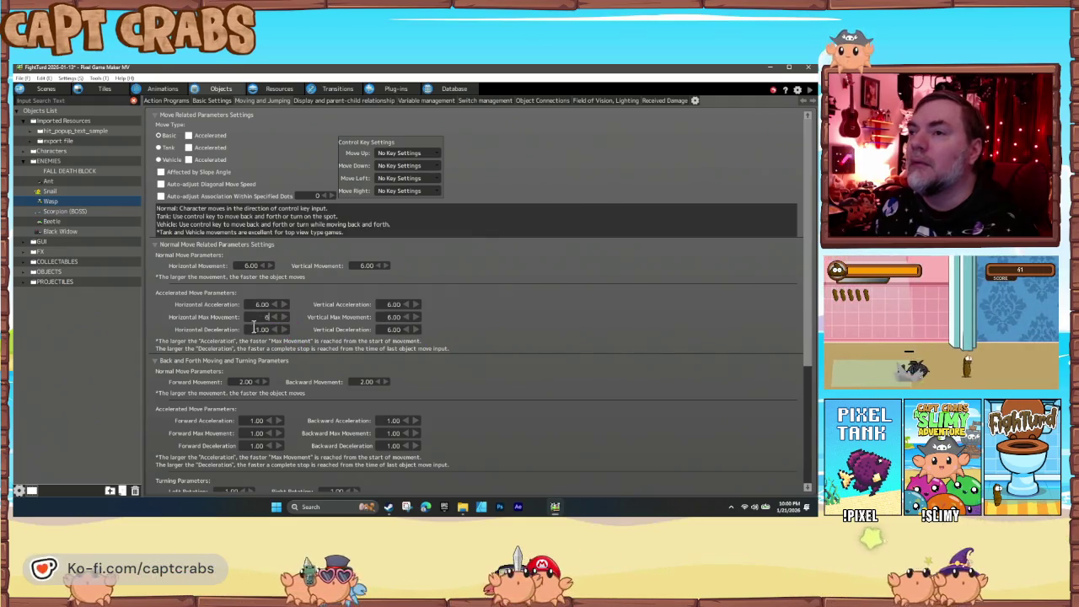
{"action": "scroll", "coordinate": [324, 401], "scroll_direction": "down", "scroll_amount": 1}
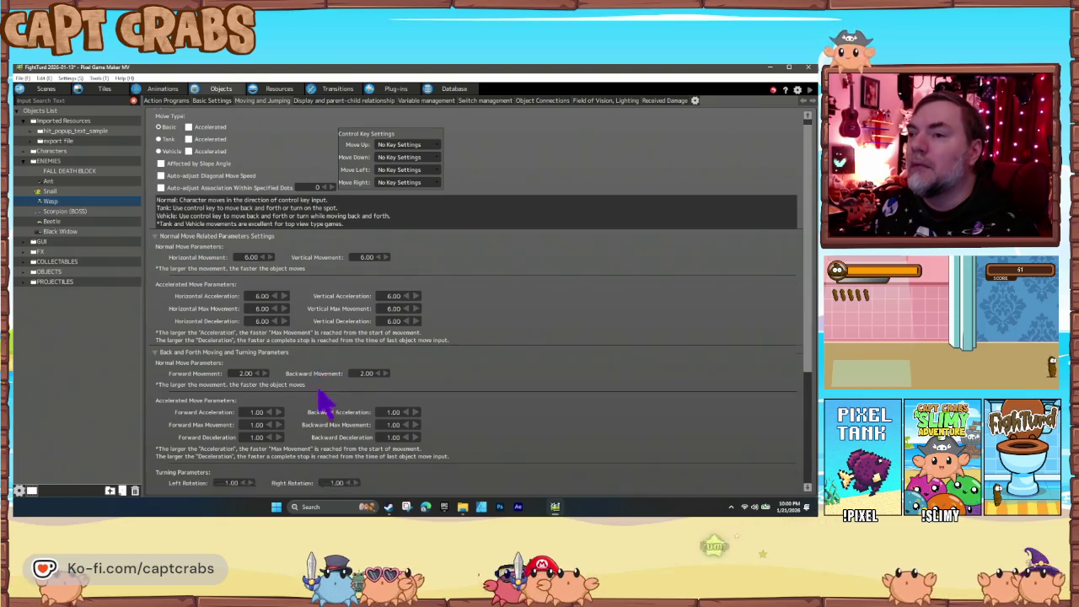
{"action": "scroll", "coordinate": [324, 401], "scroll_direction": "down", "scroll_amount": 5}
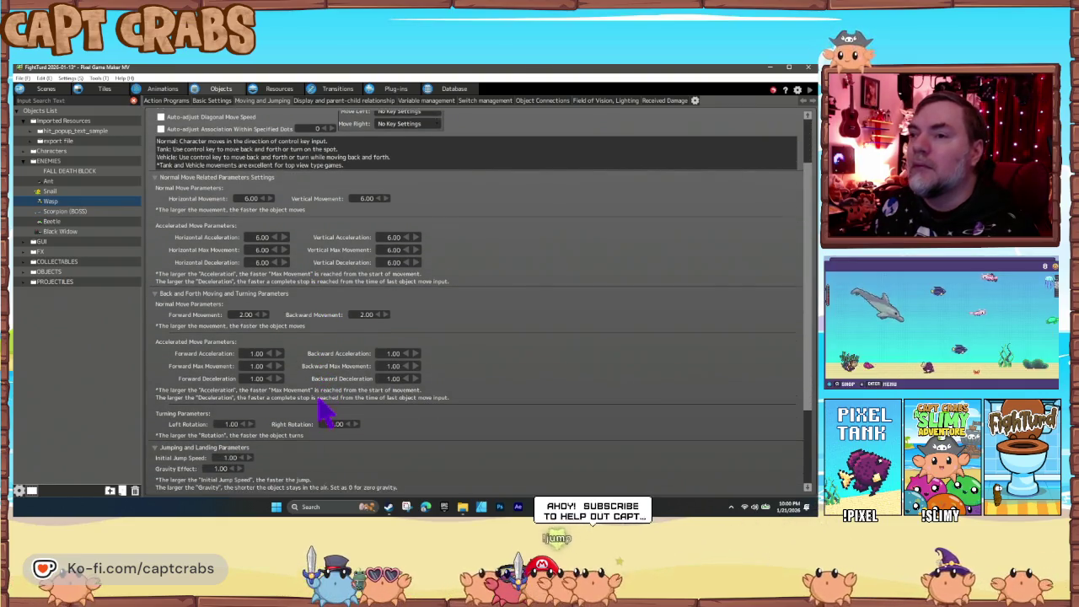
{"action": "scroll", "coordinate": [320, 403], "scroll_direction": "down", "scroll_amount": 4}
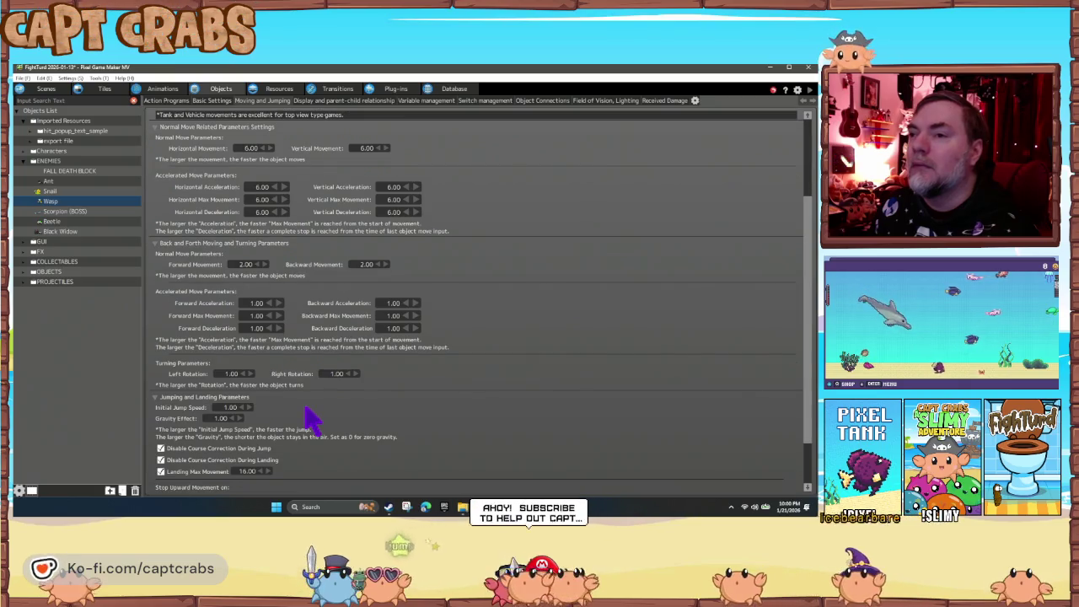
{"action": "scroll", "coordinate": [311, 420], "scroll_direction": "down", "scroll_amount": 5}
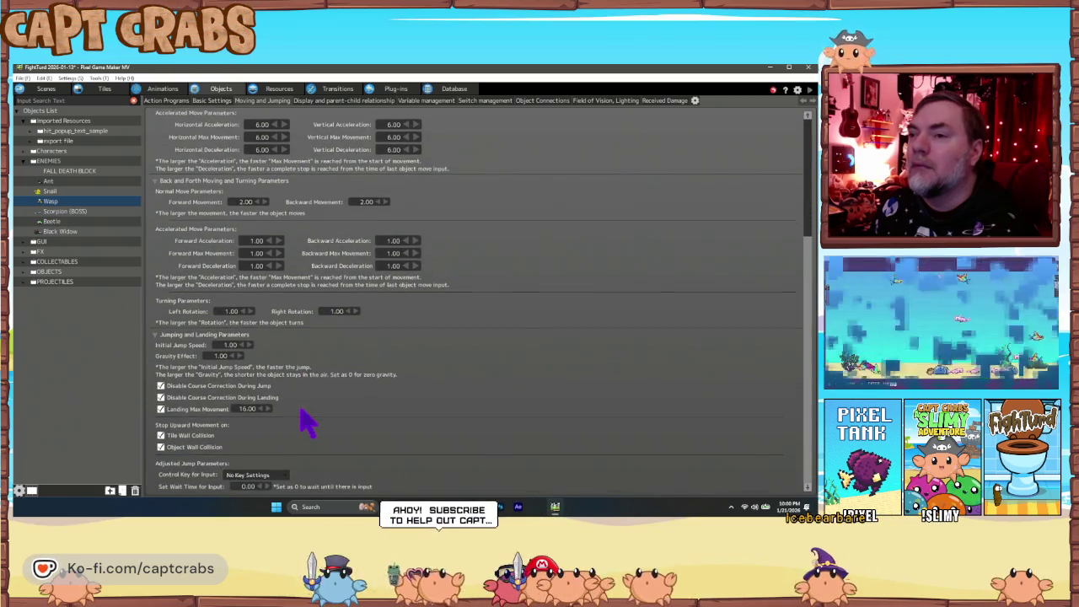
{"action": "left_click", "coordinate": [166, 101]}
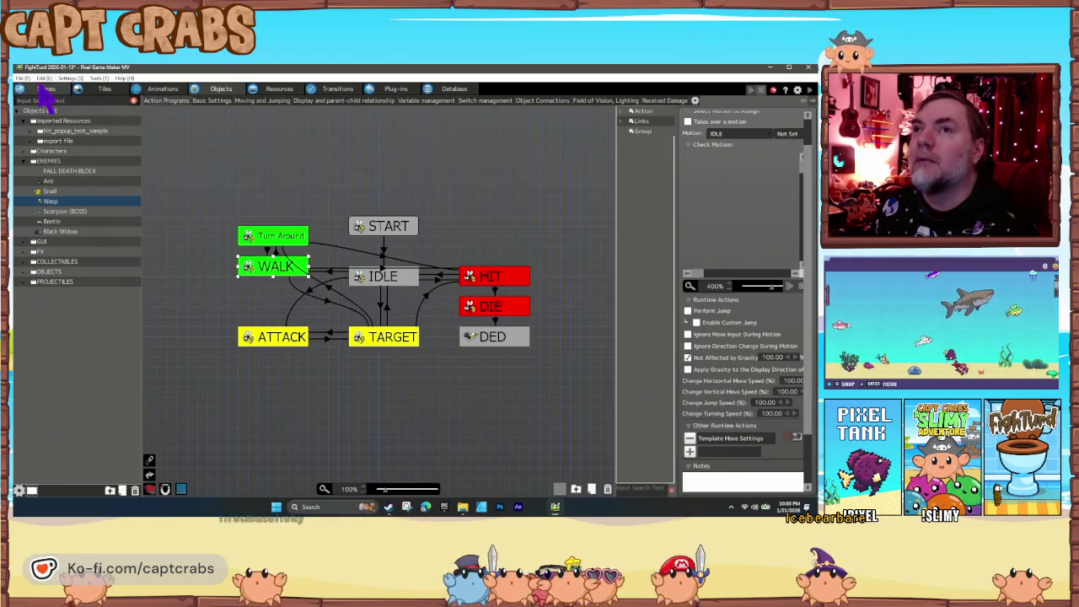
Drop a Wasp beside the door at 1432, 368 in the street scene and start a playtest.
{"action": "left_click", "coordinate": [46, 89]}
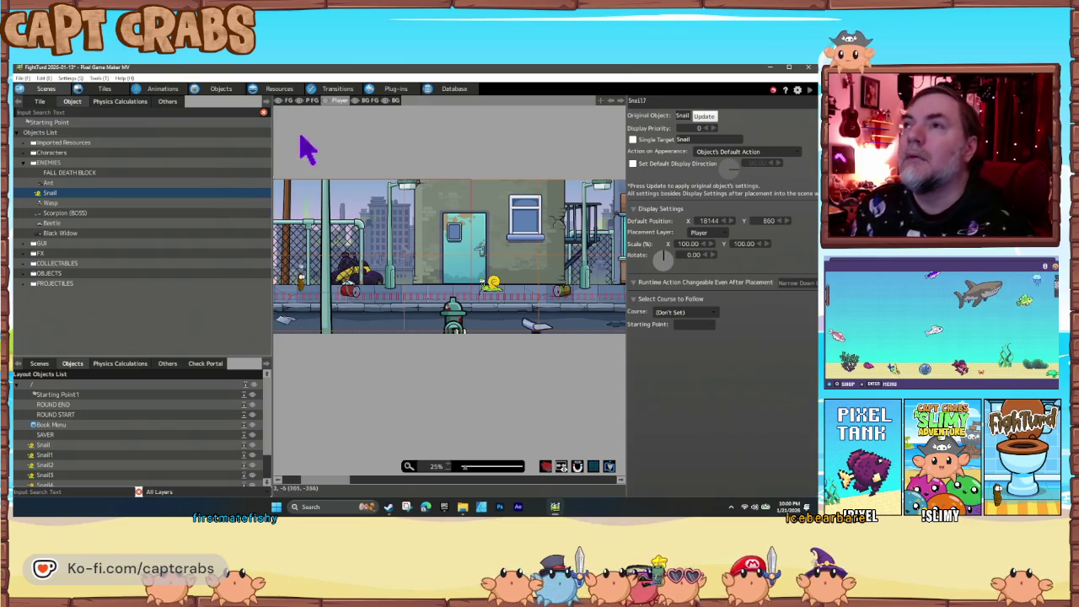
{"action": "mouse_move", "coordinate": [67, 202]}
{"action": "left_mouse_down"}
{"action": "mouse_move", "coordinate": [174, 228]}
{"action": "mouse_move", "coordinate": [410, 240]}
{"action": "mouse_move", "coordinate": [419, 214]}
{"action": "mouse_move", "coordinate": [438, 225]}
{"action": "mouse_move", "coordinate": [294, 234]}
{"action": "mouse_move", "coordinate": [445, 236]}
{"action": "left_mouse_up"}
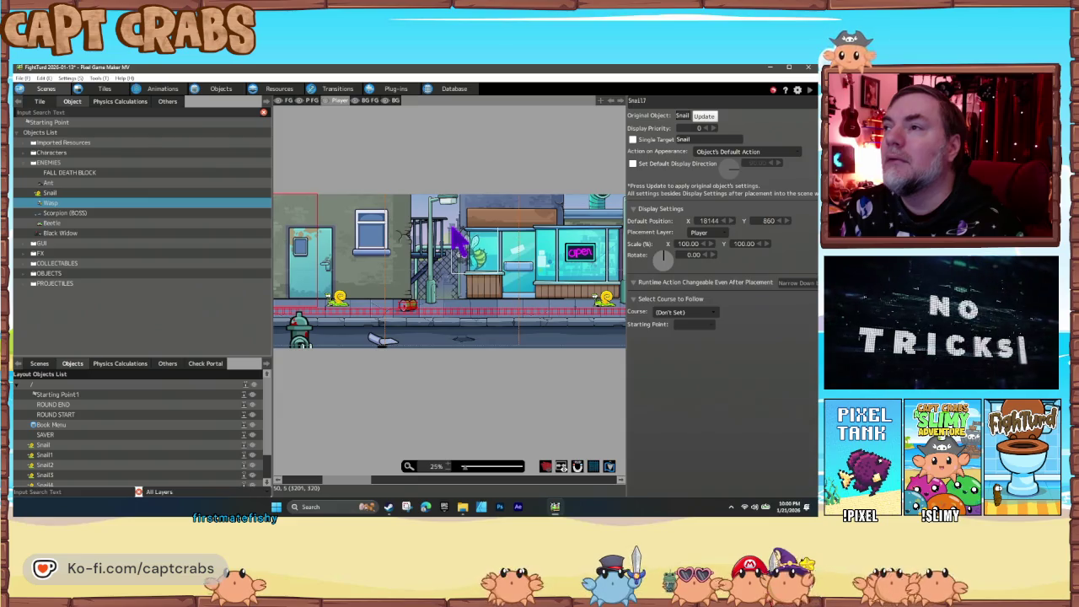
{"action": "mouse_move", "coordinate": [365, 244]}
{"action": "left_mouse_down"}
{"action": "mouse_move", "coordinate": [448, 244]}
{"action": "mouse_move", "coordinate": [364, 253]}
{"action": "left_mouse_up"}
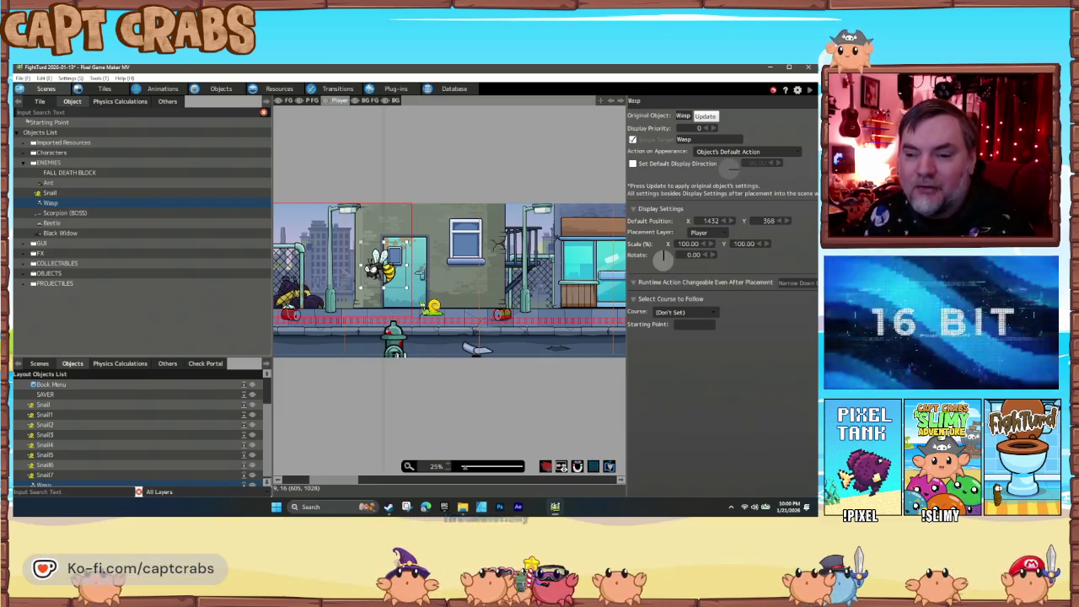
{"action": "double_click", "coordinate": [364, 331]}
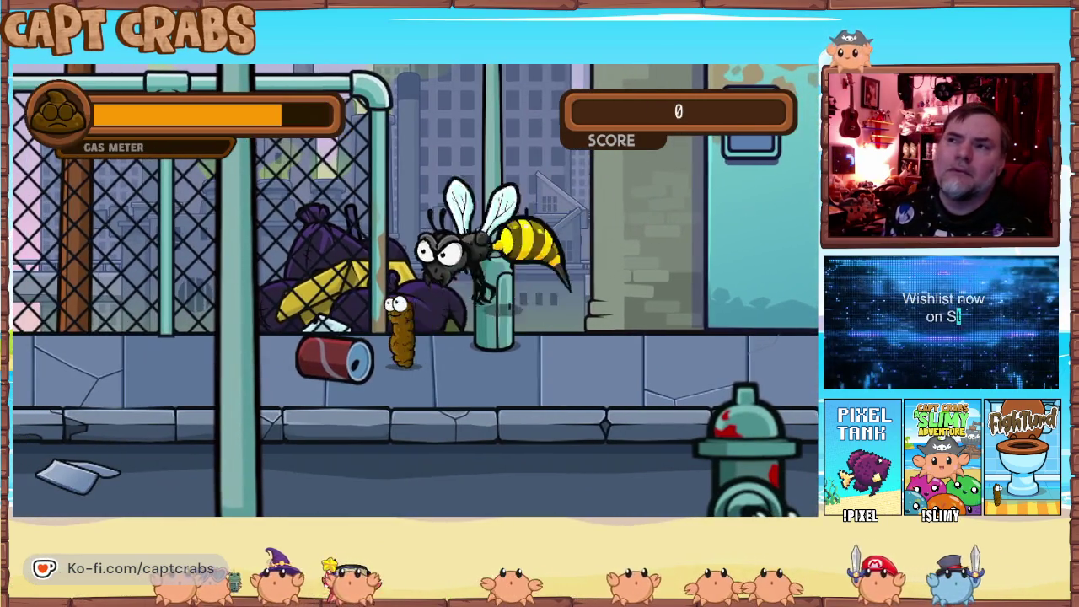
Fly and walk right, grabbing the coin and gassing the snail.
{"action": "key", "text": "space"}
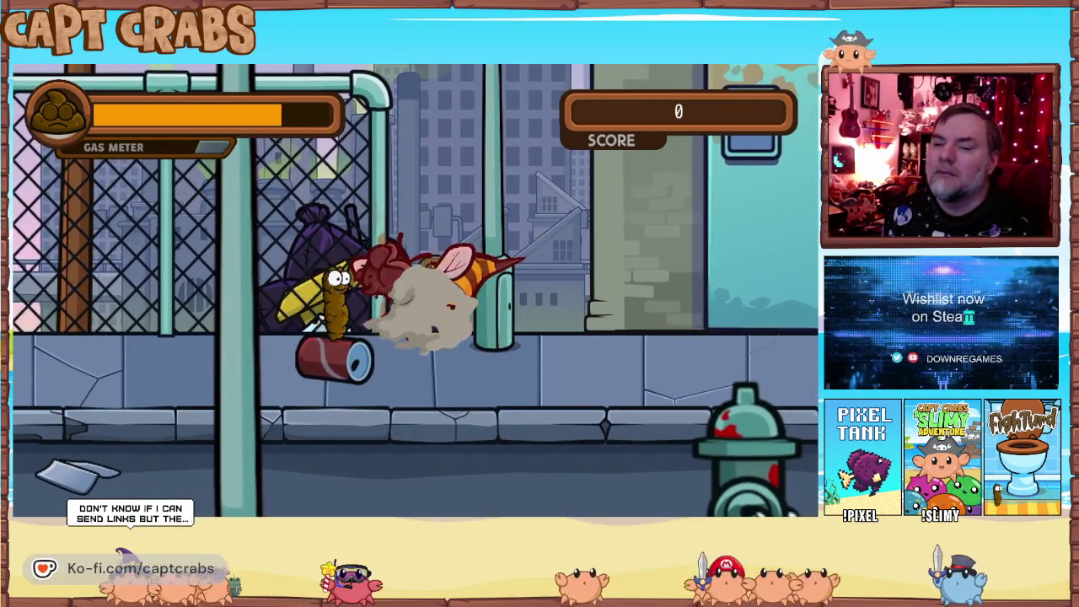
{"action": "key", "text": "Right"}
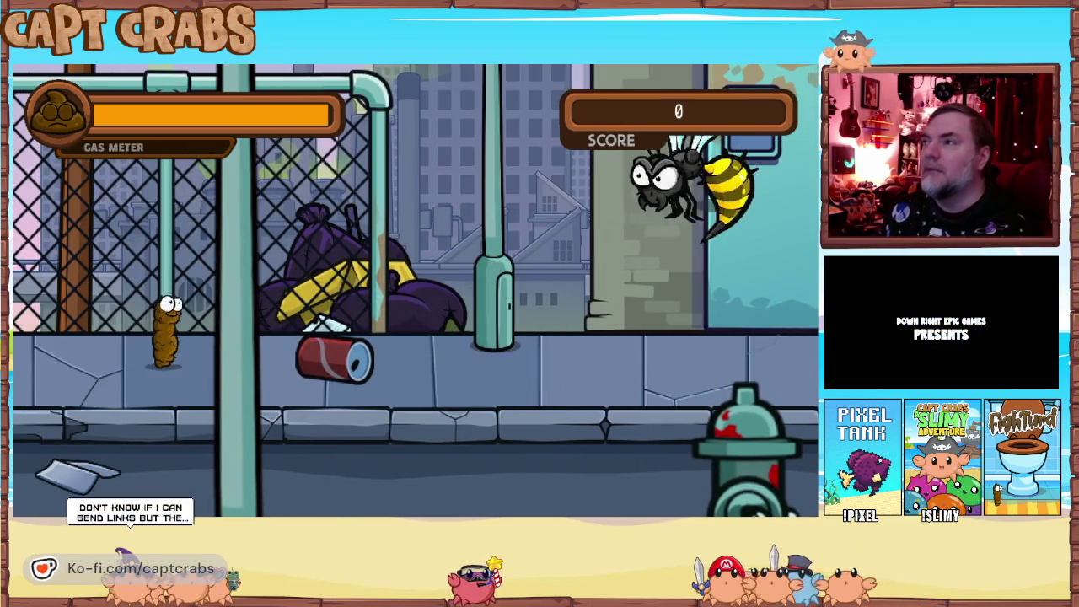
{"action": "key", "text": "Right"}
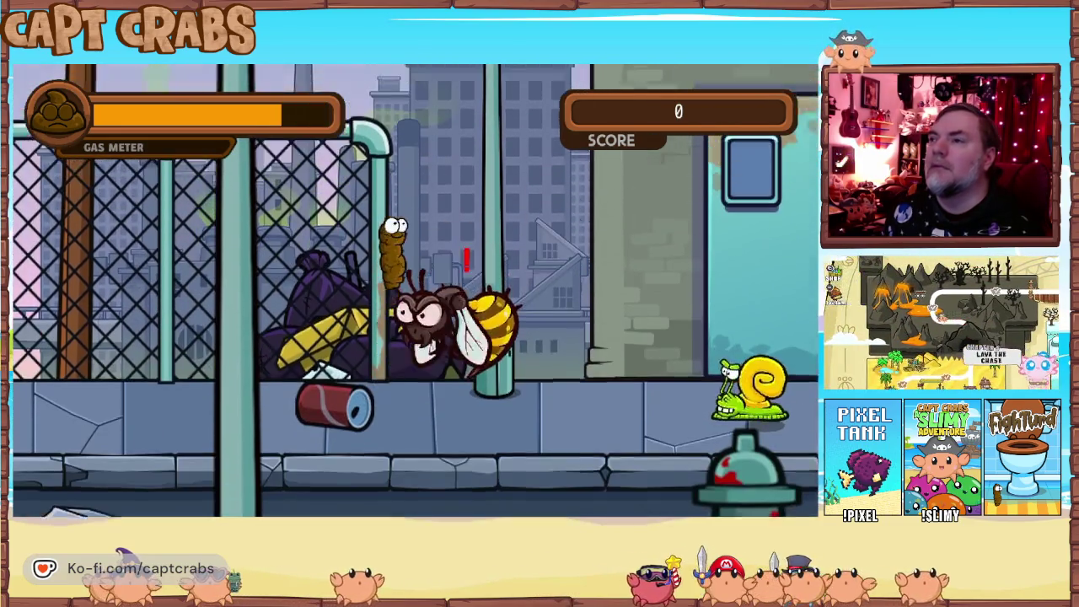
{"action": "key", "text": "Up"}
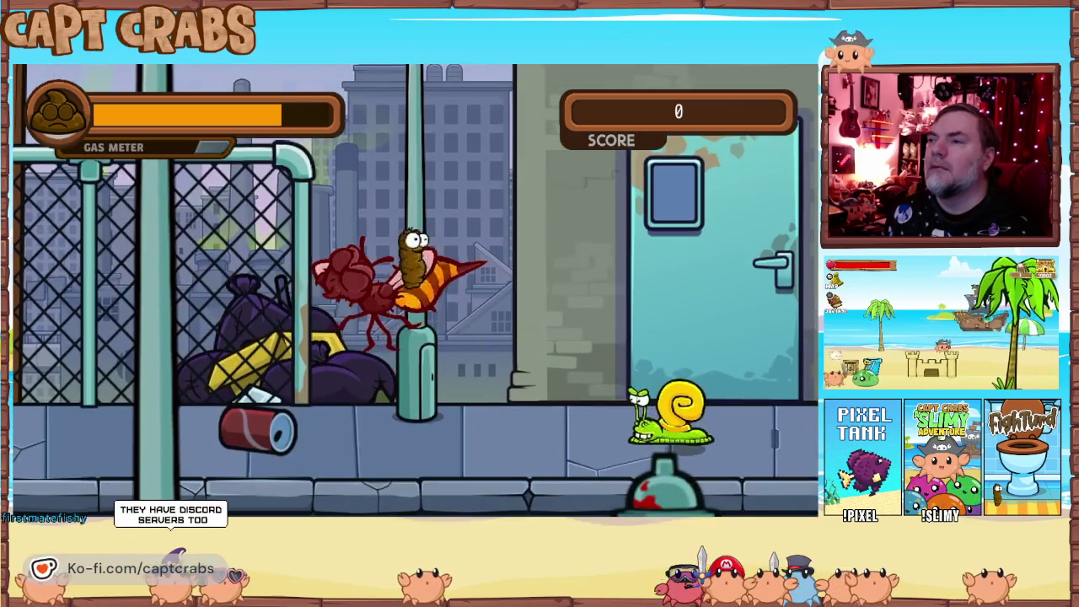
{"action": "key", "text": "Right"}
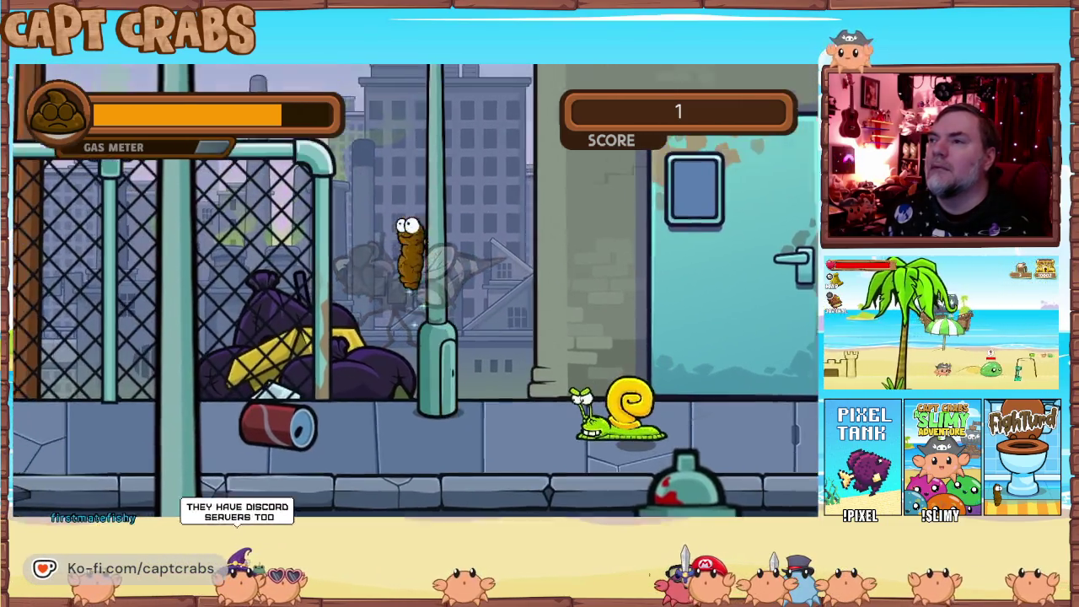
{"action": "key", "text": "Right"}
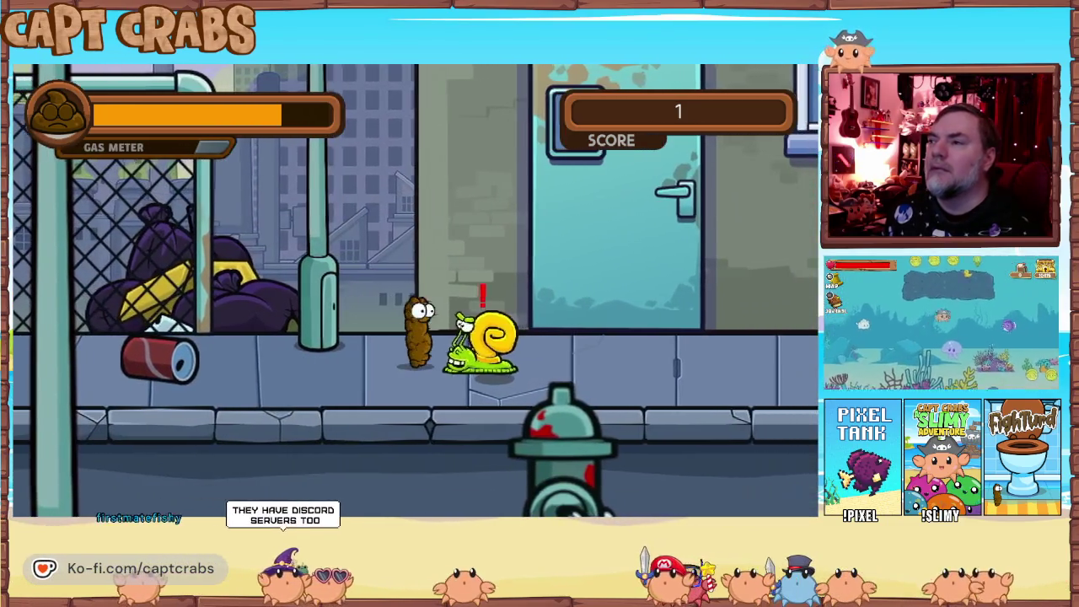
{"action": "key", "text": "space"}
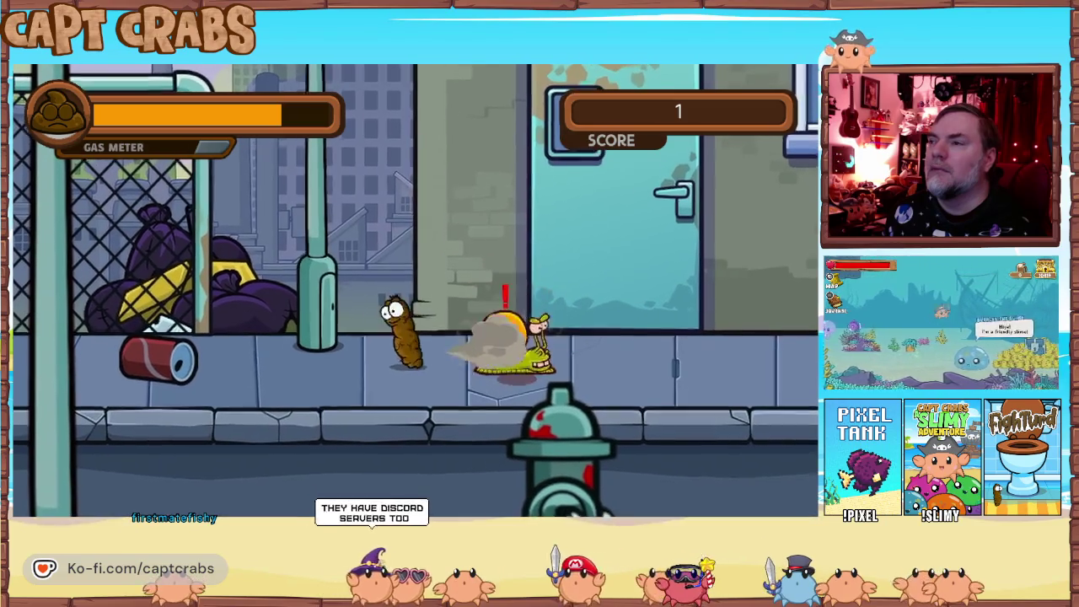
{"action": "key", "text": "space"}
{"action": "key", "text": "space"}
{"action": "key", "text": "Right"}
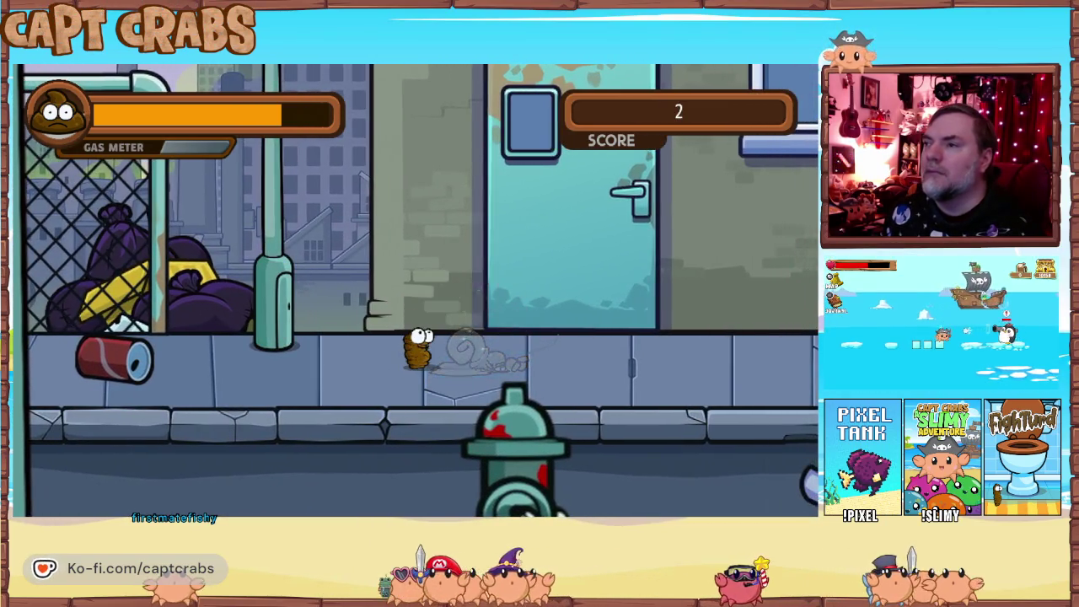
{"action": "key", "text": "Right"}
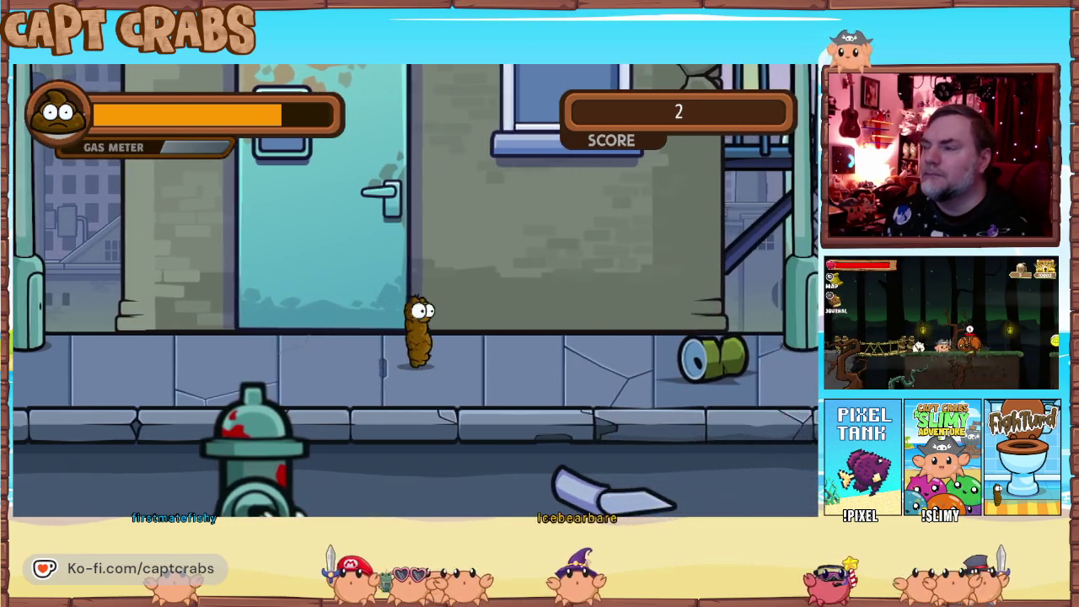
Quit the playtest via the pause menu's Main Menu option.
{"action": "key", "text": "Escape"}
{"action": "key", "text": "Down"}
{"action": "key", "text": "Down"}
{"action": "key", "text": "Down"}
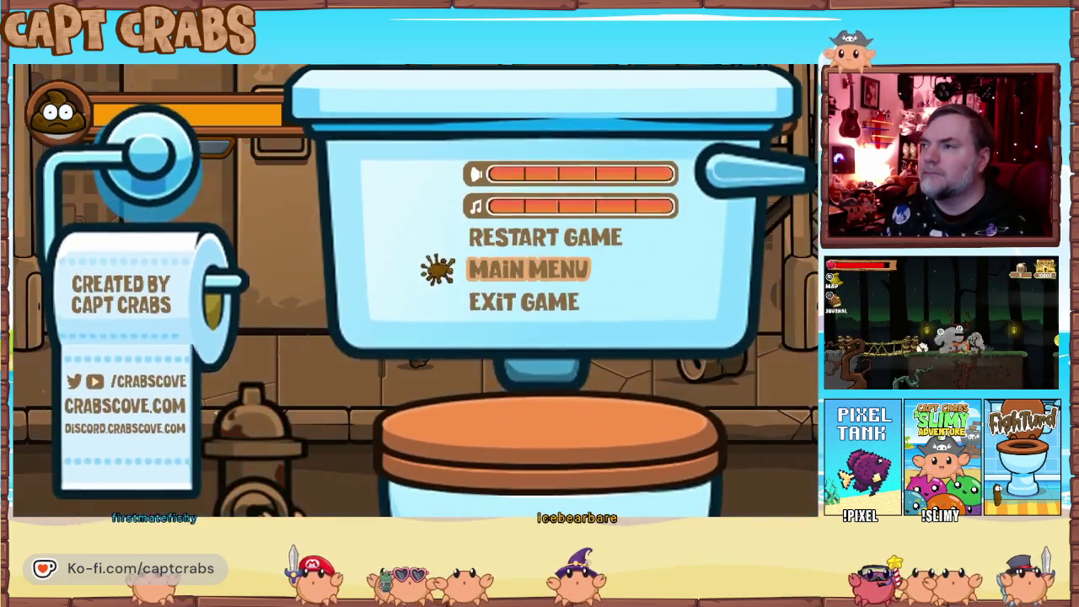
{"action": "key", "text": "Down"}
{"action": "key", "text": "Return"}
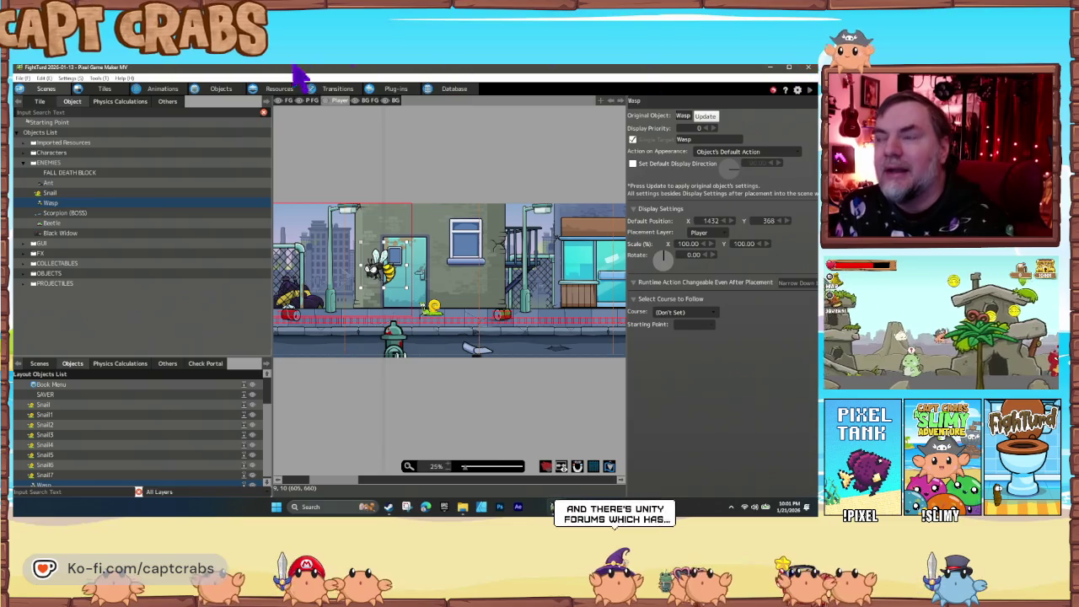
Add two Wasps along the street, the second near the dumpster.
{"action": "left_click_drag", "start_coordinate": [580, 283], "coordinate": [359, 281]}
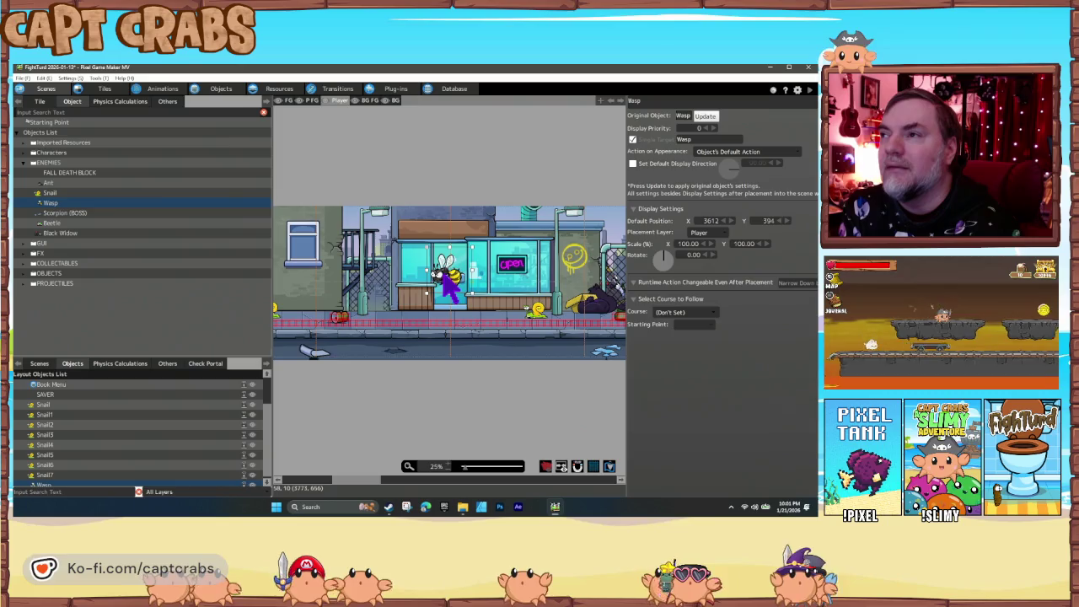
{"action": "left_click_drag", "start_coordinate": [484, 337], "coordinate": [306, 344]}
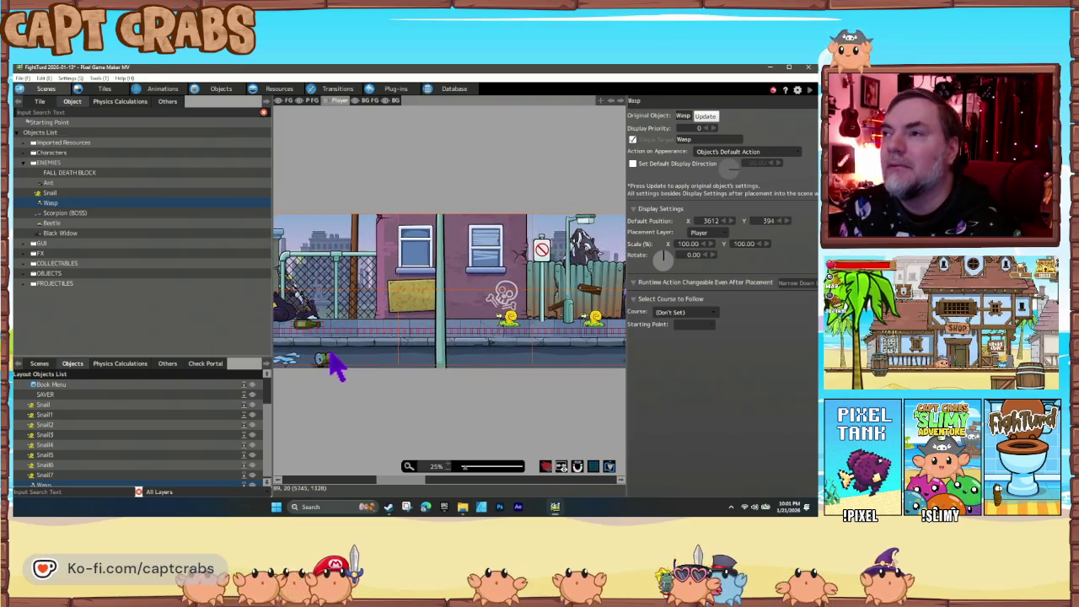
{"action": "left_click_drag", "start_coordinate": [50, 203], "coordinate": [390, 263]}
{"action": "scroll", "coordinate": [505, 373], "scroll_direction": "right", "scroll_amount": 5}
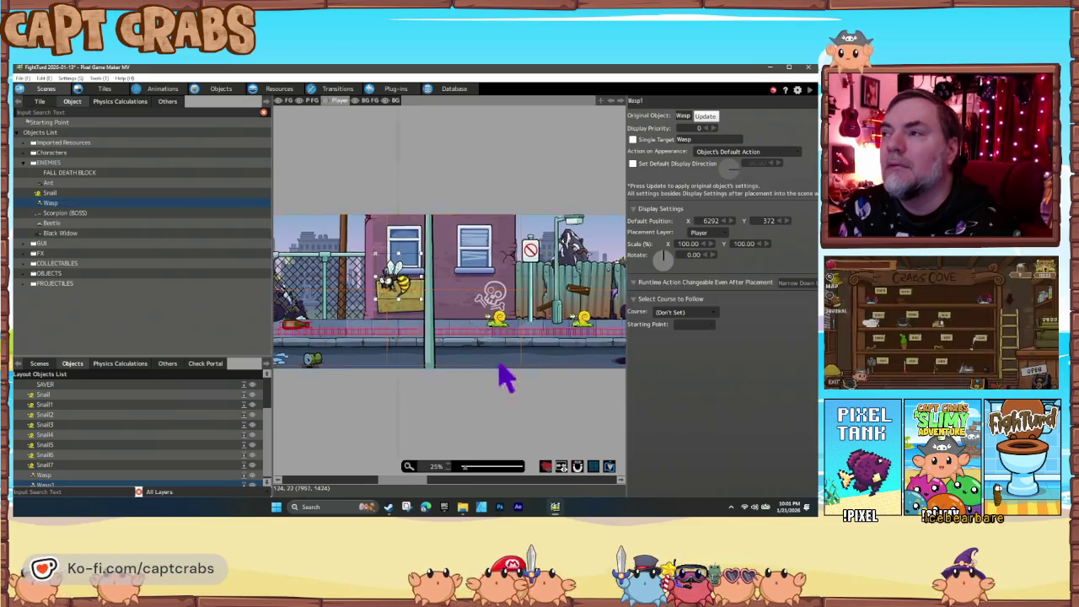
{"action": "left_click_drag", "start_coordinate": [510, 379], "coordinate": [387, 389]}
{"action": "left_click", "coordinate": [66, 205]}
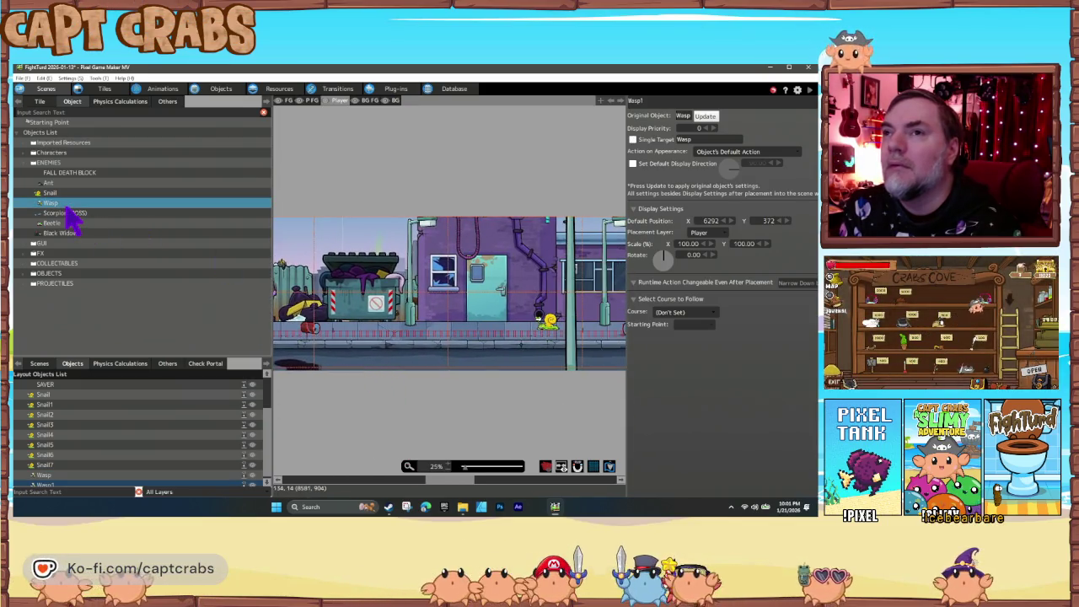
{"action": "left_click_drag", "start_coordinate": [416, 268], "coordinate": [418, 271]}
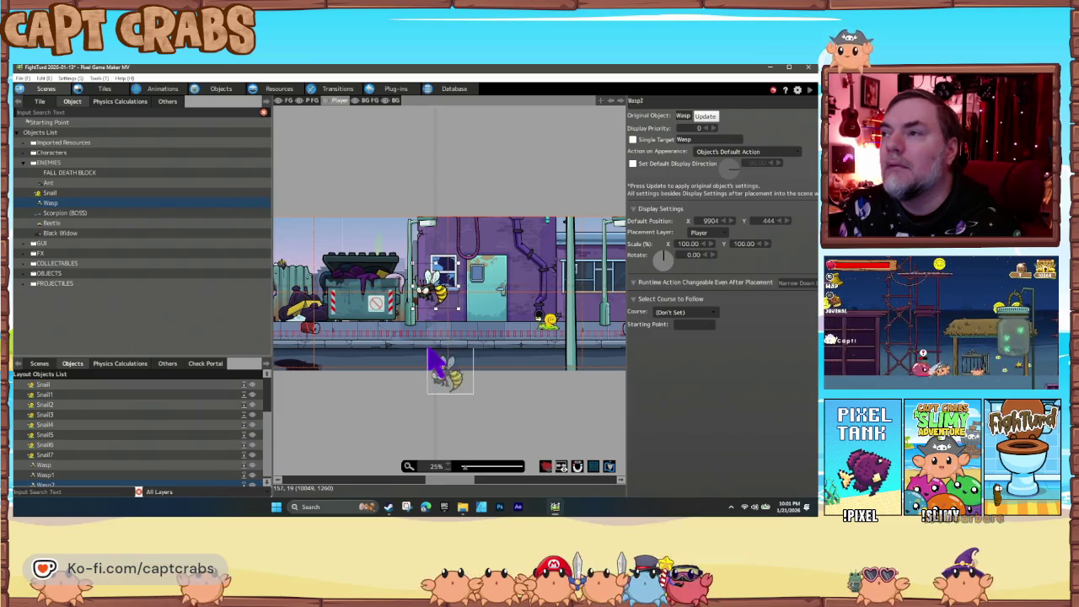
Add a third Wasp near the restaurant and a fourth further along, then test play.
{"action": "scroll", "coordinate": [543, 396], "scroll_direction": "right", "scroll_amount": 5}
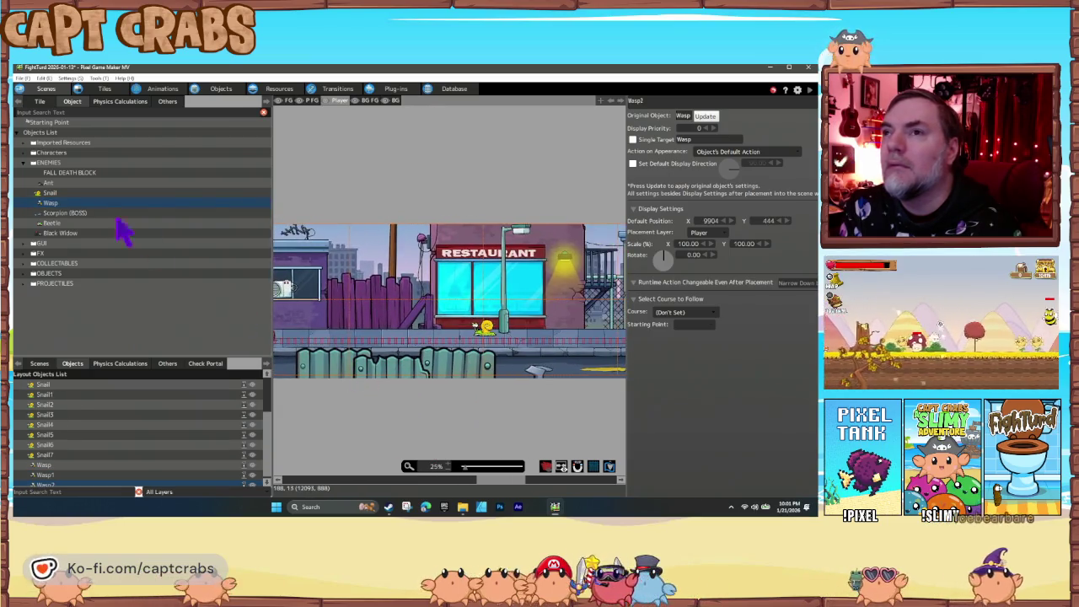
{"action": "mouse_move", "coordinate": [74, 215]}
{"action": "left_mouse_down"}
{"action": "mouse_move", "coordinate": [379, 244]}
{"action": "mouse_move", "coordinate": [367, 248]}
{"action": "mouse_move", "coordinate": [381, 299]}
{"action": "left_mouse_up"}
{"action": "scroll", "coordinate": [506, 388], "scroll_direction": "right", "scroll_amount": 5}
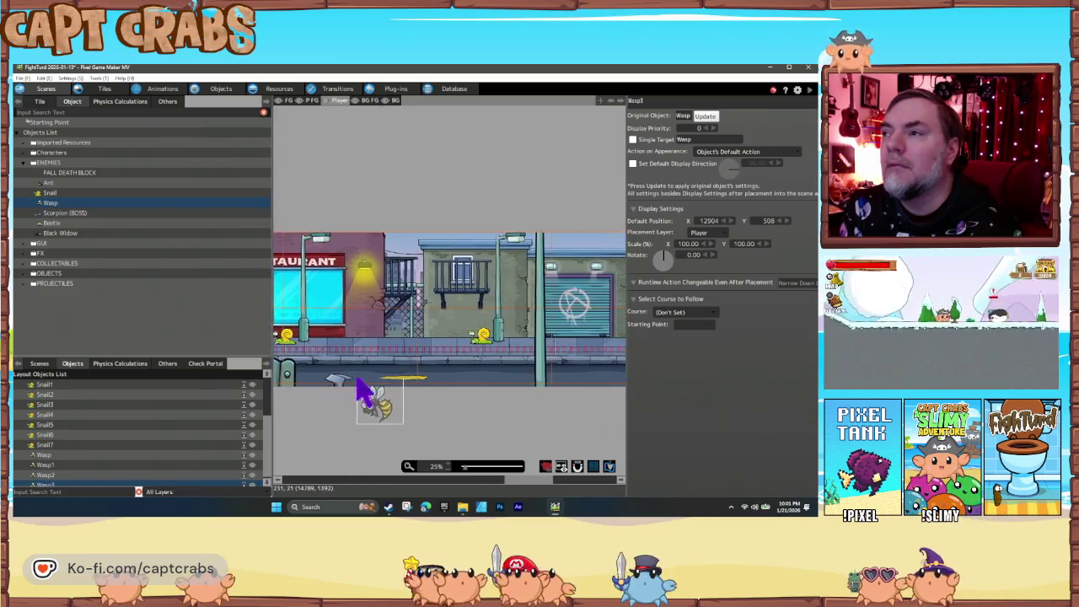
{"action": "scroll", "coordinate": [388, 389], "scroll_direction": "right", "scroll_amount": 5}
{"action": "scroll", "coordinate": [402, 278], "scroll_direction": "down", "scroll_amount": 1}
{"action": "left_click", "coordinate": [409, 268]}
{"action": "scroll", "coordinate": [413, 388], "scroll_direction": "up", "scroll_amount": 1}
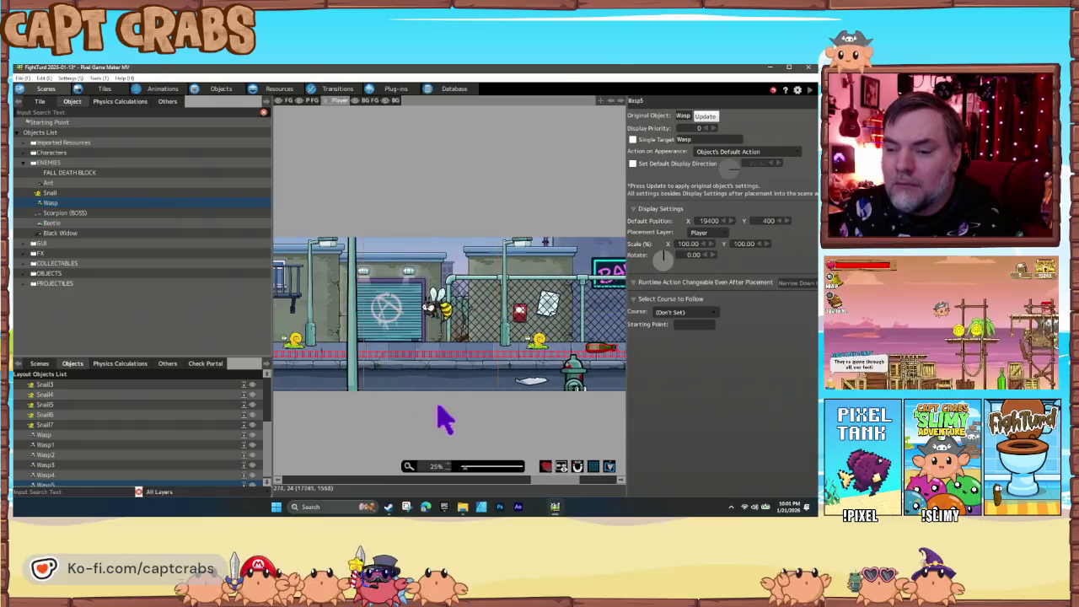
{"action": "scroll", "coordinate": [445, 419], "scroll_direction": "left", "scroll_amount": 10}
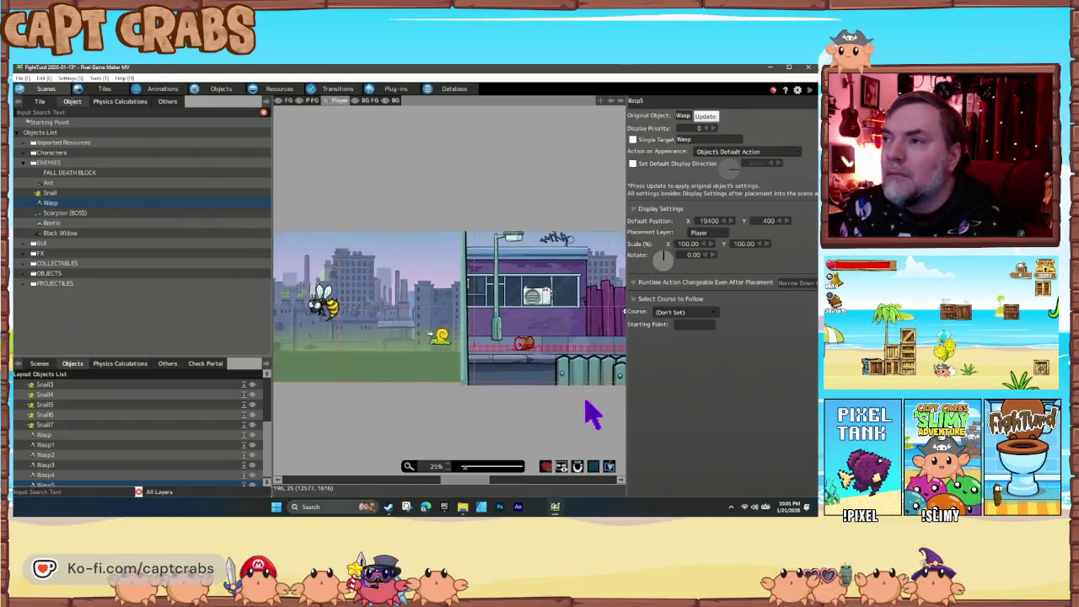
{"action": "scroll", "coordinate": [593, 413], "scroll_direction": "left", "scroll_amount": 7}
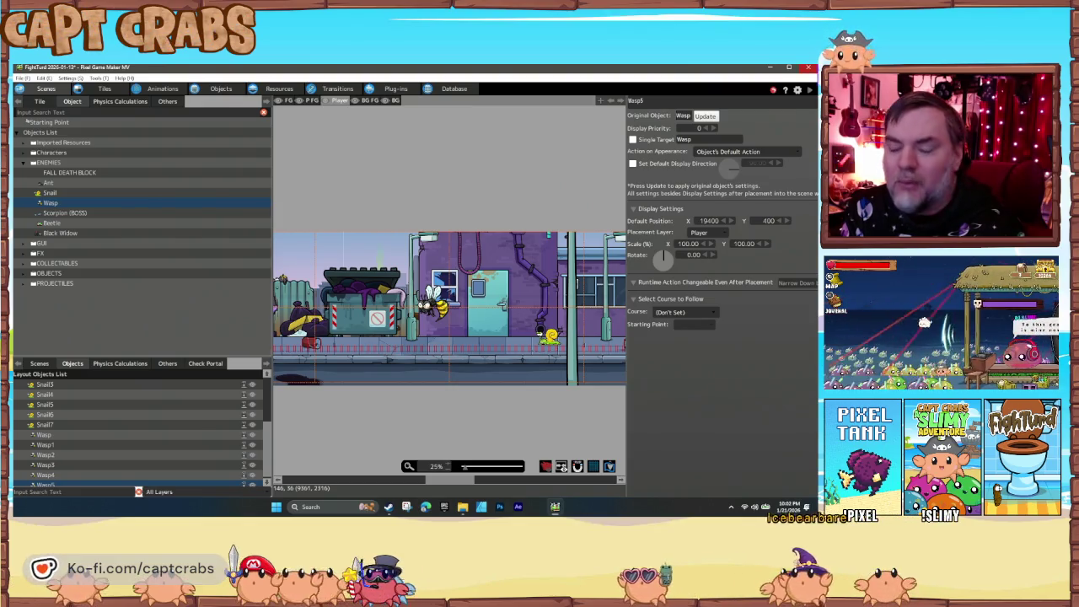
{"action": "scroll", "coordinate": [455, 414], "scroll_direction": "left", "scroll_amount": 1}
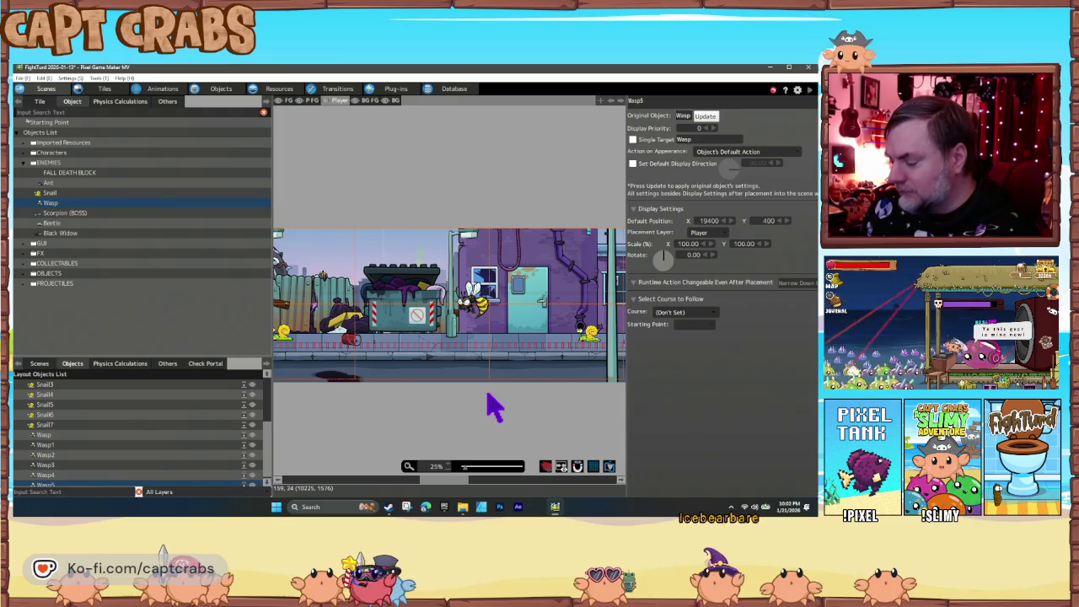
{"action": "key", "text": "F5"}
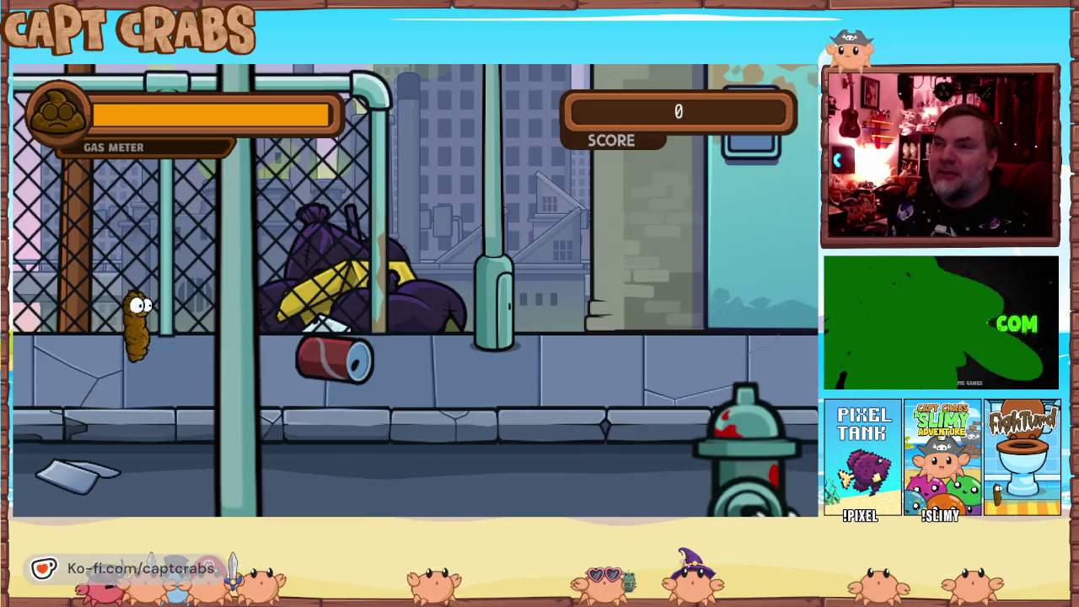
Walk right gassing the snails and a wasp, then jump by the Open sign and gas the swooping wasp.
{"action": "key", "text": "Right"}
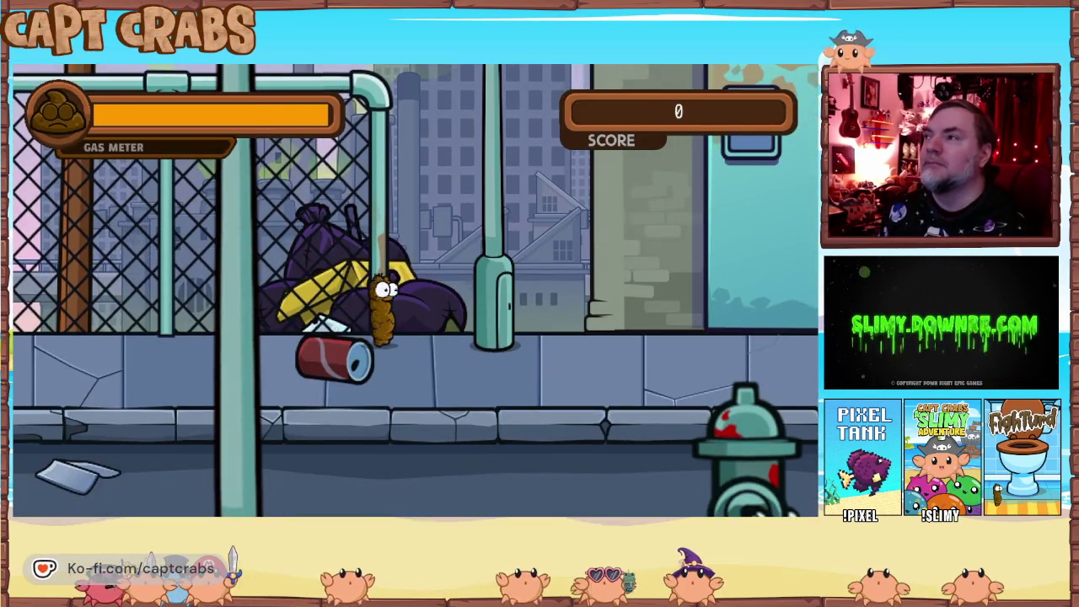
{"action": "key", "text": "Right"}
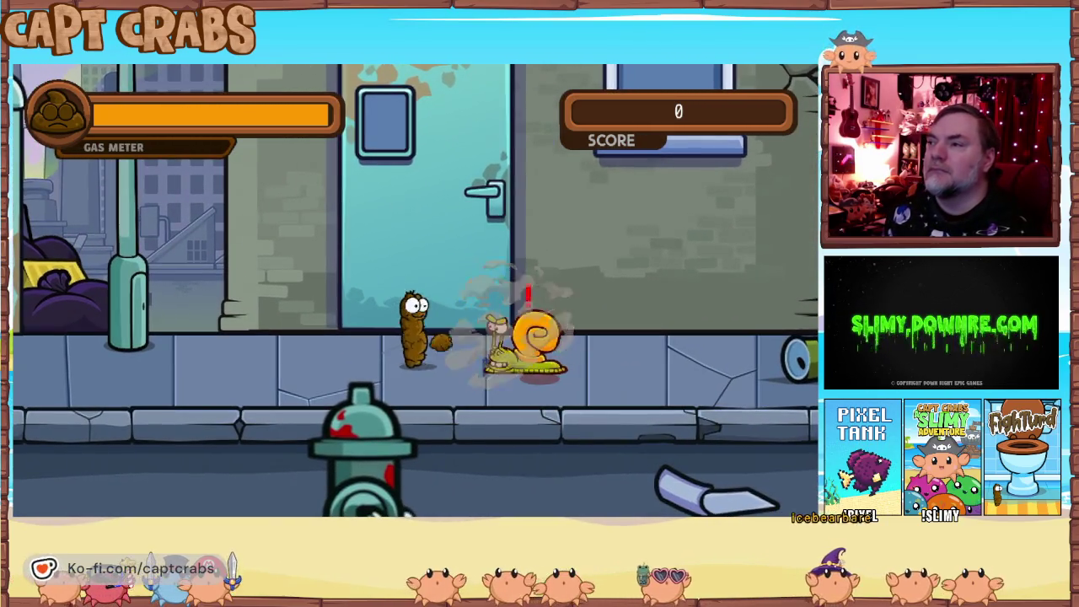
{"action": "key", "text": "Right"}
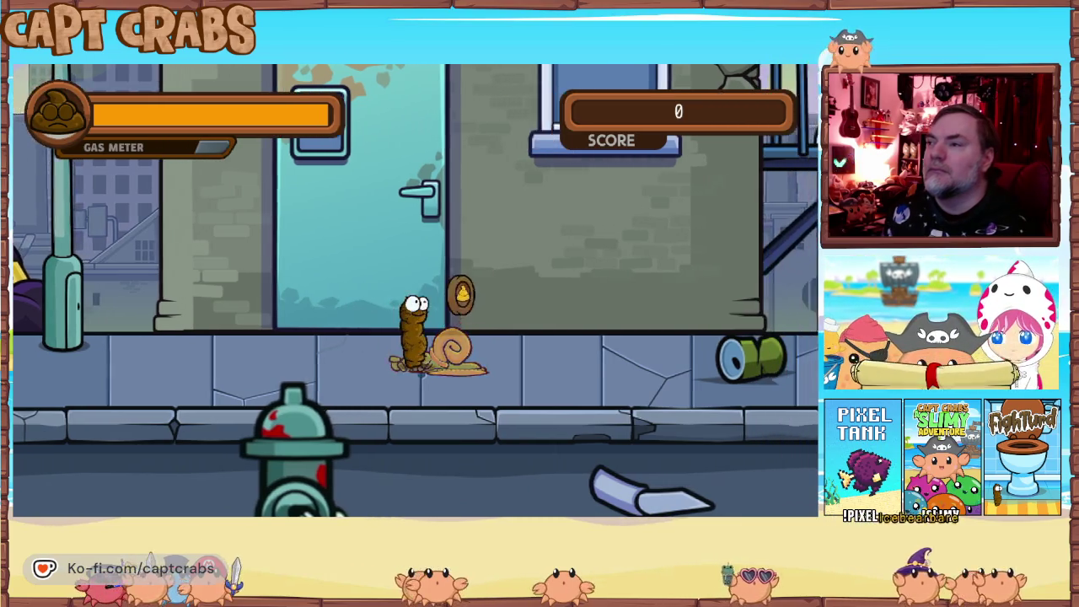
{"action": "key", "text": "Right"}
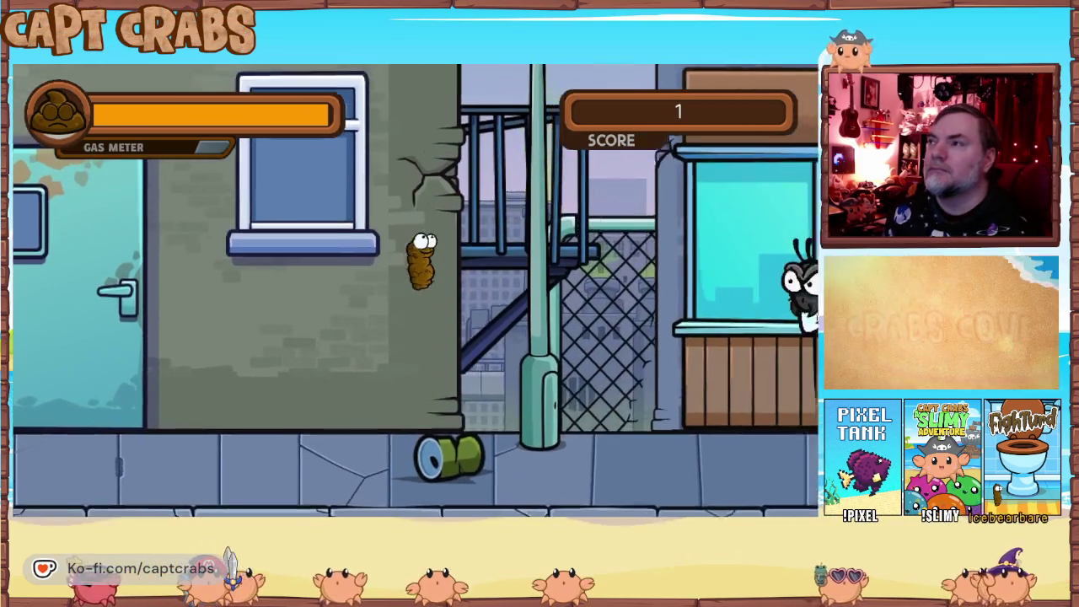
{"action": "key", "text": "Right"}
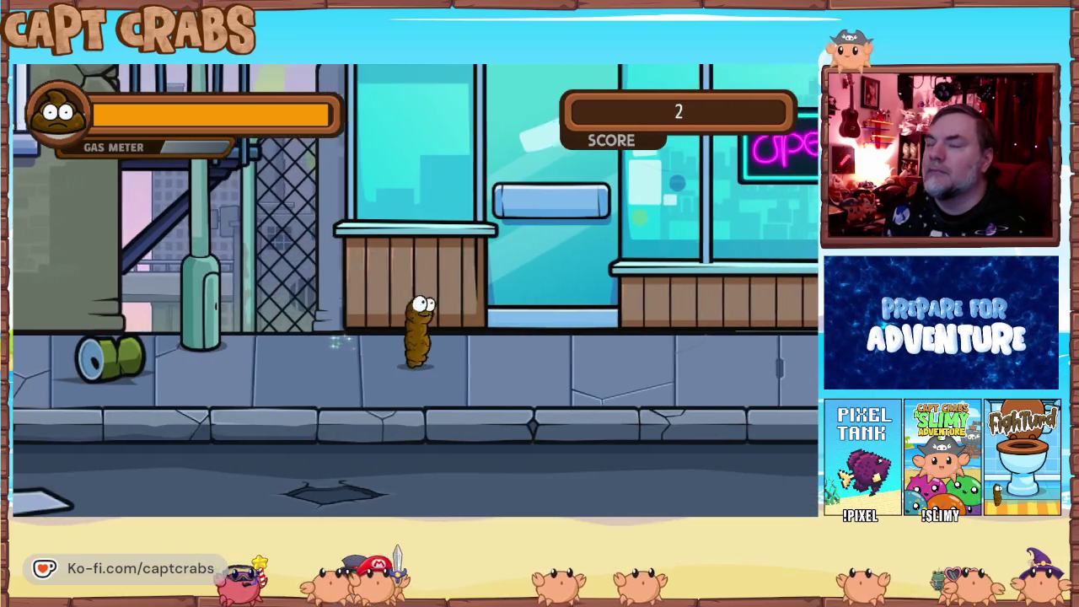
{"action": "key", "text": "Right"}
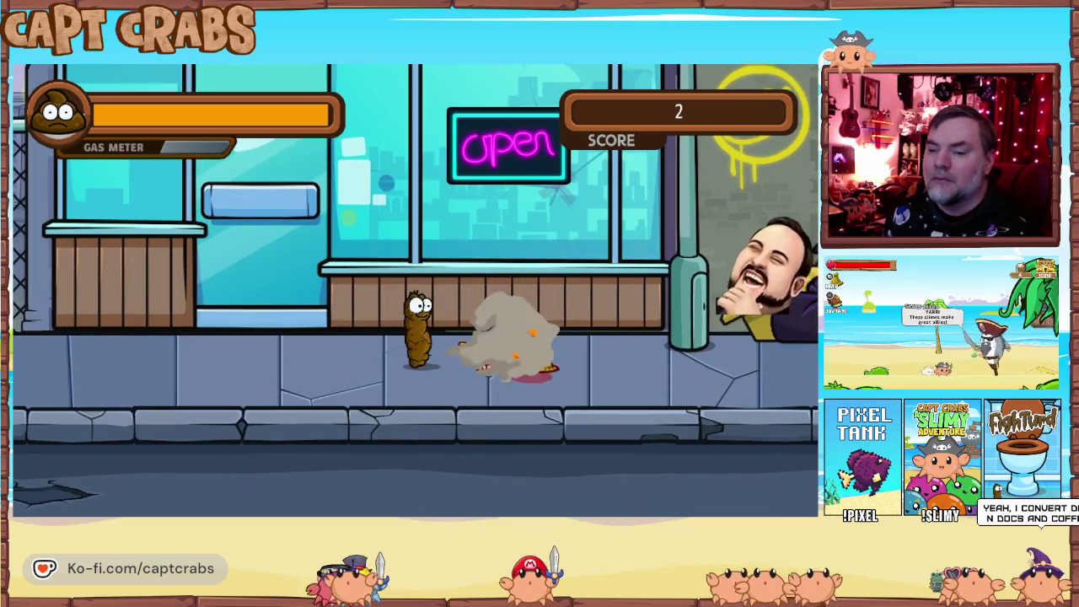
{"action": "key", "text": "Right"}
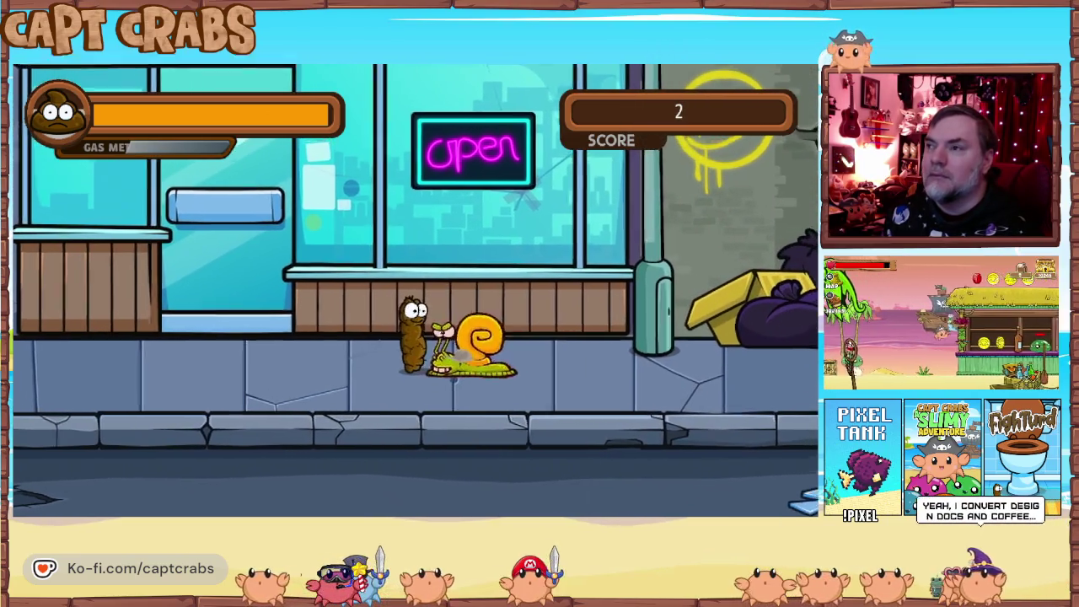
{"action": "key", "text": "Up"}
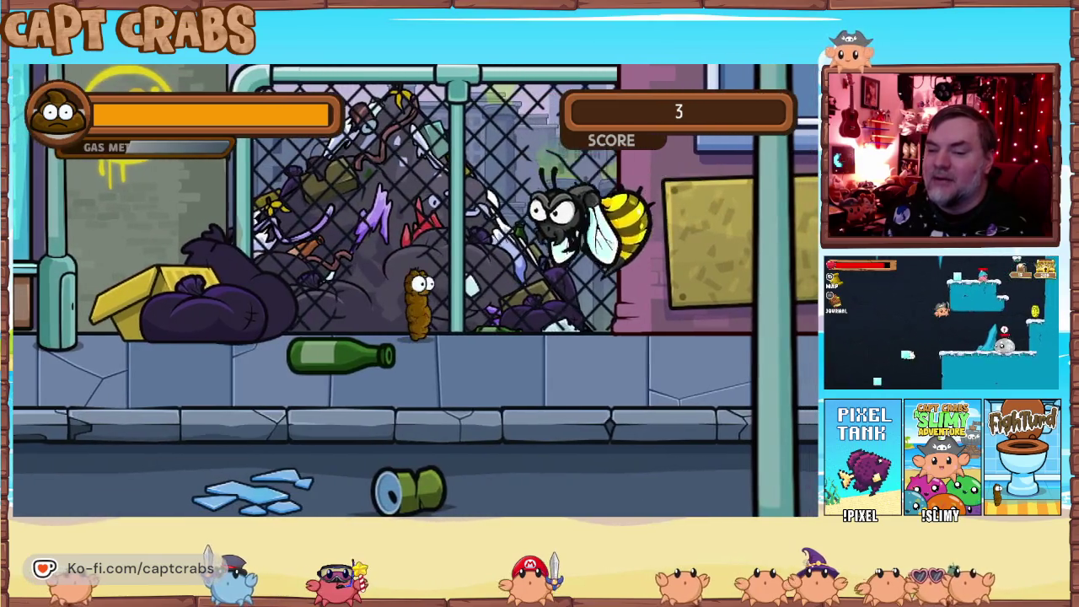
{"action": "key", "text": "Left"}
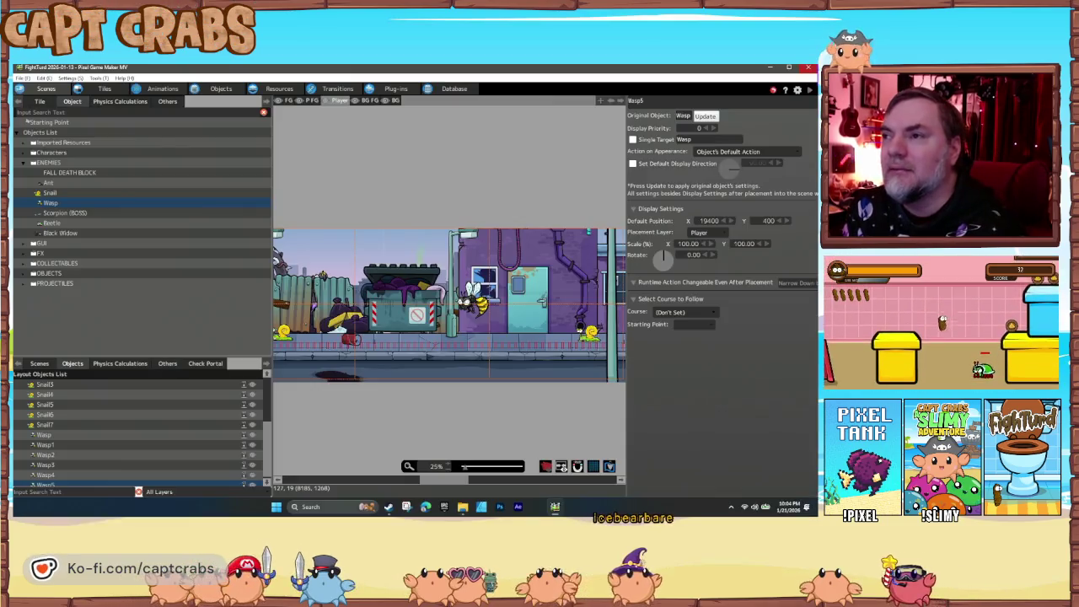
Check the Wasp's Basic Settings and Moving and Jumping tabs, return to Action Programs, and save.
{"action": "left_click", "coordinate": [222, 90]}
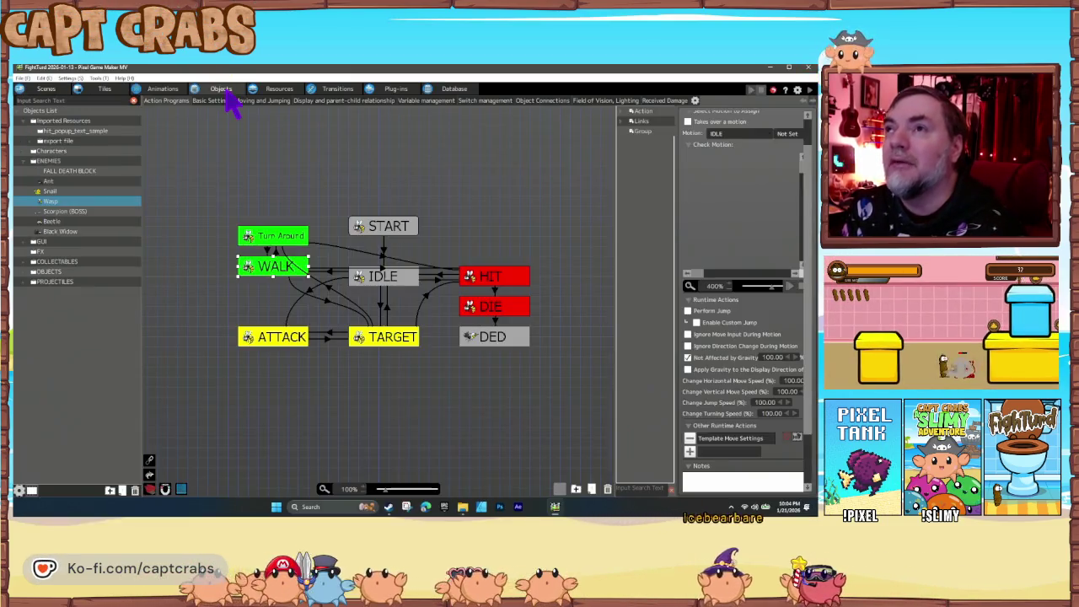
{"action": "left_click", "coordinate": [225, 101]}
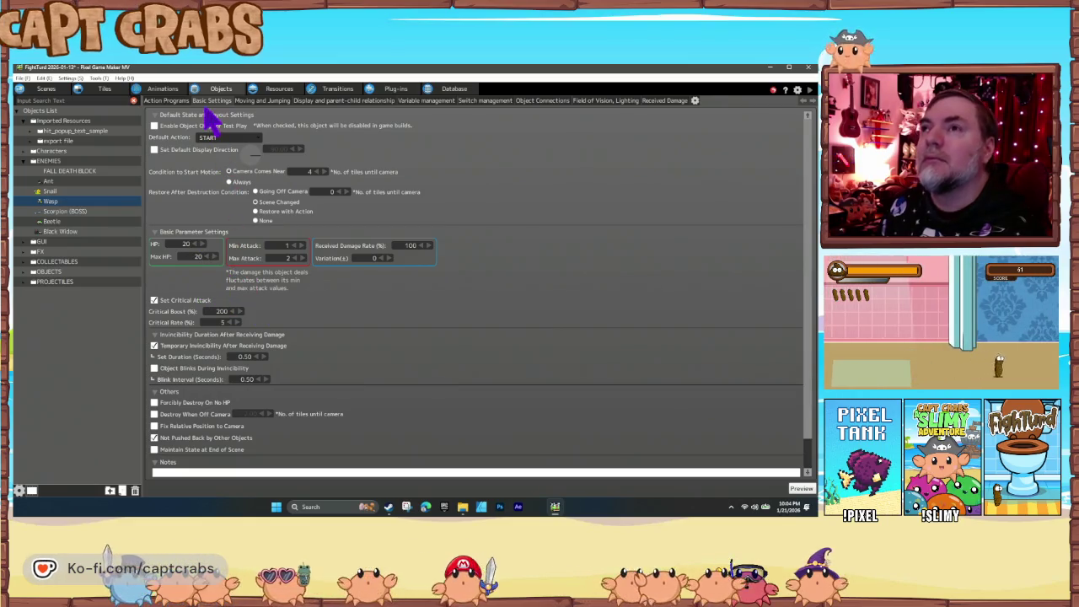
{"action": "left_click", "coordinate": [240, 100]}
{"action": "left_click", "coordinate": [183, 101]}
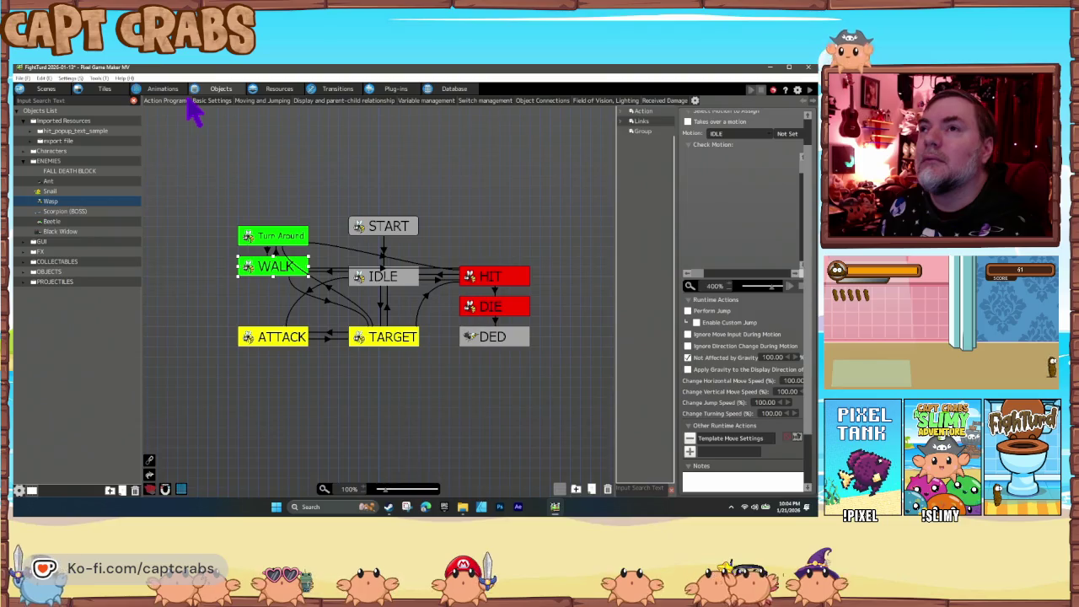
{"action": "left_click", "coordinate": [201, 100]}
{"action": "left_click", "coordinate": [169, 100]}
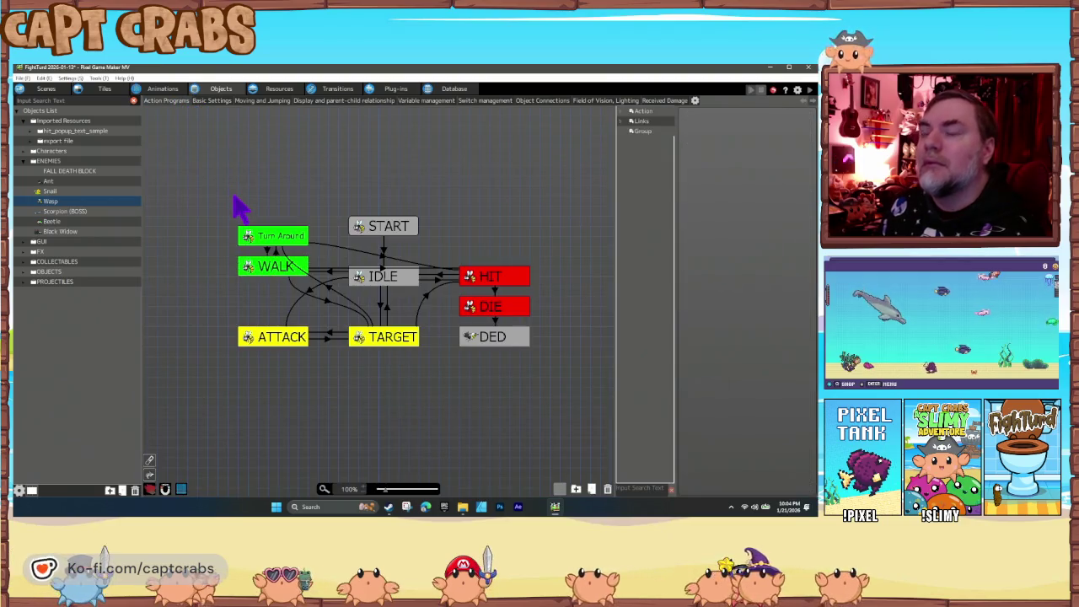
{"action": "key", "text": "ctrl+s"}
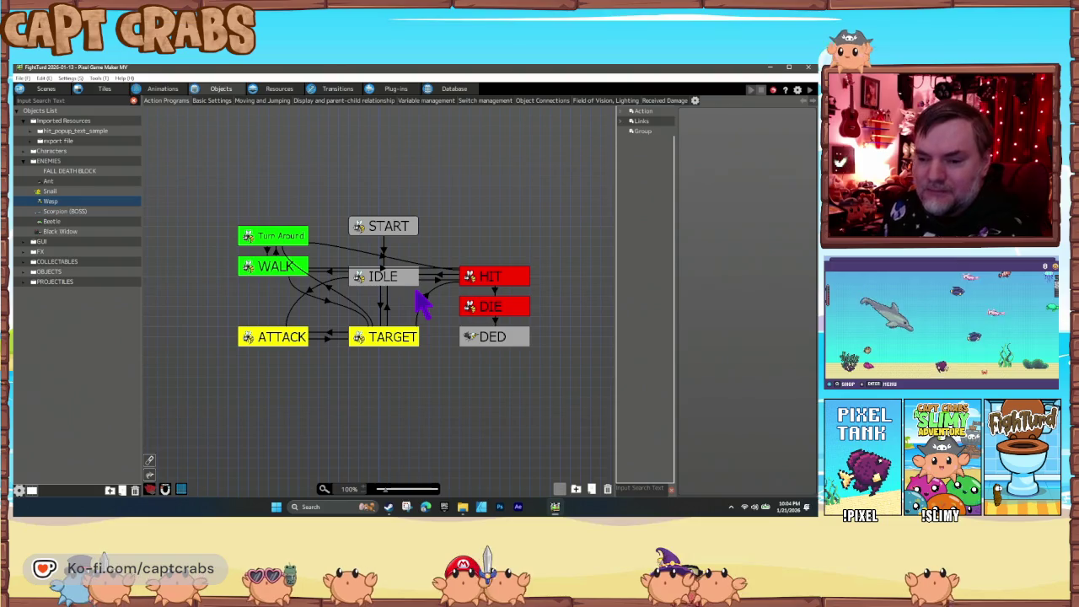
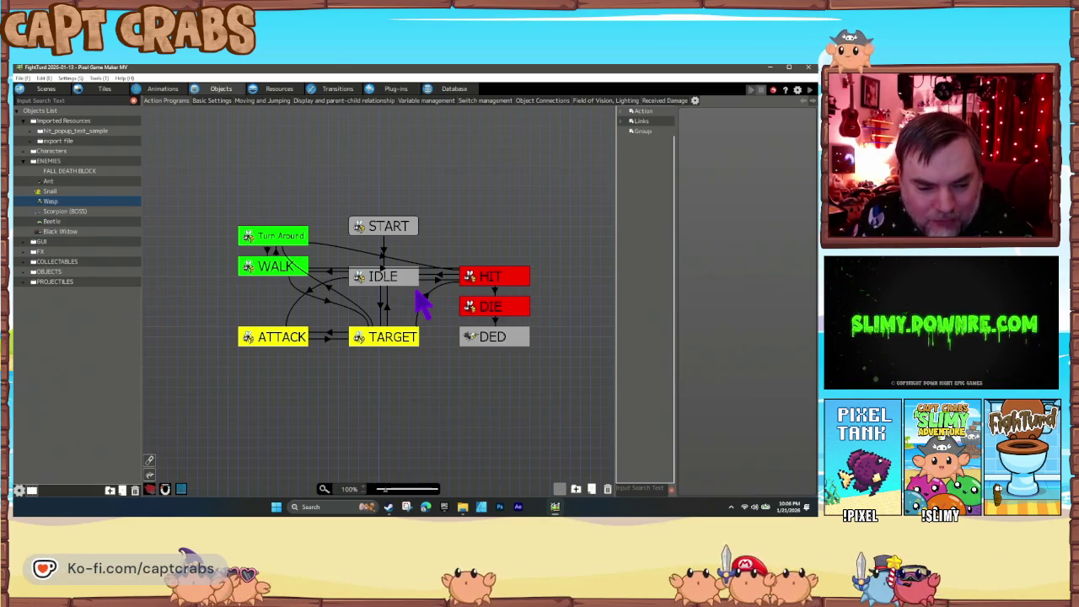
Switch to the browser showing the Envato Elements wasp sound effect results.
{"action": "key", "text": "alt+Tab"}
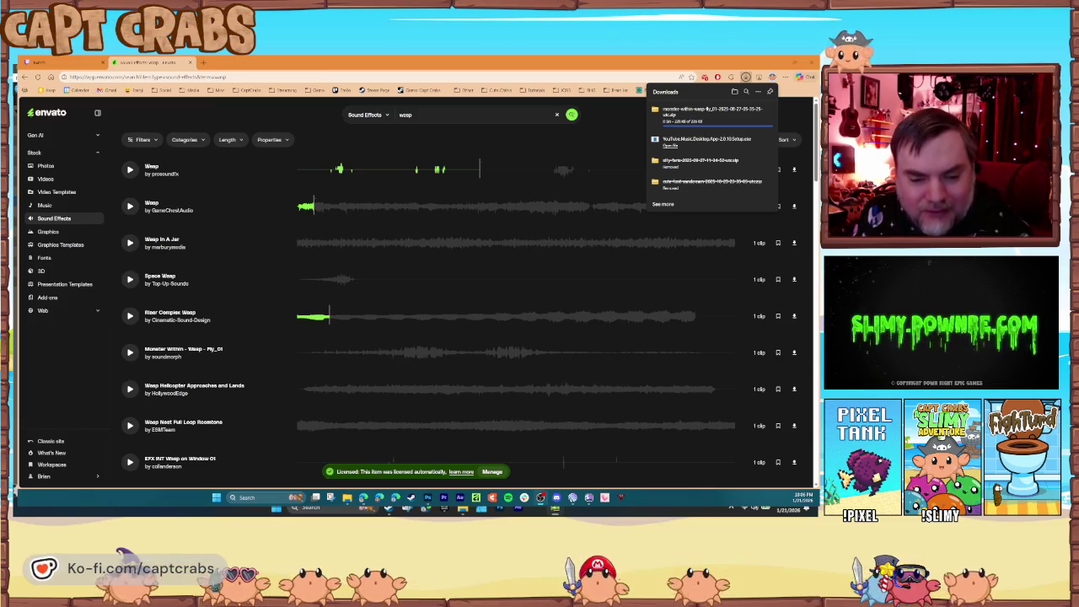
Preview the Monster Within Fly_01 clip and download Monster Within Fly_07.
{"action": "left_click", "coordinate": [129, 353]}
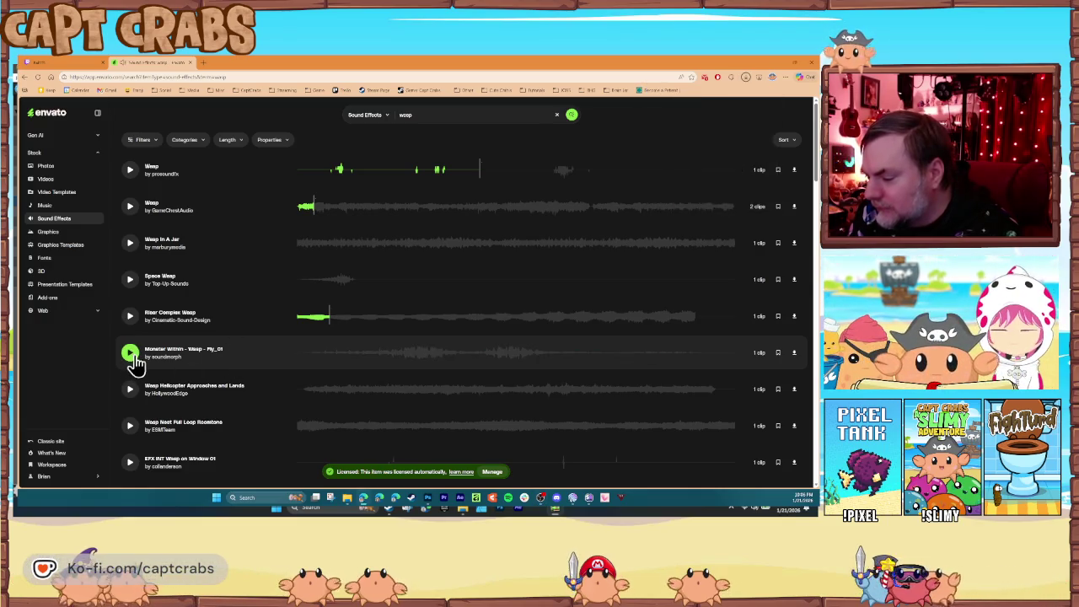
{"action": "scroll", "coordinate": [174, 386], "scroll_direction": "down", "scroll_amount": 3}
{"action": "scroll", "coordinate": [152, 408], "scroll_direction": "down", "scroll_amount": 2}
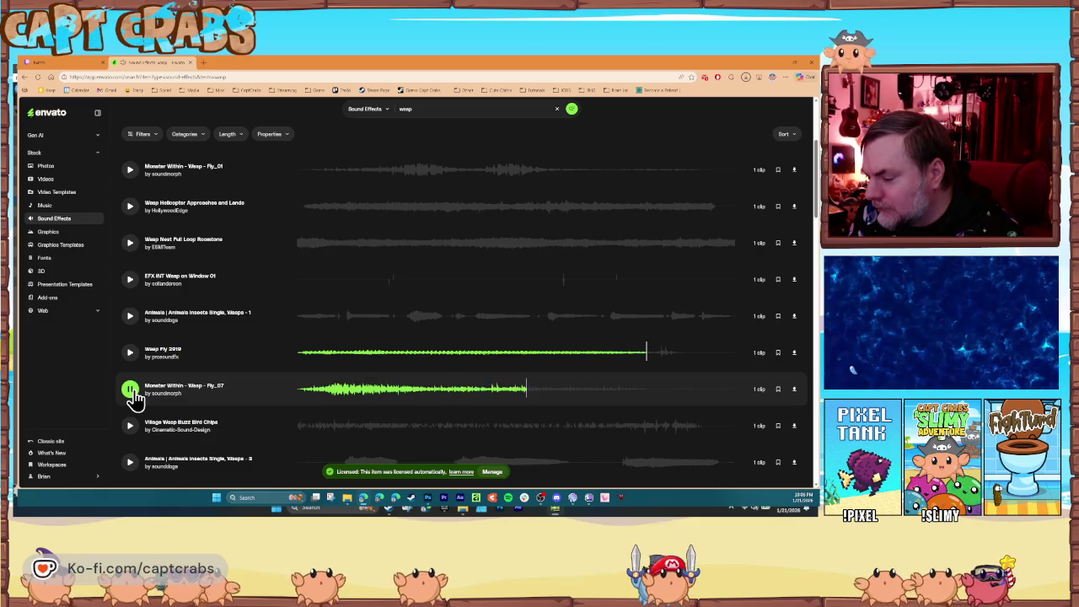
{"action": "left_click", "coordinate": [793, 391]}
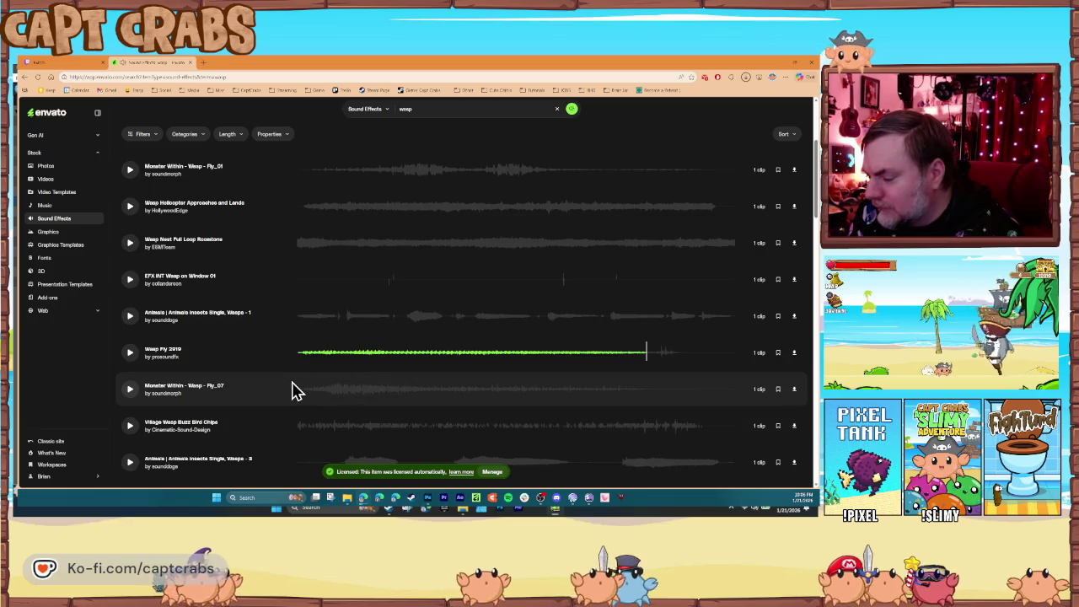
{"action": "scroll", "coordinate": [291, 392], "scroll_direction": "down", "scroll_amount": 2}
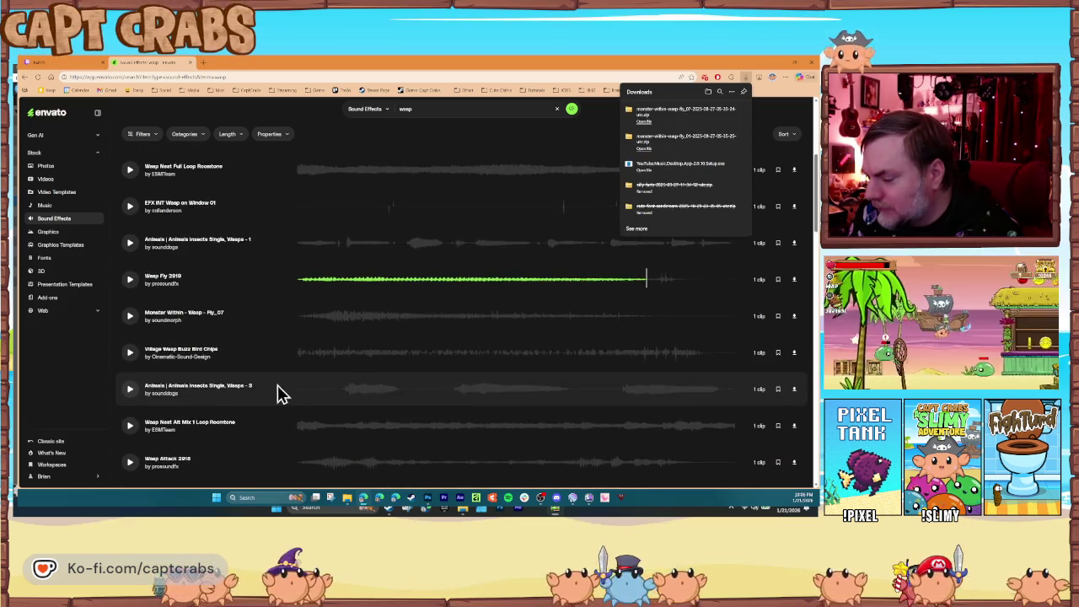
Preview Wasps - 3, download Wasp Attack 2018, then preview Monster Within Death01.
{"action": "left_click", "coordinate": [129, 394]}
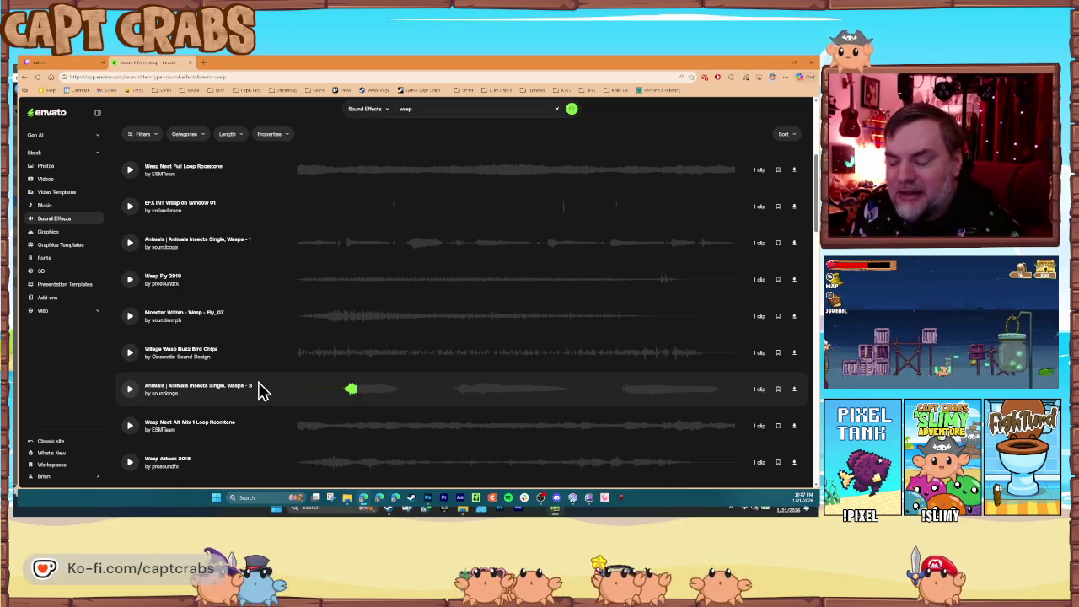
{"action": "scroll", "coordinate": [244, 384], "scroll_direction": "down", "scroll_amount": 2}
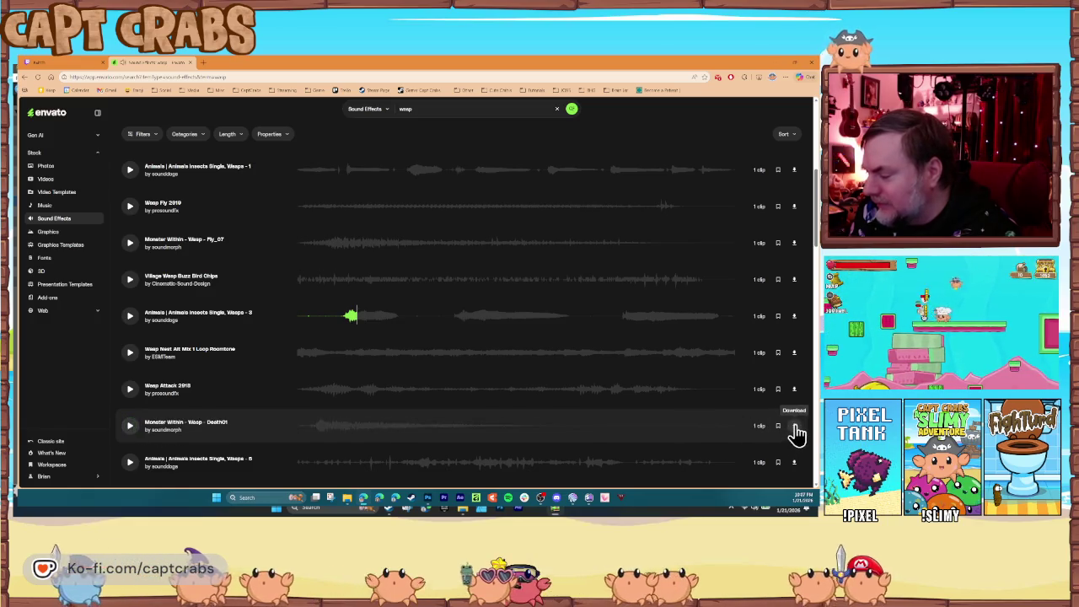
{"action": "left_click", "coordinate": [794, 390]}
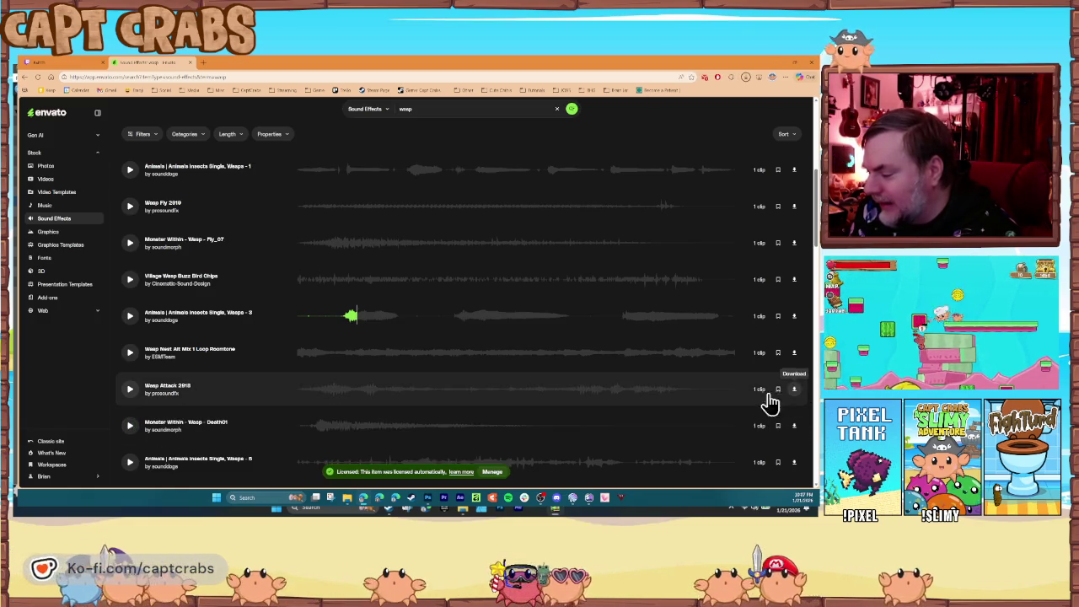
{"action": "scroll", "coordinate": [460, 404], "scroll_direction": "down", "scroll_amount": 2}
{"action": "left_click", "coordinate": [129, 352]}
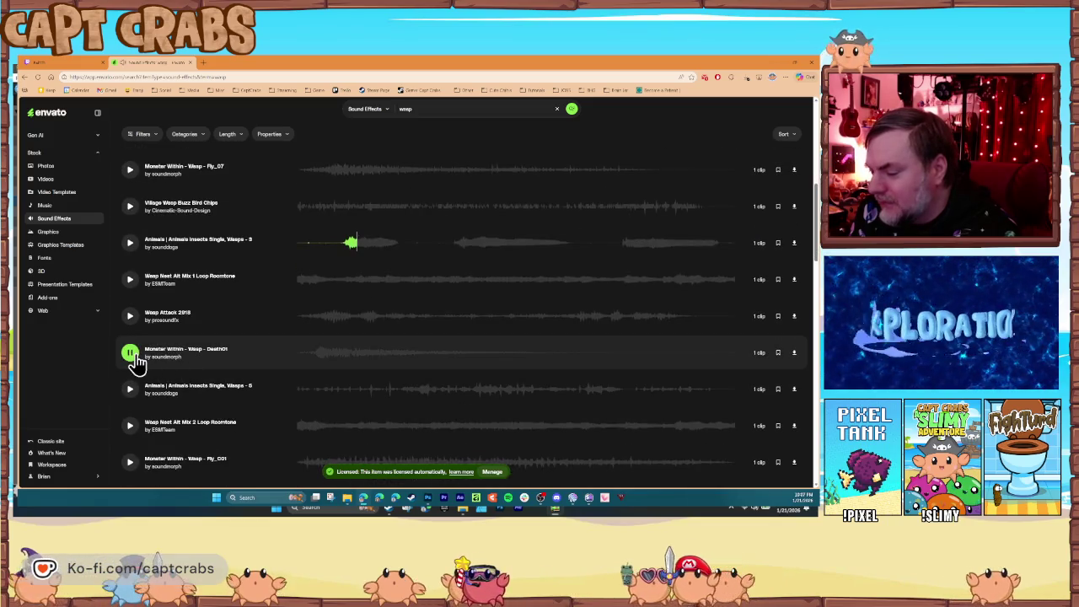
{"action": "scroll", "coordinate": [141, 375], "scroll_direction": "down", "scroll_amount": 2}
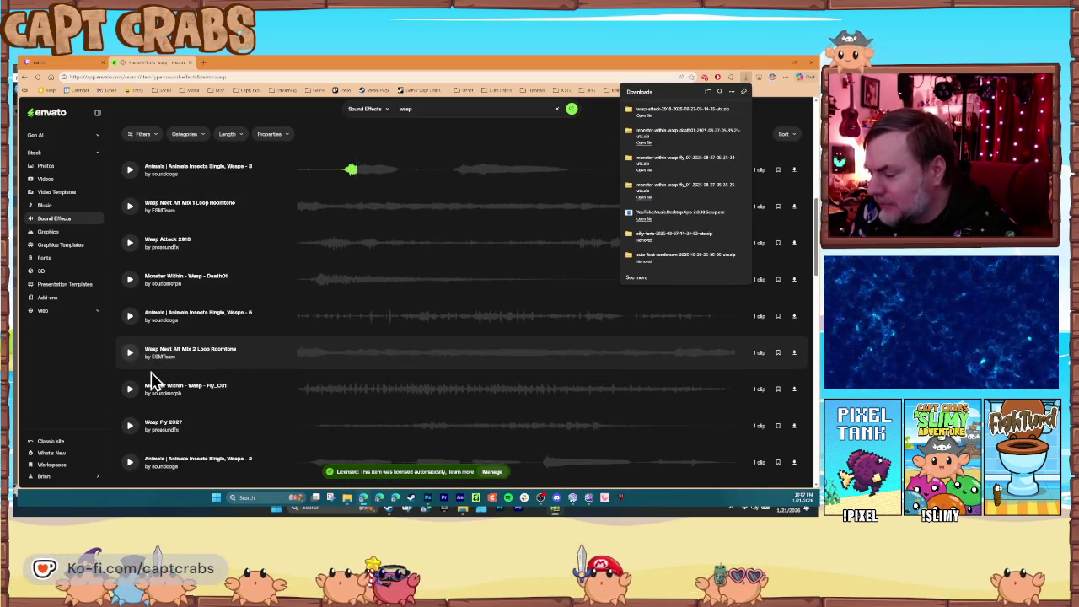
{"action": "scroll", "coordinate": [139, 397], "scroll_direction": "down", "scroll_amount": 1}
{"action": "left_click", "coordinate": [130, 425]}
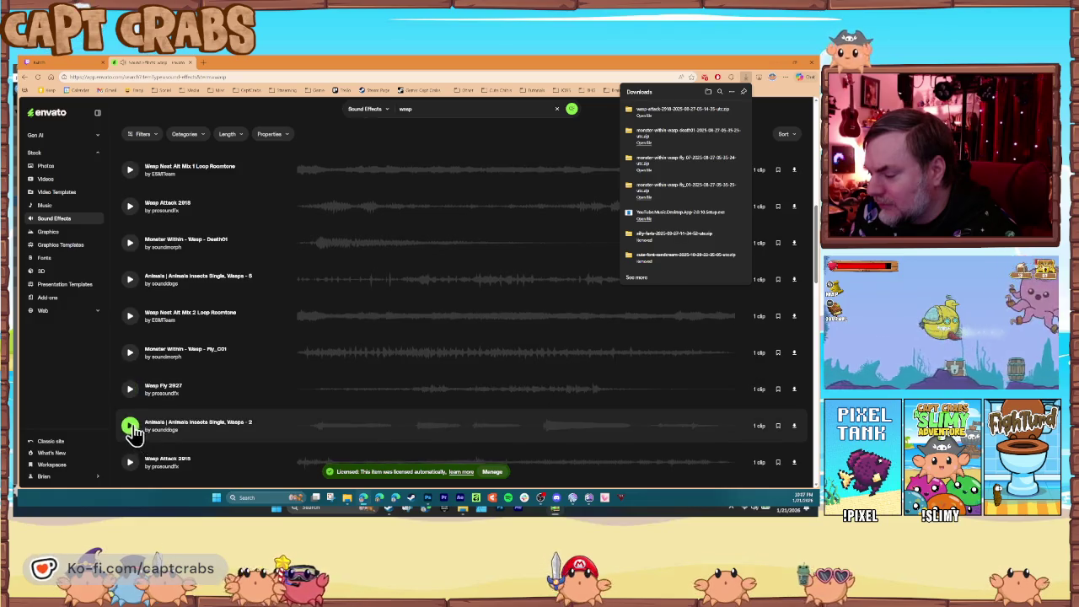
{"action": "scroll", "coordinate": [137, 417], "scroll_direction": "down", "scroll_amount": 2}
{"action": "left_click", "coordinate": [129, 388]}
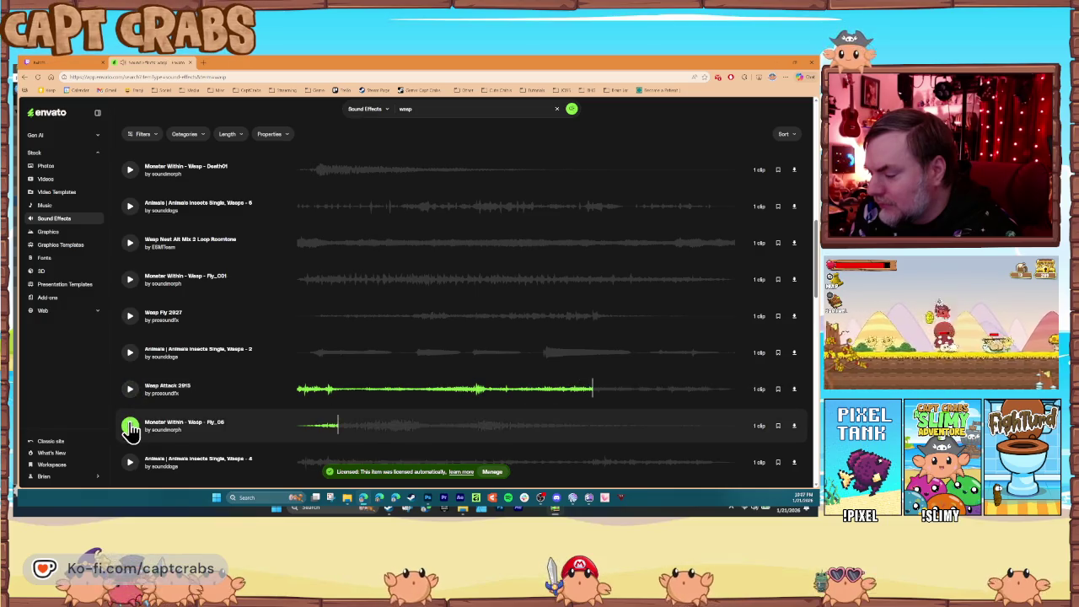
{"action": "scroll", "coordinate": [135, 418], "scroll_direction": "down", "scroll_amount": 4}
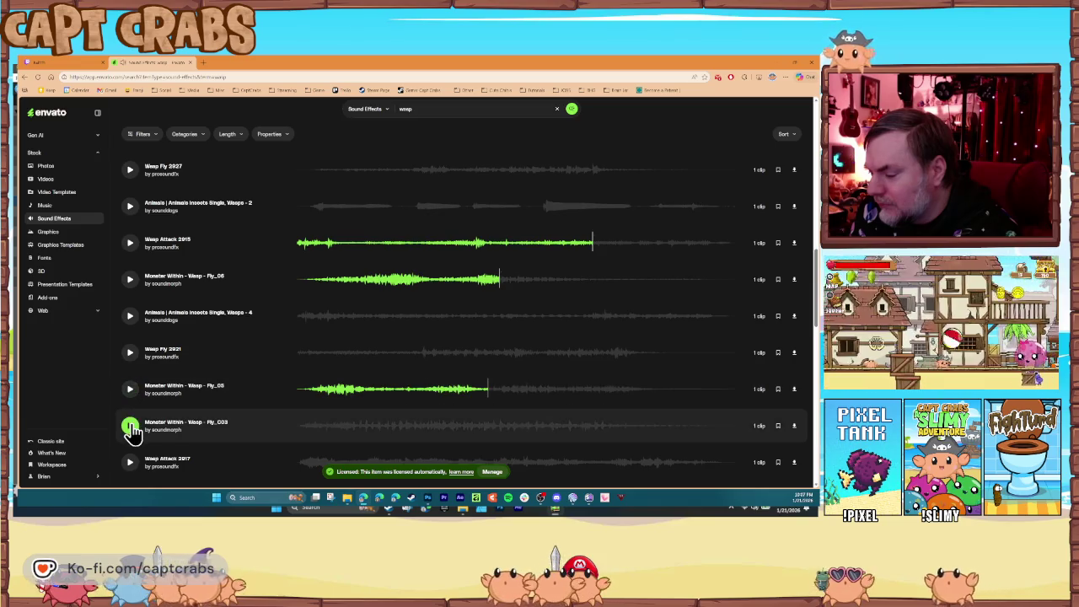
{"action": "scroll", "coordinate": [145, 421], "scroll_direction": "down", "scroll_amount": 3}
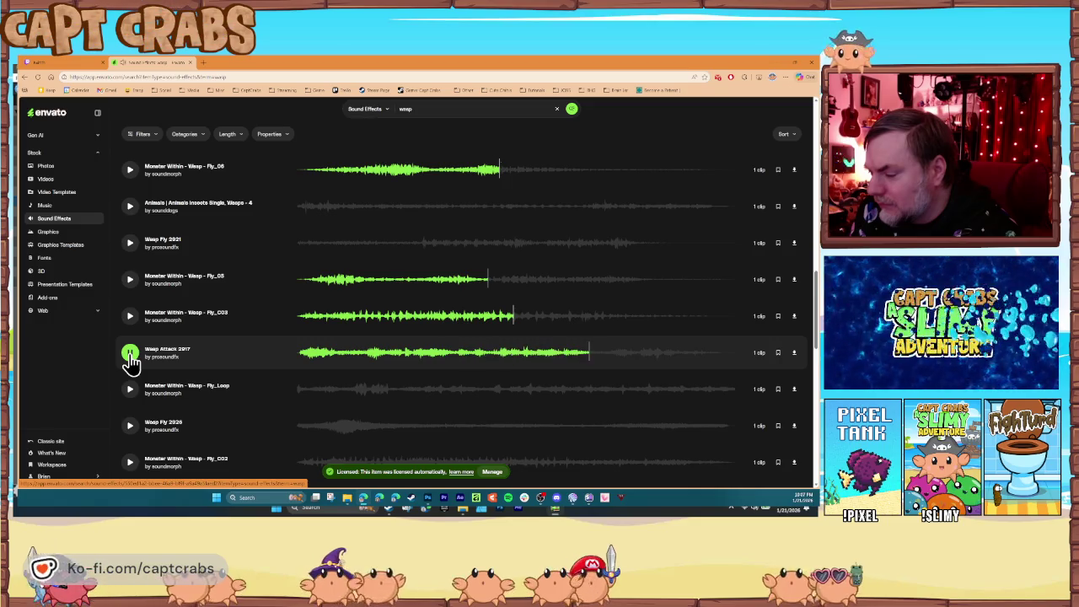
{"action": "left_click", "coordinate": [131, 426]}
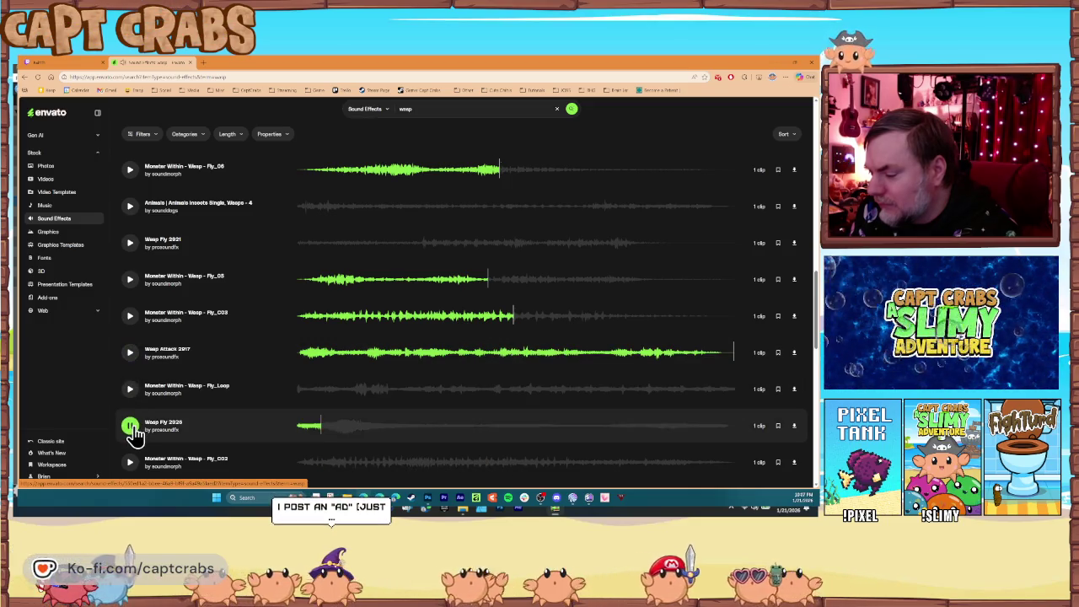
{"action": "left_click", "coordinate": [131, 428]}
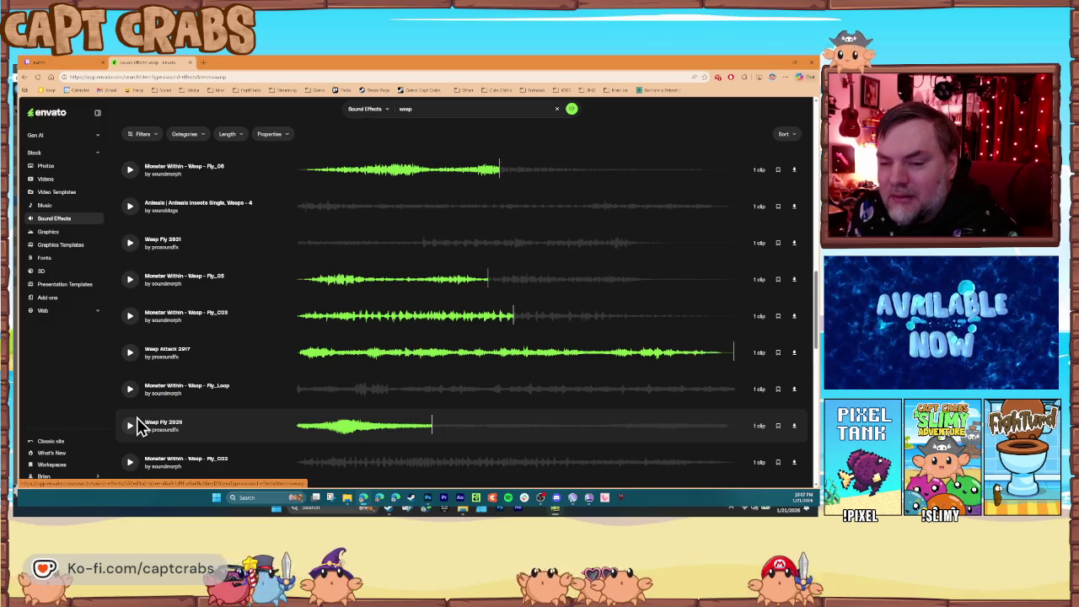
{"action": "scroll", "coordinate": [139, 405], "scroll_direction": "down", "scroll_amount": 3}
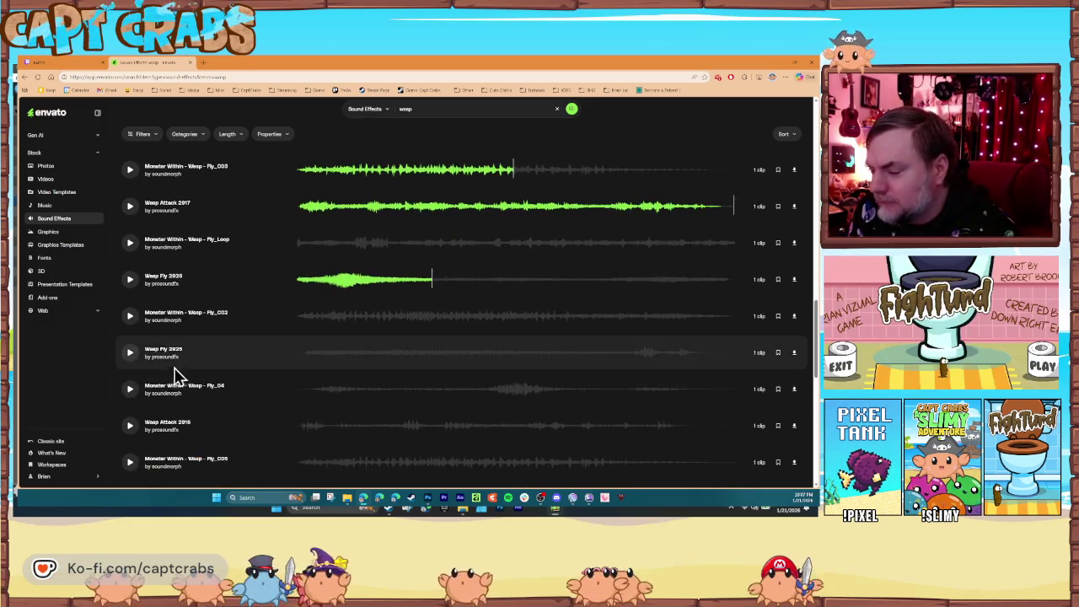
{"action": "left_click", "coordinate": [131, 317]}
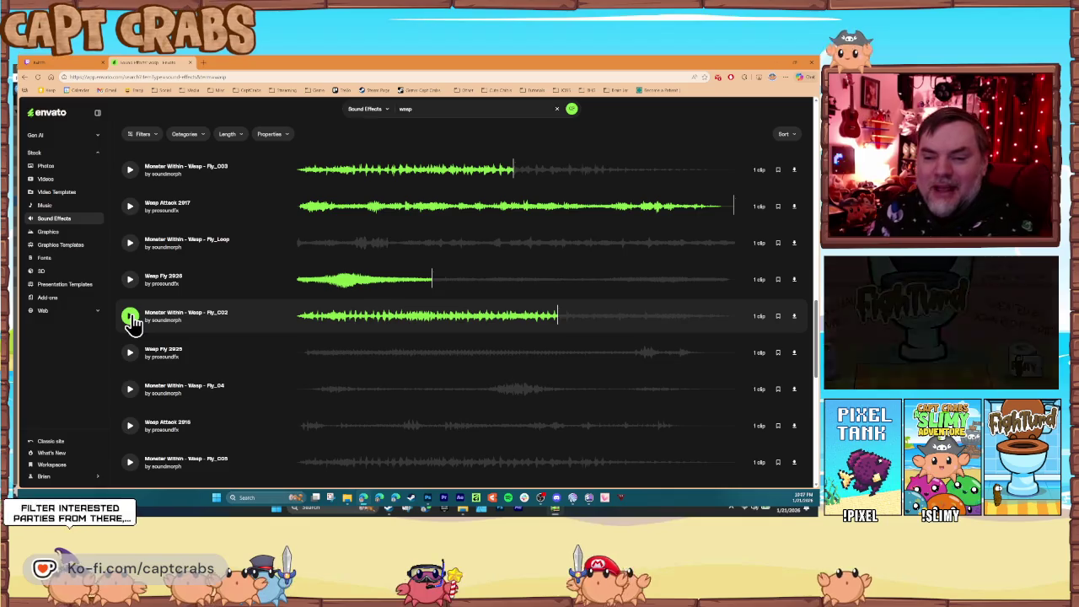
{"action": "scroll", "coordinate": [144, 361], "scroll_direction": "down", "scroll_amount": 1}
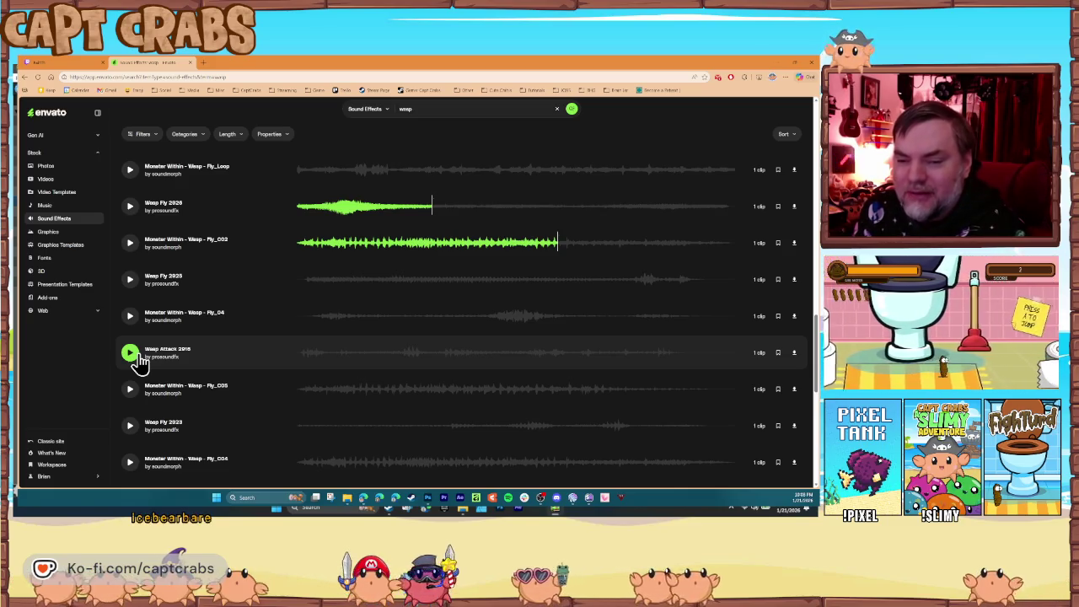
{"action": "scroll", "coordinate": [135, 371], "scroll_direction": "down", "scroll_amount": 1}
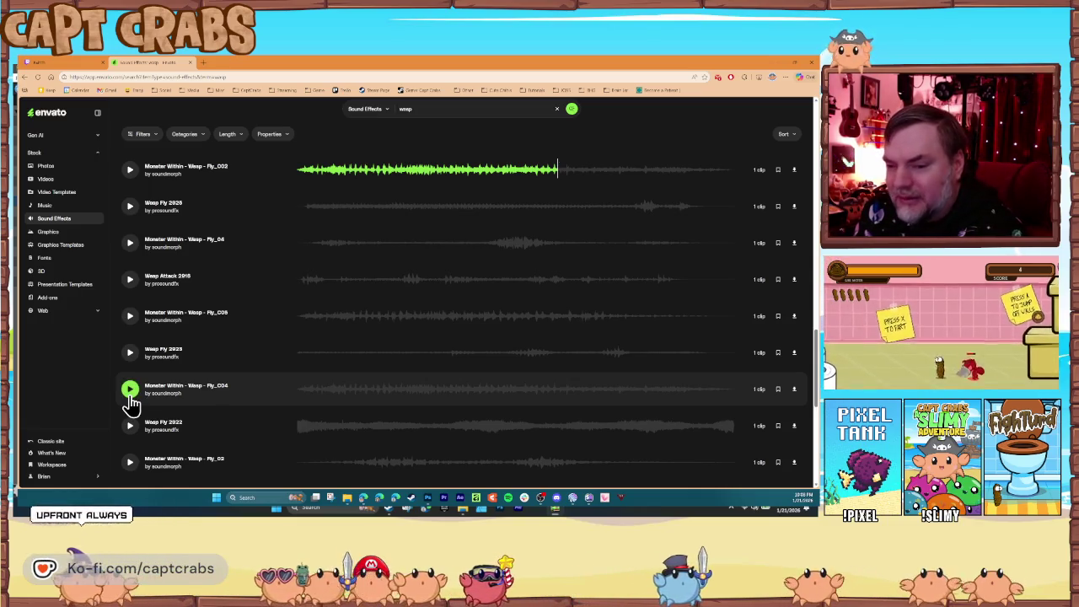
{"action": "left_click", "coordinate": [131, 390]}
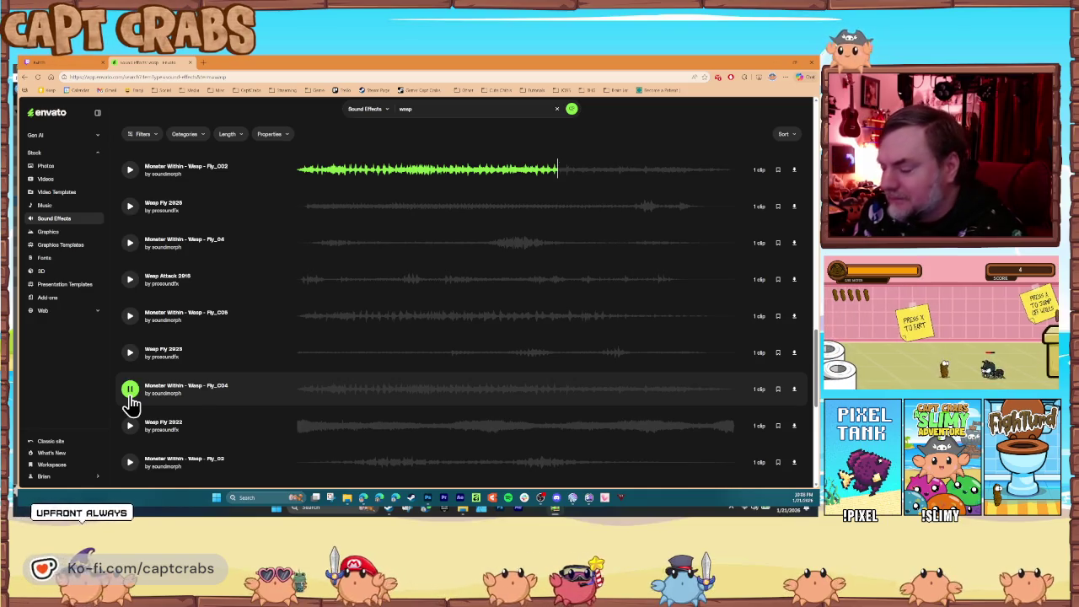
Preview Wasp Fly 2022, Fly_03 and Wasp Fly 2024, then download Wasp Fly 2024.
{"action": "scroll", "coordinate": [135, 405], "scroll_direction": "down", "scroll_amount": 2}
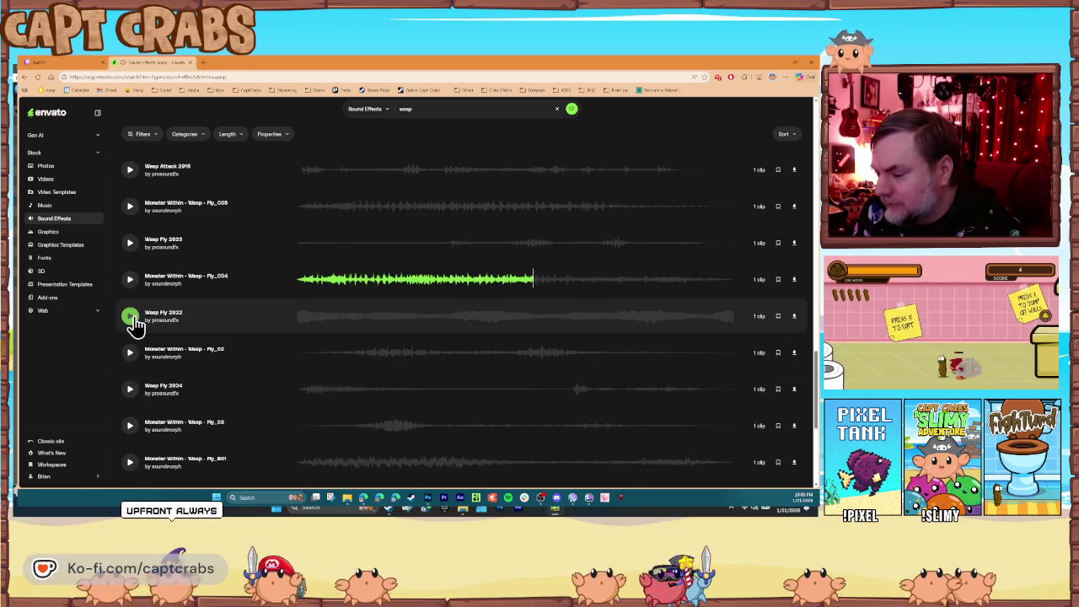
{"action": "left_click", "coordinate": [130, 318]}
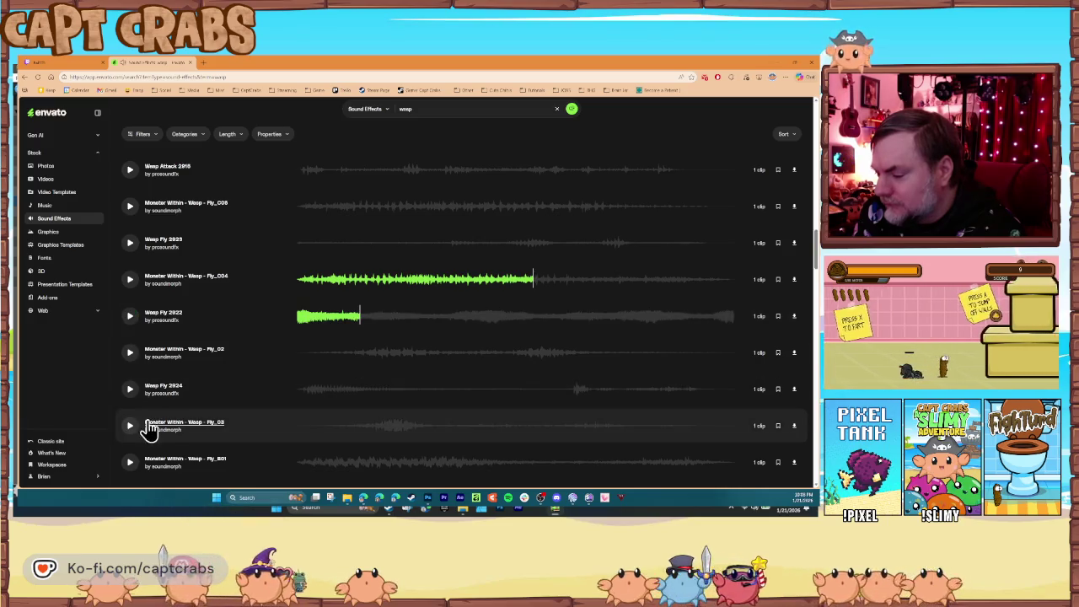
{"action": "left_click", "coordinate": [130, 426]}
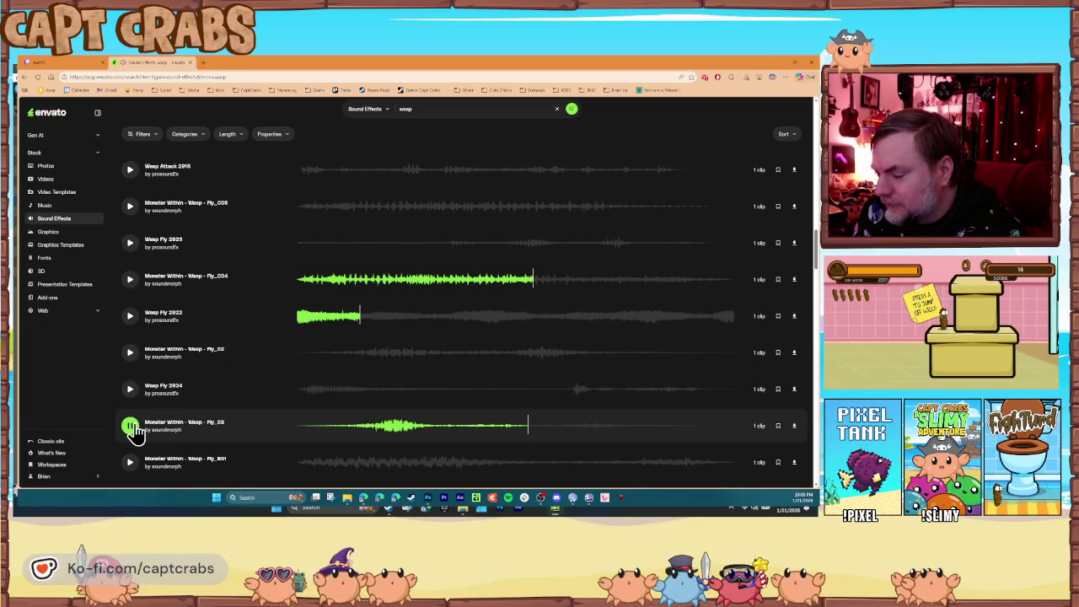
{"action": "left_click", "coordinate": [131, 389]}
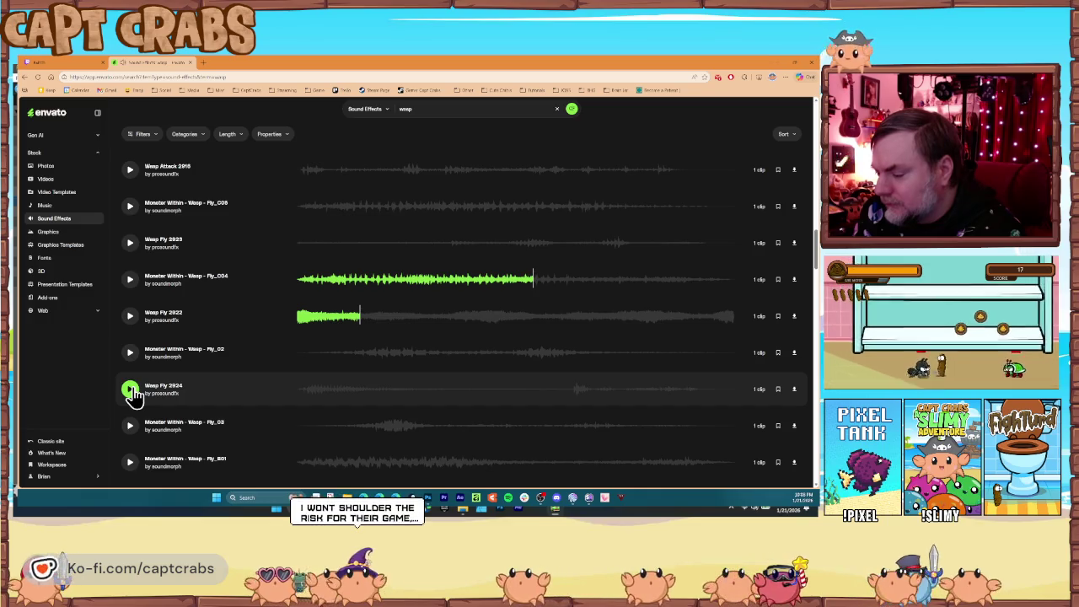
{"action": "left_click", "coordinate": [797, 397]}
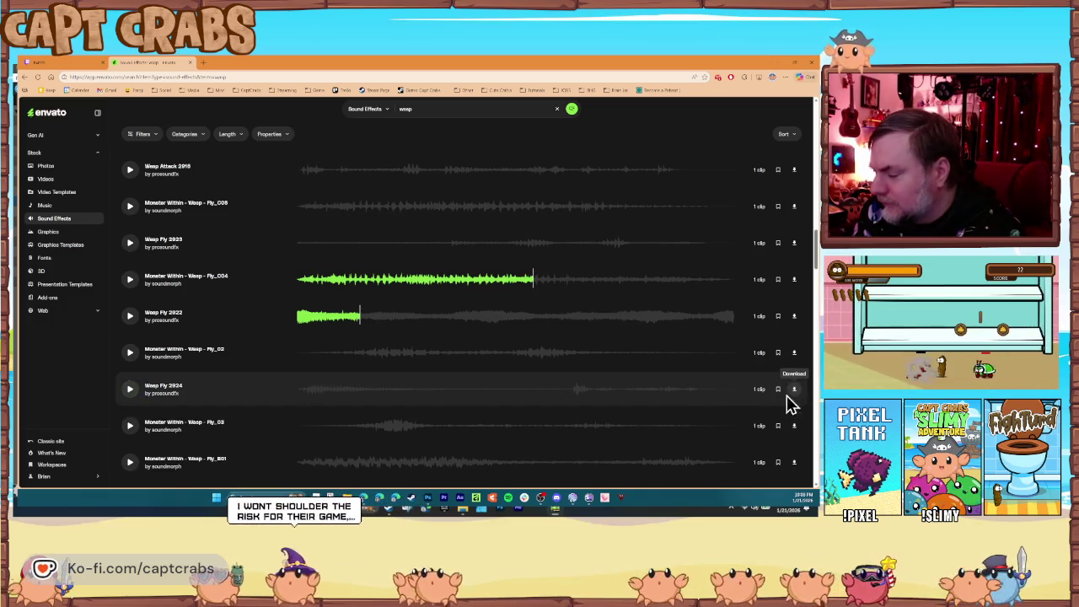
Preview Monster Within Death03, Wasp Fly Trapped 2029 and a 1965 BSA motorcycle sound.
{"action": "scroll", "coordinate": [349, 399], "scroll_direction": "down", "scroll_amount": 2}
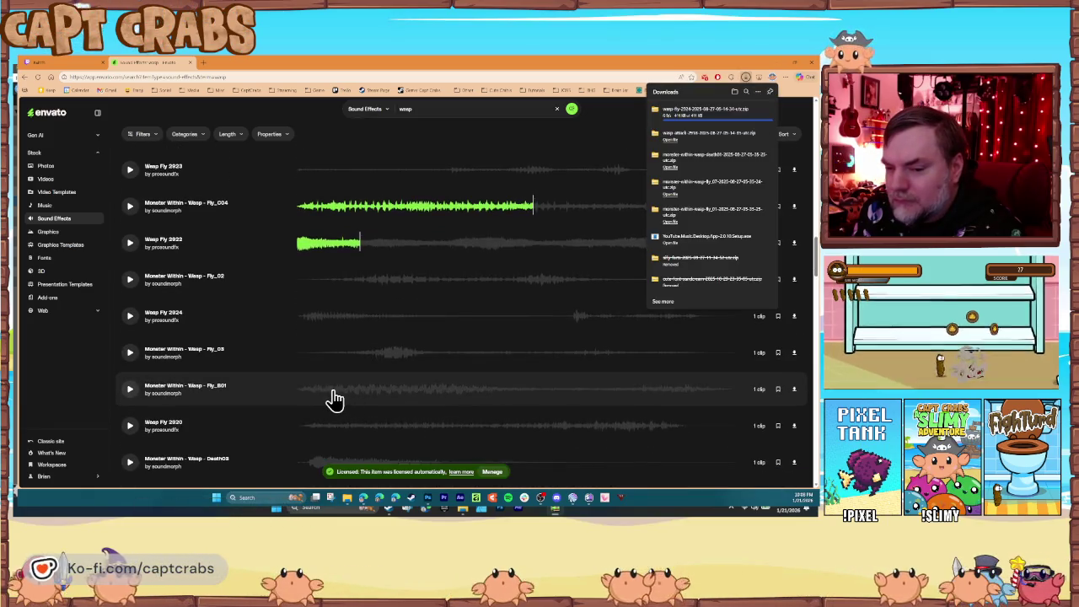
{"action": "scroll", "coordinate": [329, 397], "scroll_direction": "down", "scroll_amount": 2}
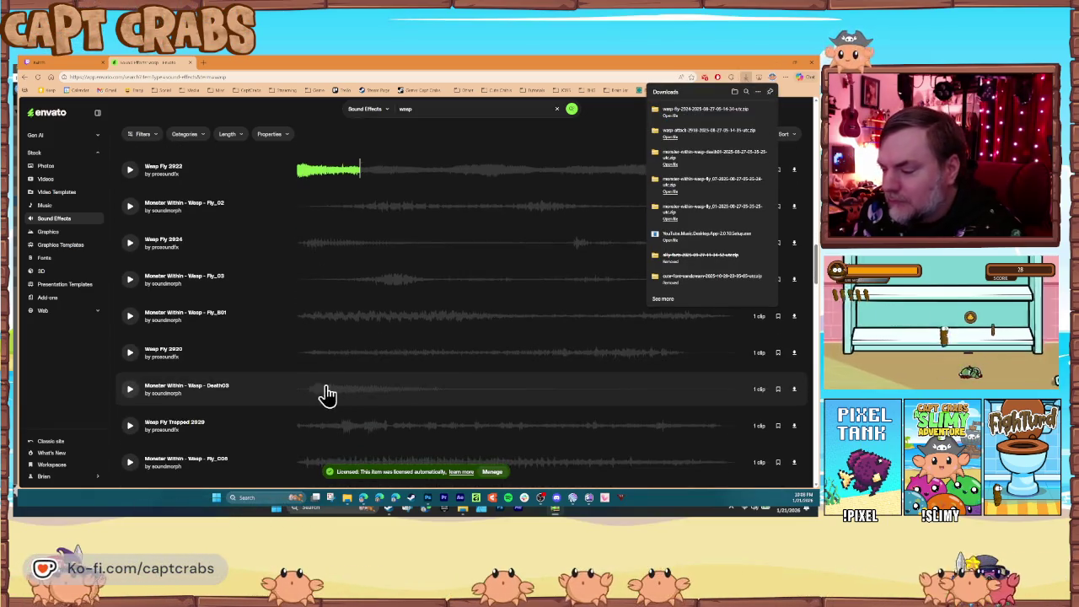
{"action": "left_click", "coordinate": [130, 390]}
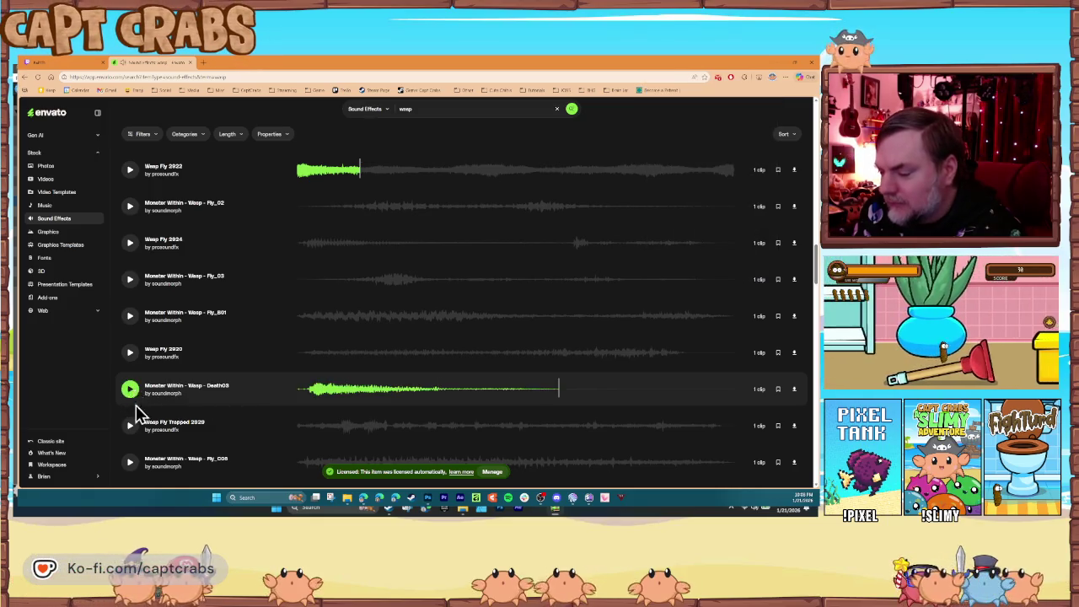
{"action": "left_click", "coordinate": [130, 424]}
{"action": "scroll", "coordinate": [232, 416], "scroll_direction": "down", "scroll_amount": 1}
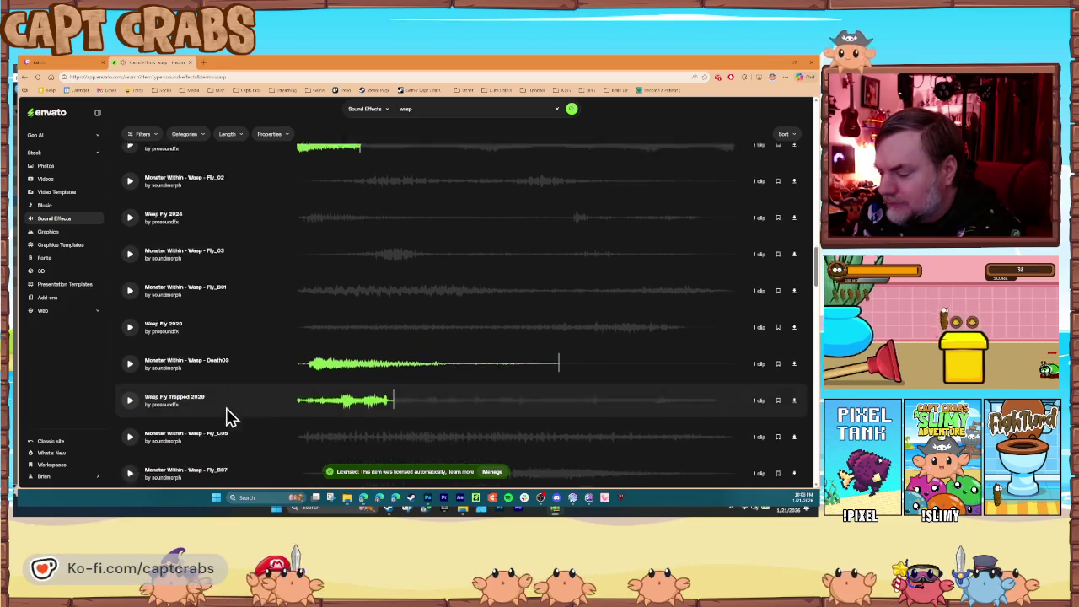
{"action": "scroll", "coordinate": [232, 415], "scroll_direction": "down", "scroll_amount": 4}
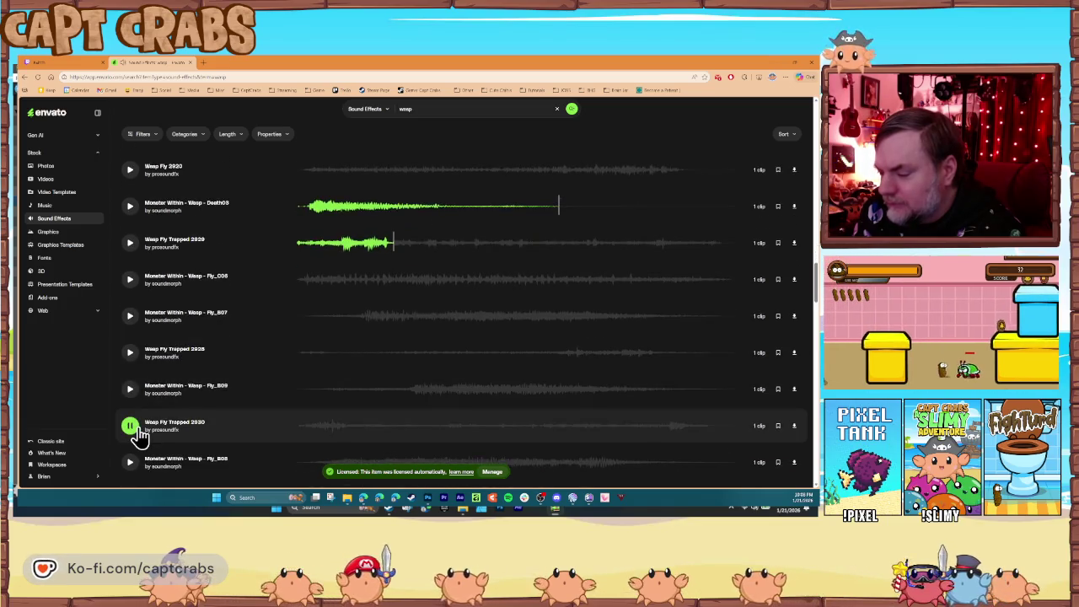
{"action": "scroll", "coordinate": [221, 415], "scroll_direction": "down", "scroll_amount": 3}
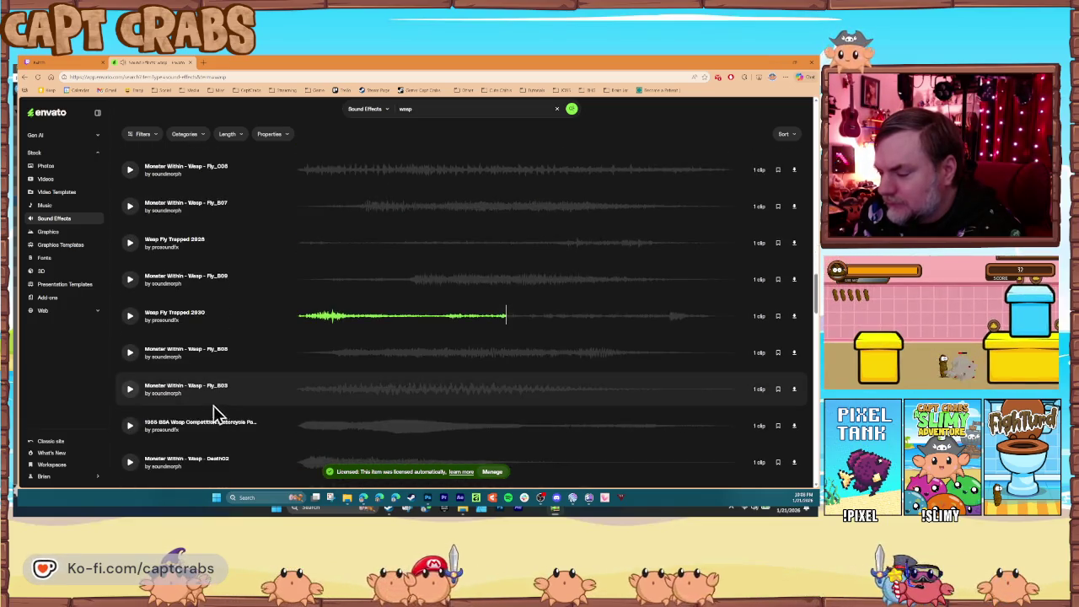
{"action": "left_click", "coordinate": [129, 425]}
{"action": "scroll", "coordinate": [164, 422], "scroll_direction": "down", "scroll_amount": 4}
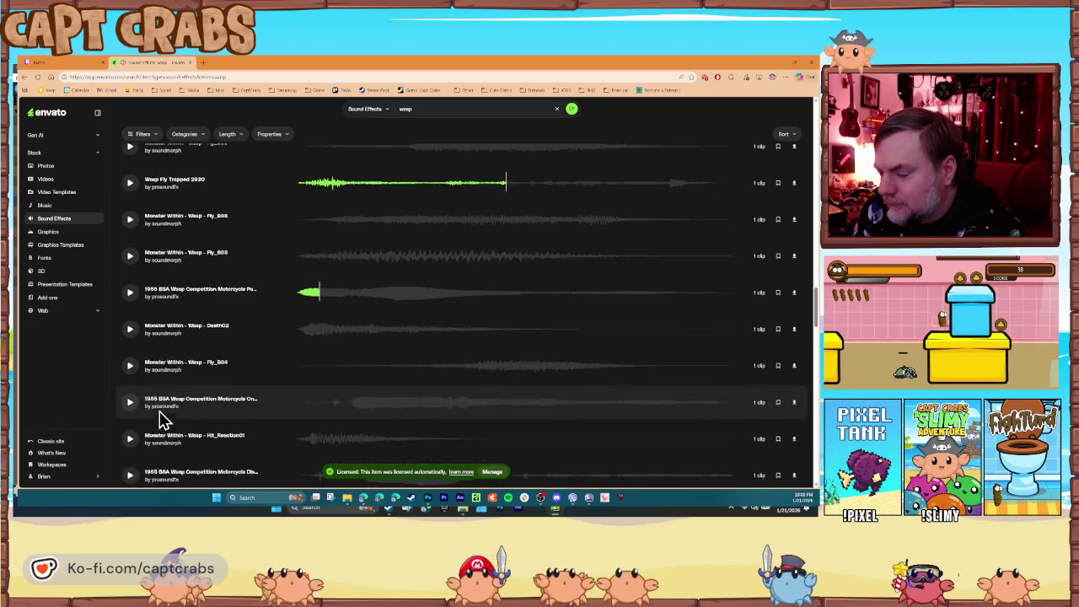
Stop the running previews, try Wasp Fly_B05, and download Wasp Hit_Reaction03.
{"action": "left_click", "coordinate": [130, 320]}
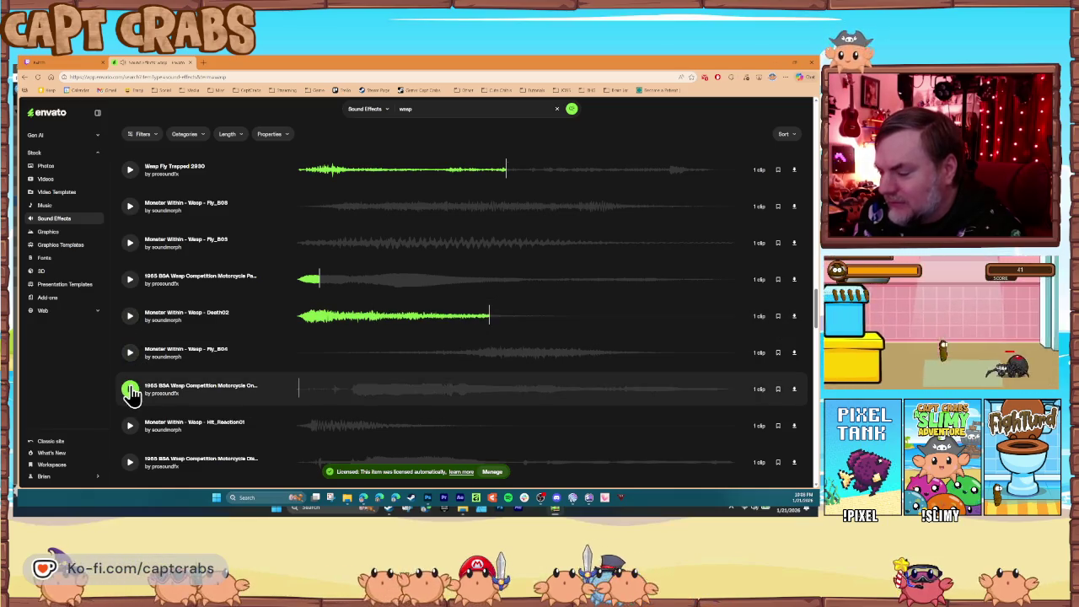
{"action": "left_click", "coordinate": [131, 391]}
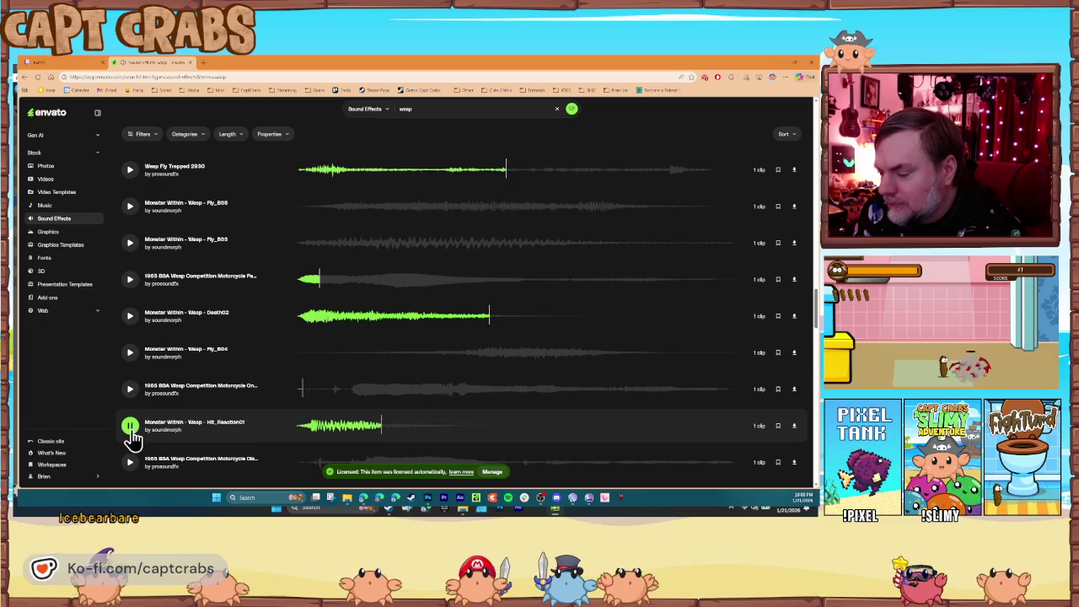
{"action": "left_click", "coordinate": [131, 427]}
{"action": "scroll", "coordinate": [135, 430], "scroll_direction": "down", "scroll_amount": 4}
{"action": "left_click", "coordinate": [129, 316]}
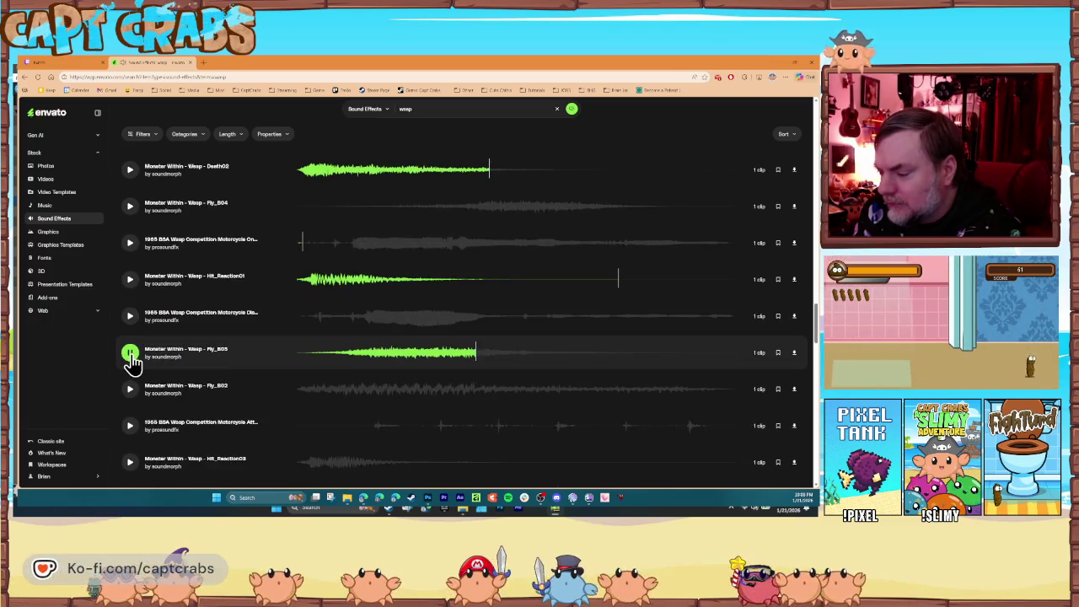
{"action": "left_click", "coordinate": [130, 354]}
{"action": "scroll", "coordinate": [133, 399], "scroll_direction": "down", "scroll_amount": 2}
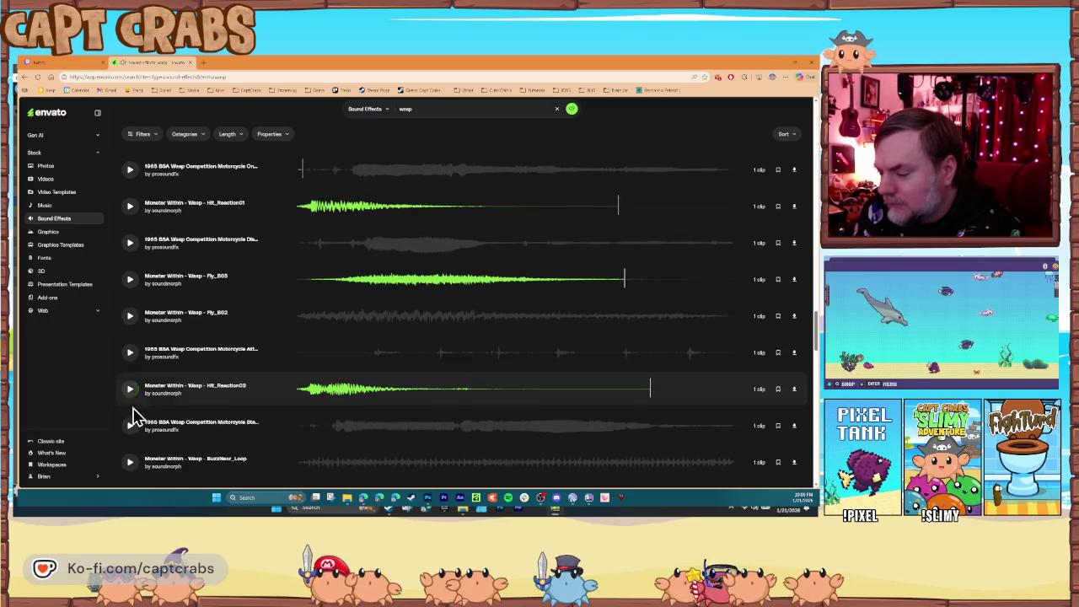
{"action": "left_click", "coordinate": [794, 389]}
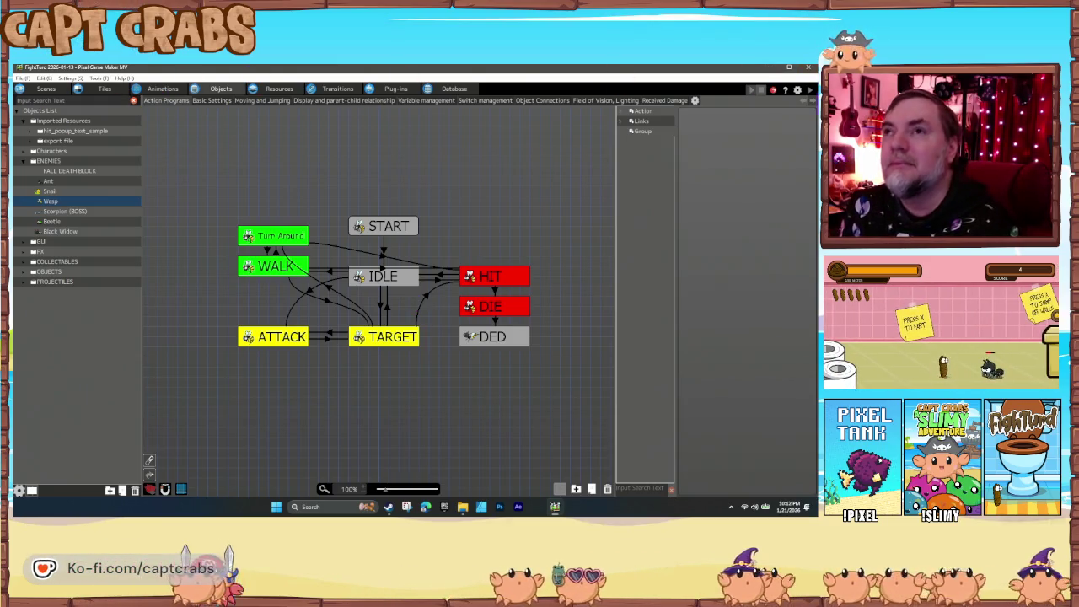
Create a new folder named Wasp in the Sound Effects resources.
{"action": "left_click", "coordinate": [278, 90]}
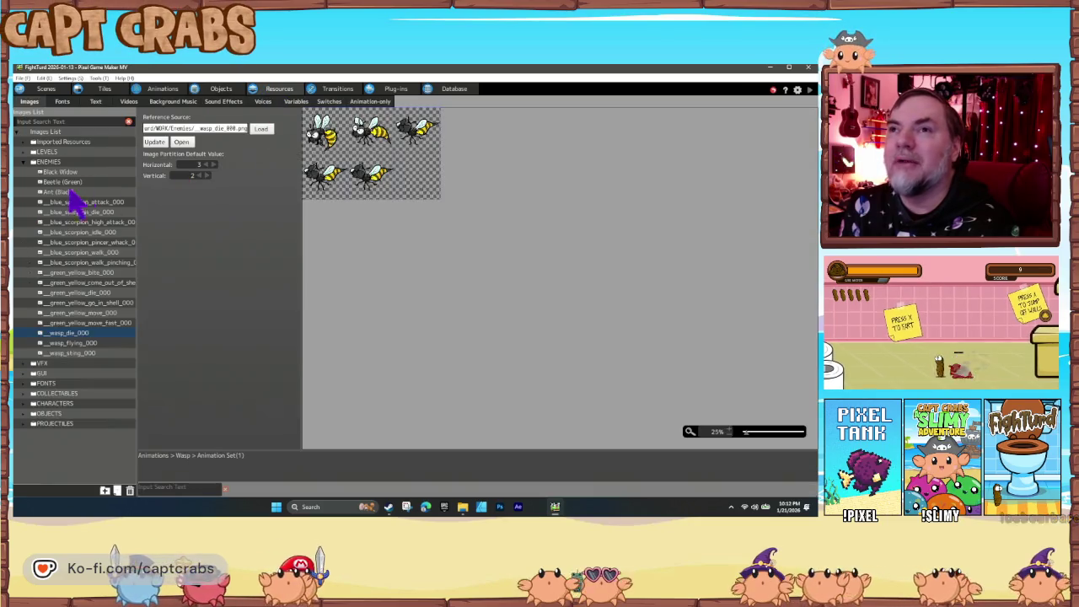
{"action": "left_click", "coordinate": [229, 102]}
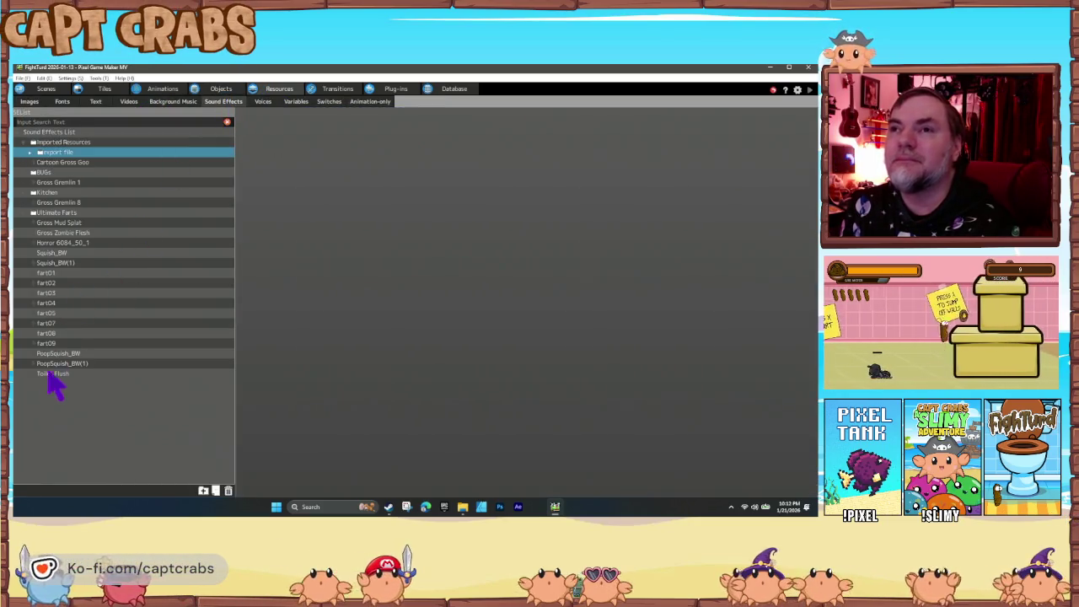
{"action": "right_click", "coordinate": [66, 411]}
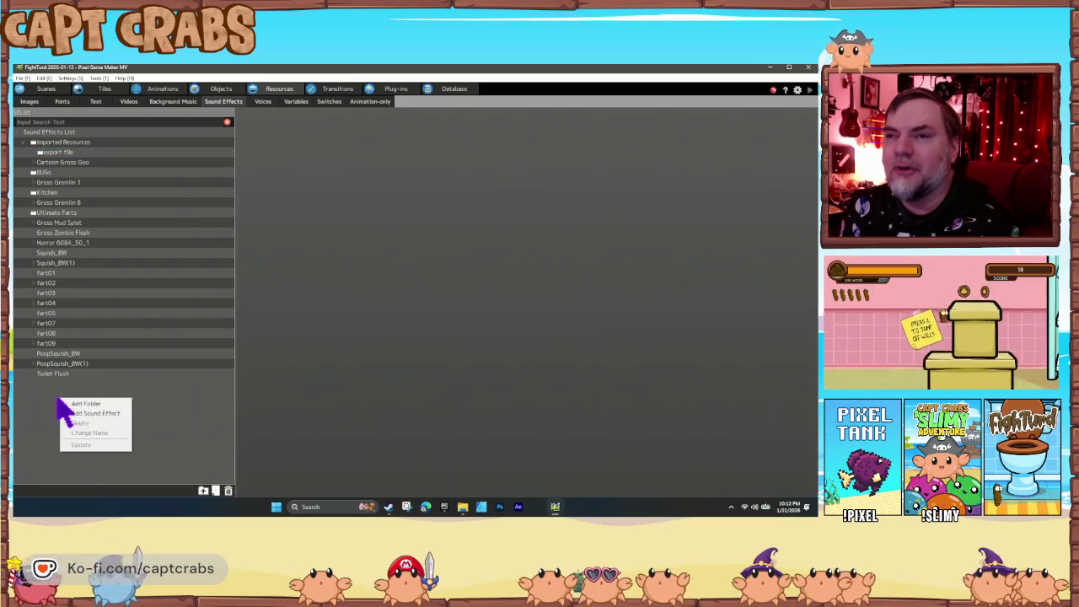
{"action": "left_click", "coordinate": [82, 404]}
{"action": "right_click", "coordinate": [56, 389]}
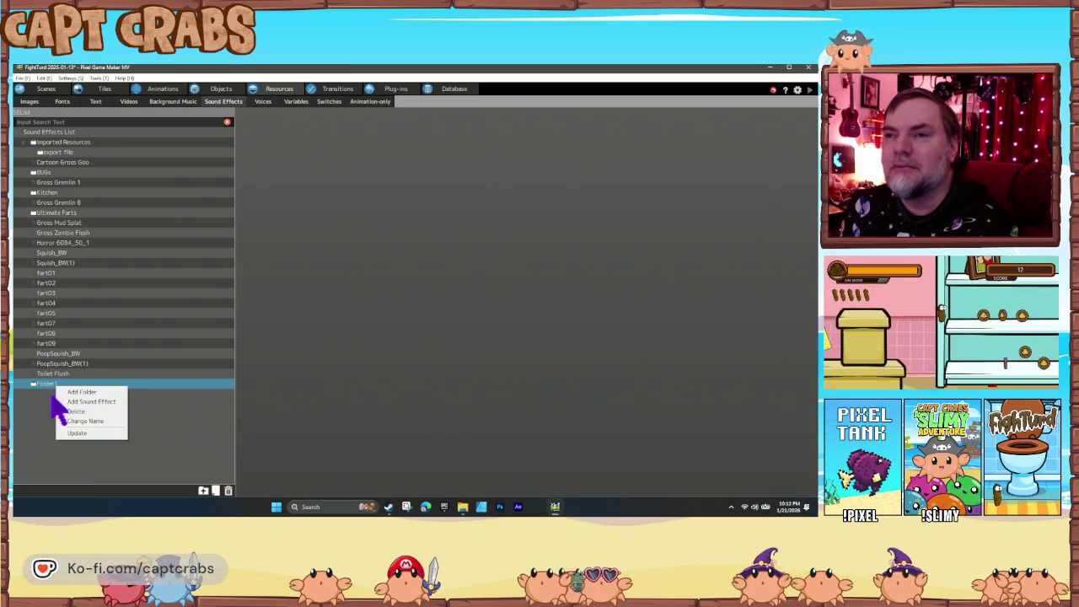
{"action": "left_click", "coordinate": [85, 421]}
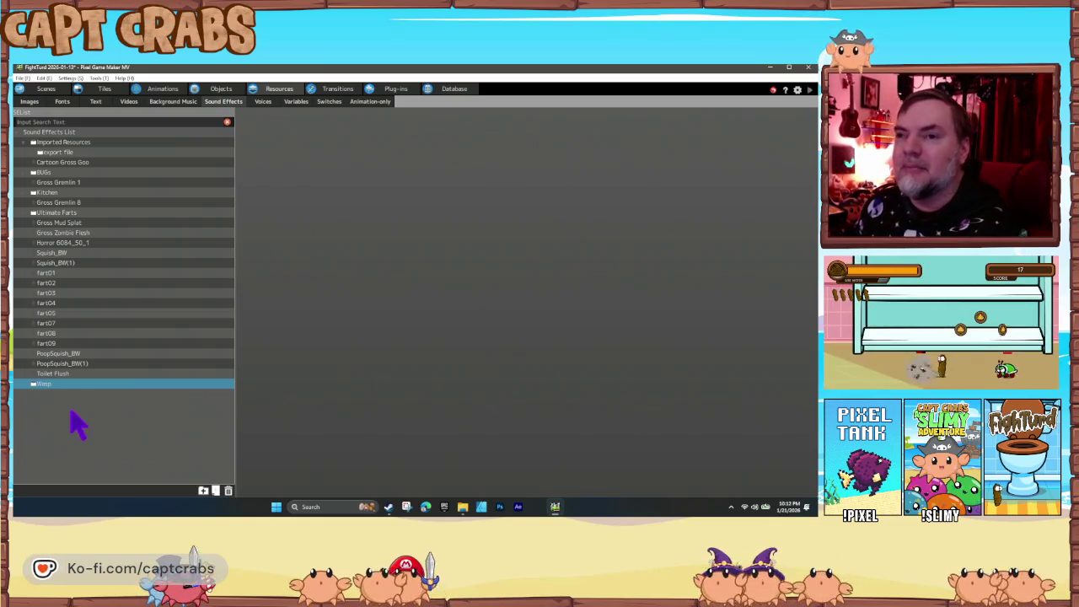
Import the five sound files from WORK\SFX\Wasp into the Wasp folder.
{"action": "right_click", "coordinate": [41, 384]}
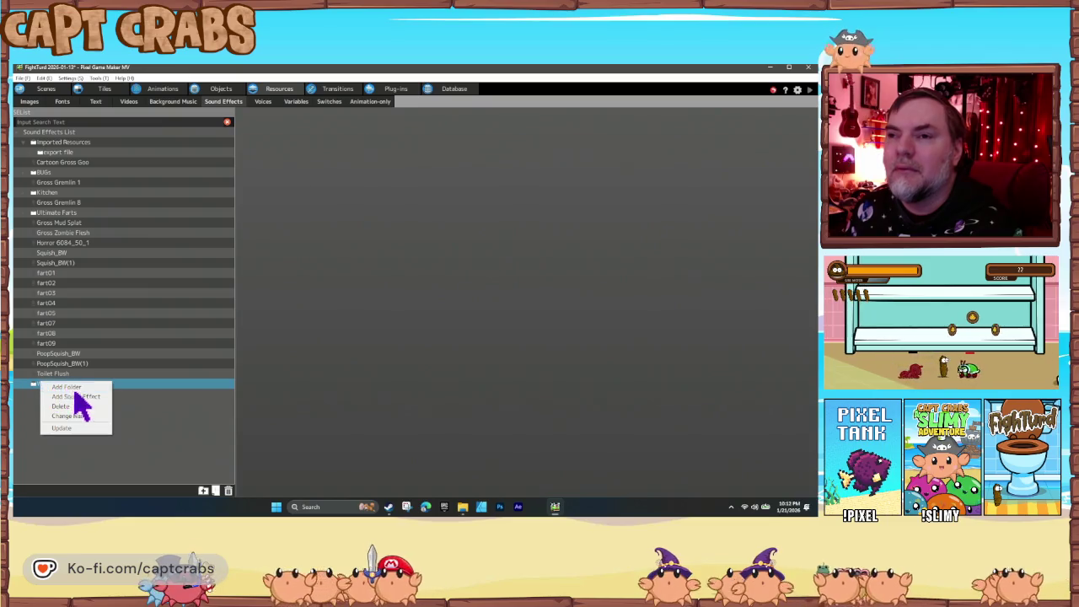
{"action": "left_click", "coordinate": [75, 396]}
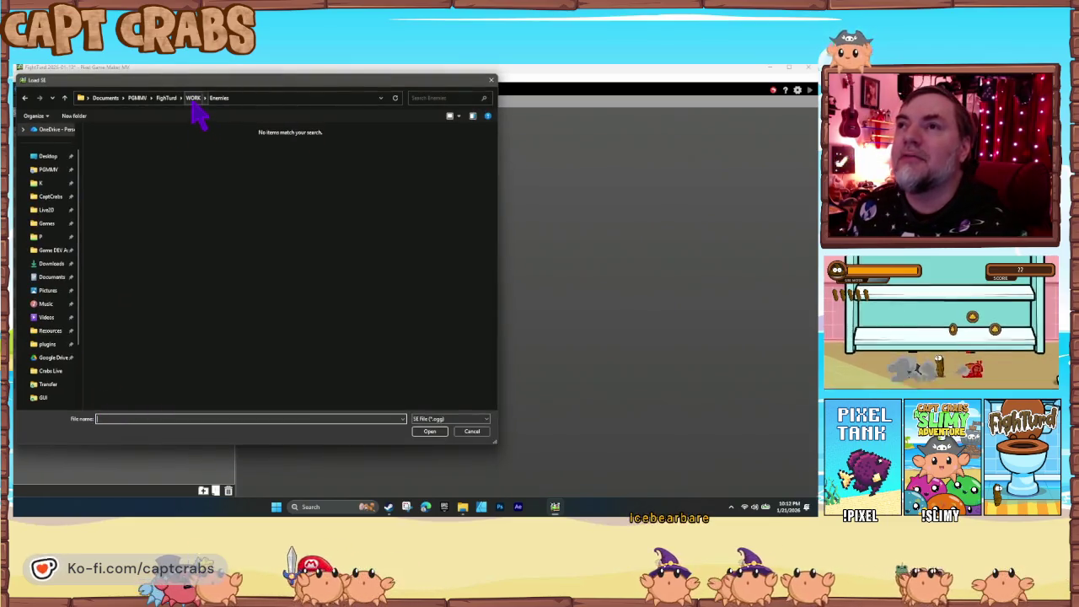
{"action": "left_click", "coordinate": [198, 101]}
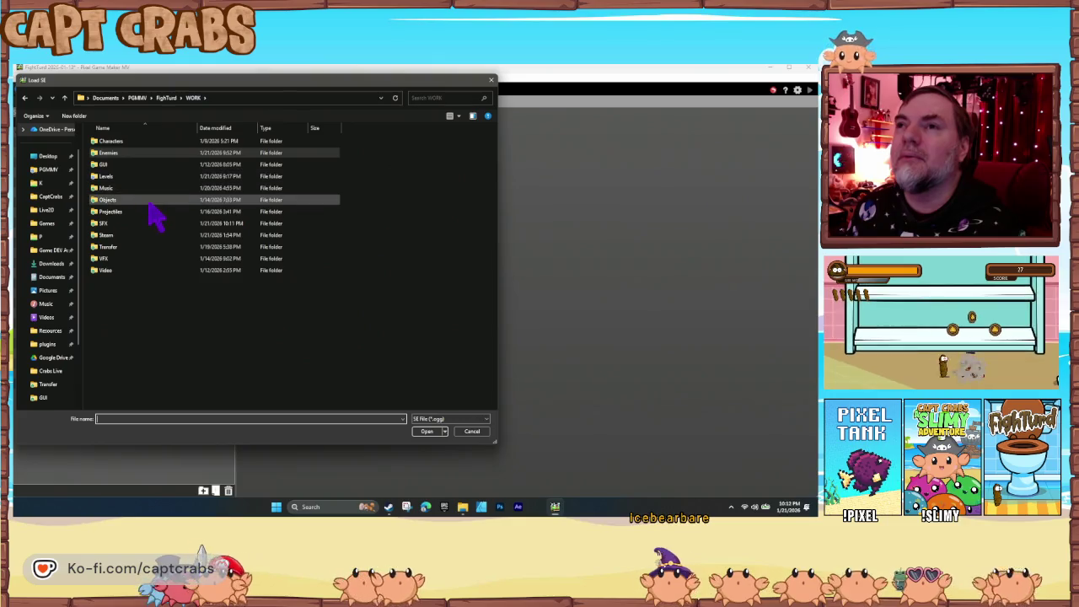
{"action": "double_click", "coordinate": [156, 228]}
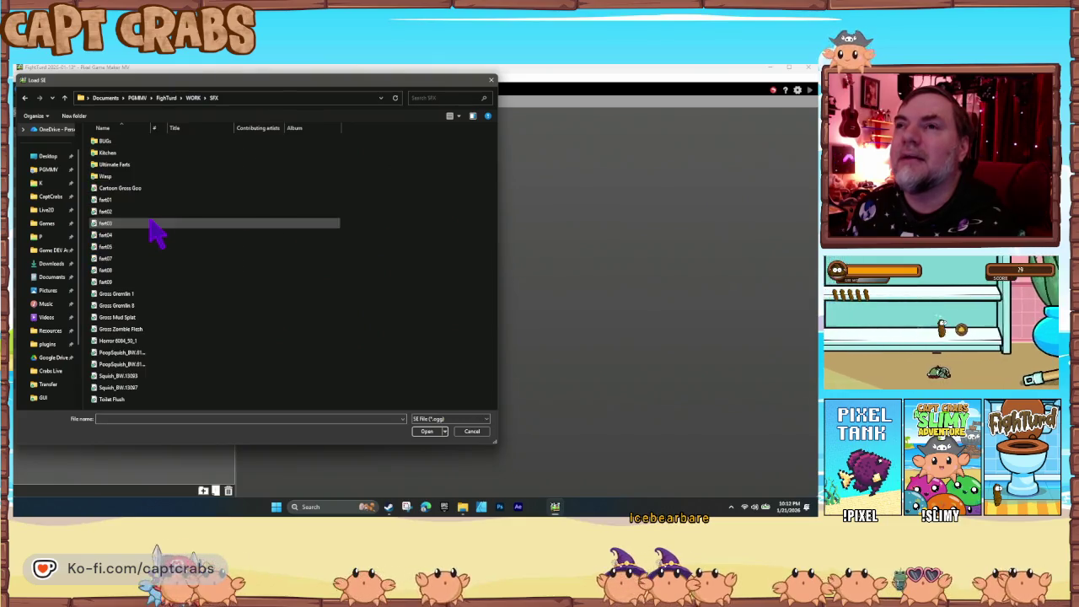
{"action": "double_click", "coordinate": [135, 176]}
{"action": "left_click_drag", "start_coordinate": [198, 250], "coordinate": [109, 140]}
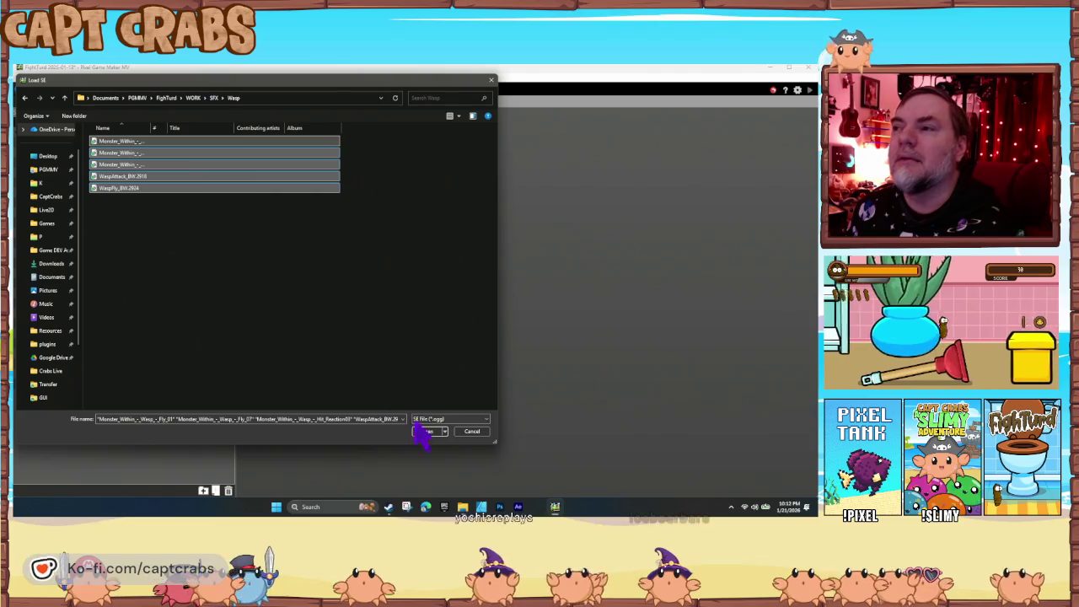
{"action": "left_click", "coordinate": [427, 430]}
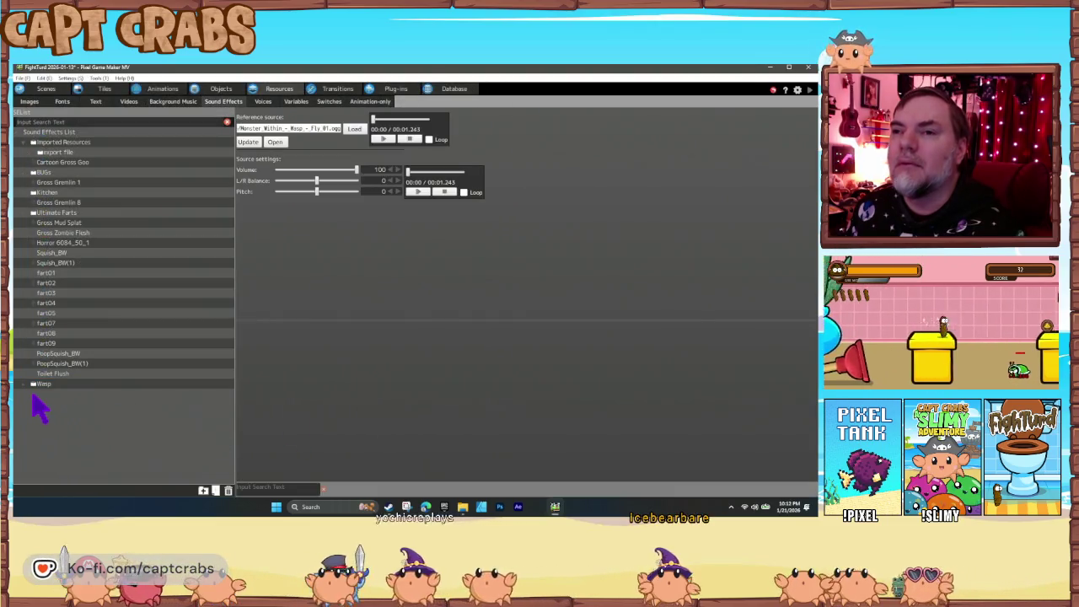
Expand the Wasp folder to check its five imported wasp sounds.
{"action": "left_click", "coordinate": [24, 384]}
{"action": "left_click", "coordinate": [82, 384]}
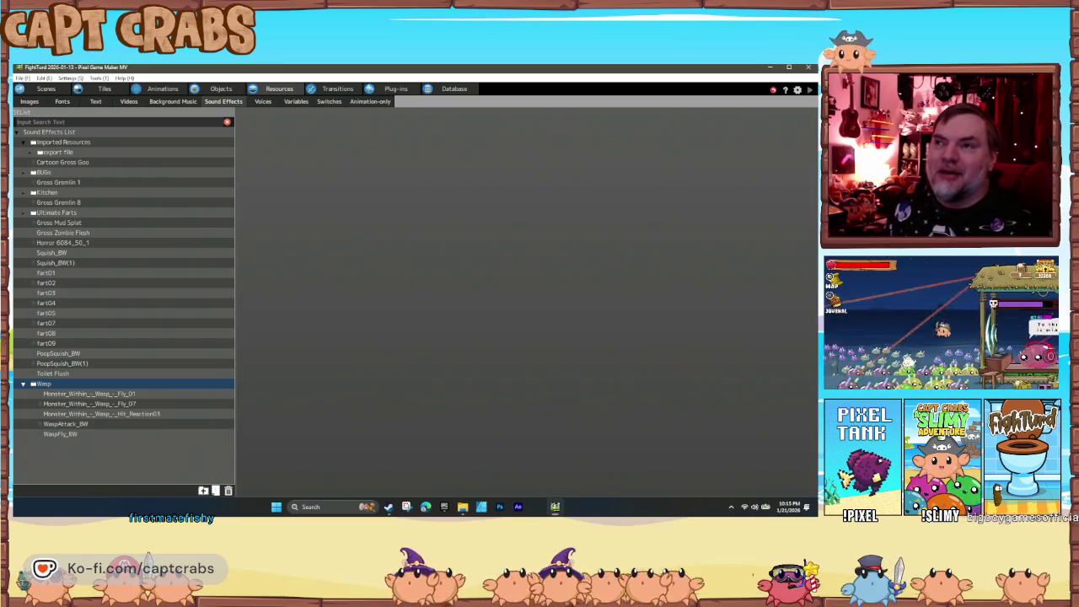
{"action": "mouse_move", "coordinate": [368, 507]}
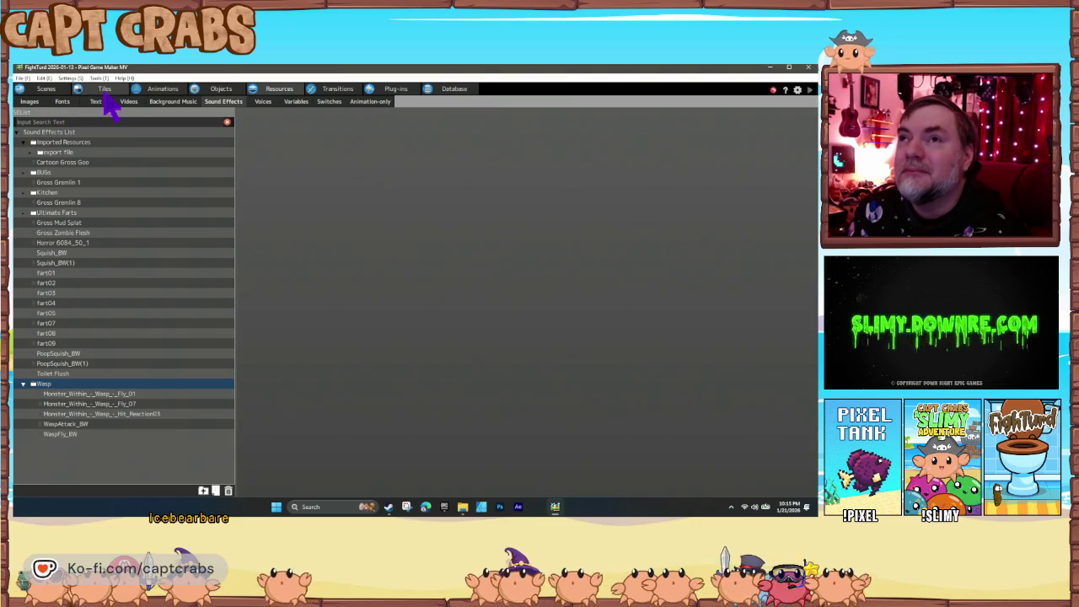
{"action": "left_click", "coordinate": [167, 90]}
Copy the DIE state's Squishing audio playback action and paste it into the TARGET state.
{"action": "left_click", "coordinate": [220, 89]}
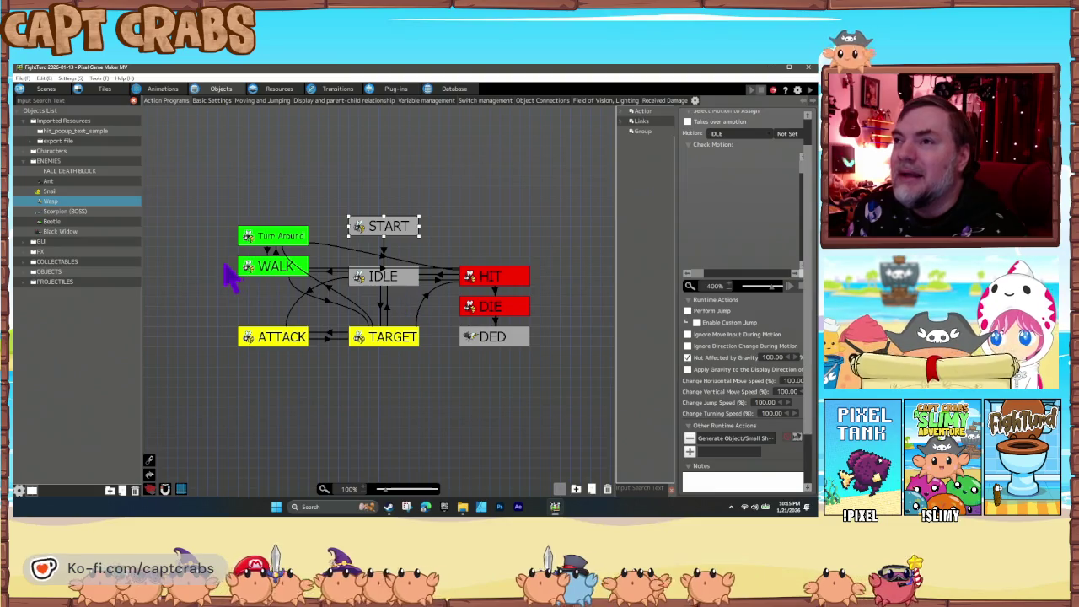
{"action": "left_click", "coordinate": [389, 338]}
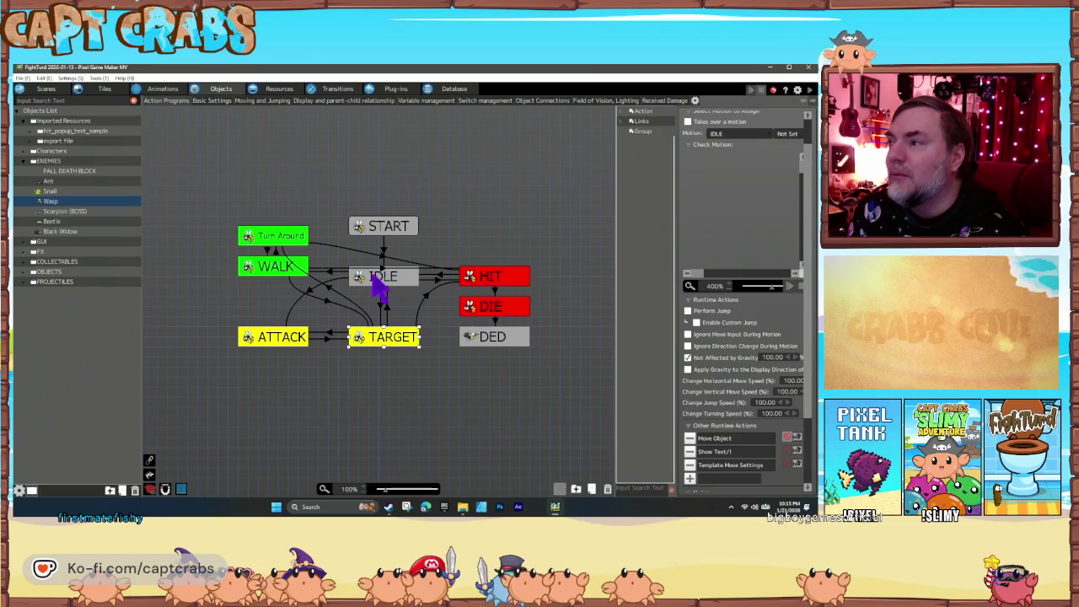
{"action": "left_click", "coordinate": [485, 278]}
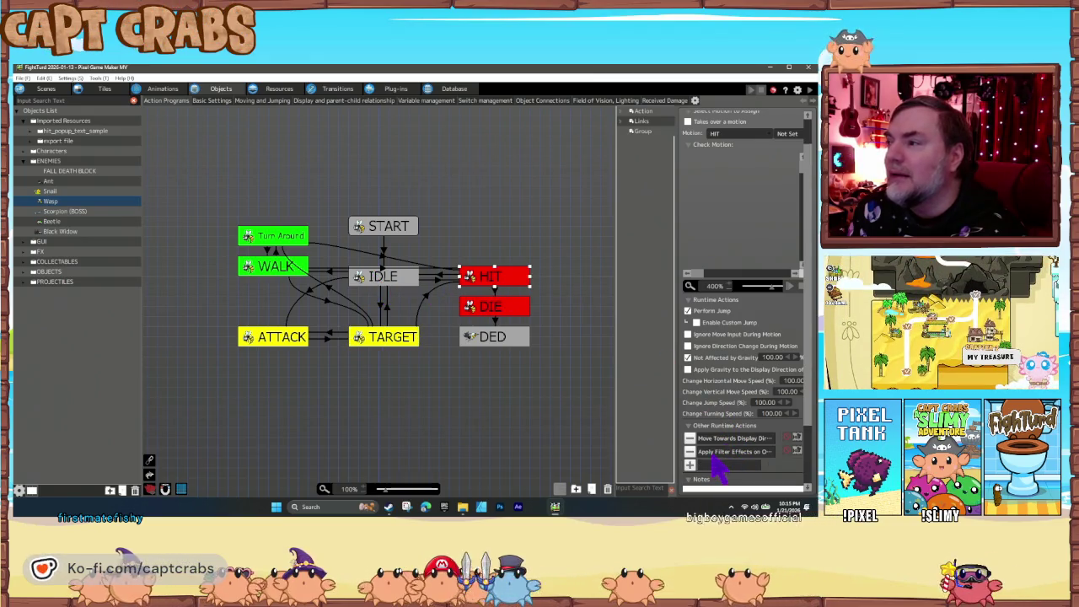
{"action": "left_click", "coordinate": [510, 309]}
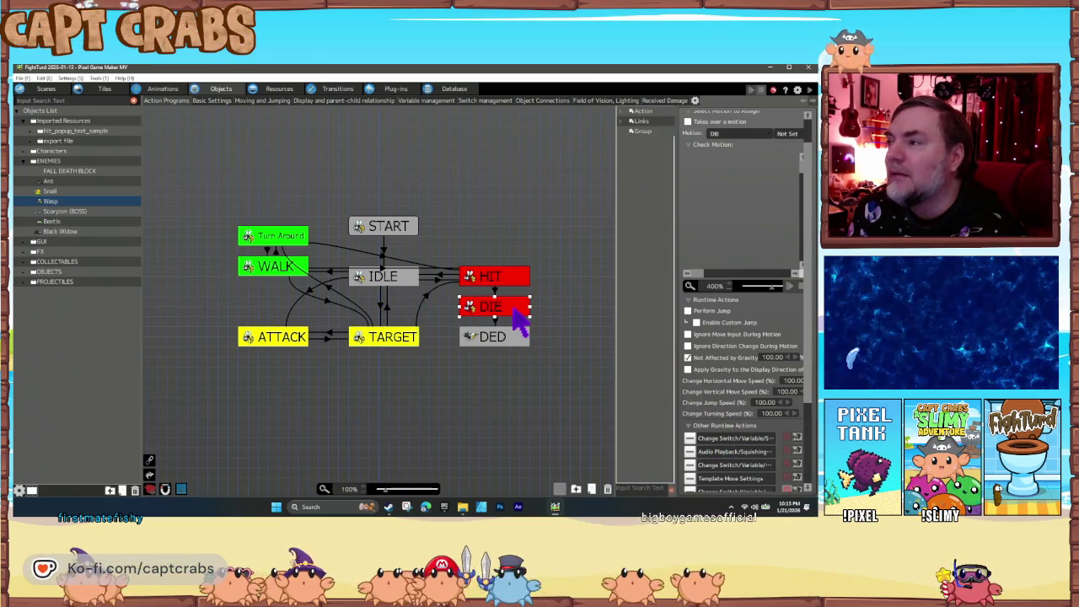
{"action": "left_click", "coordinate": [716, 452]}
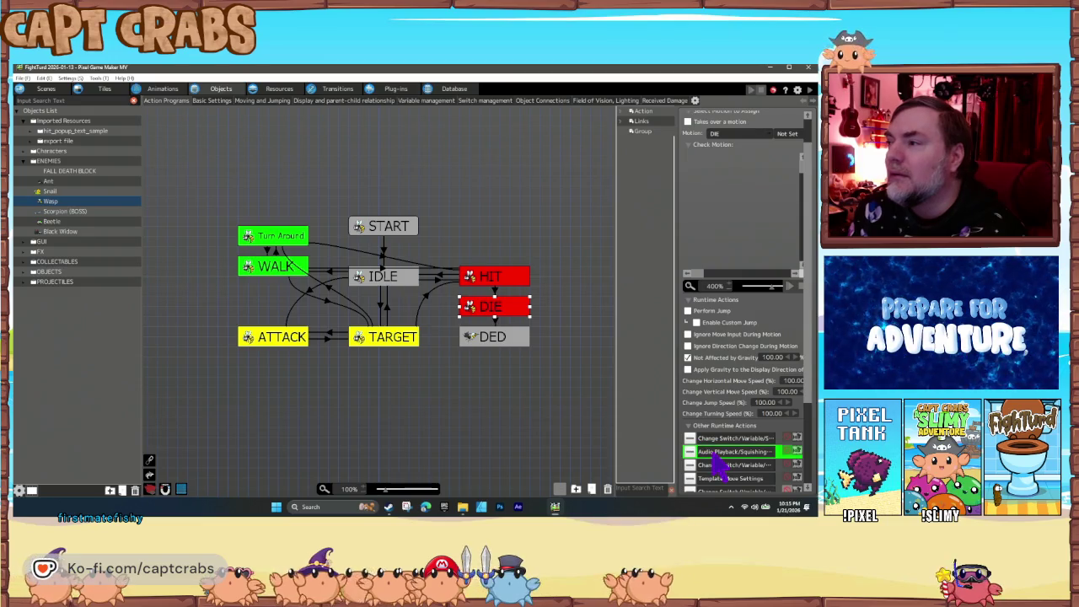
{"action": "left_click", "coordinate": [402, 340]}
{"action": "key", "text": "ctrl+v"}
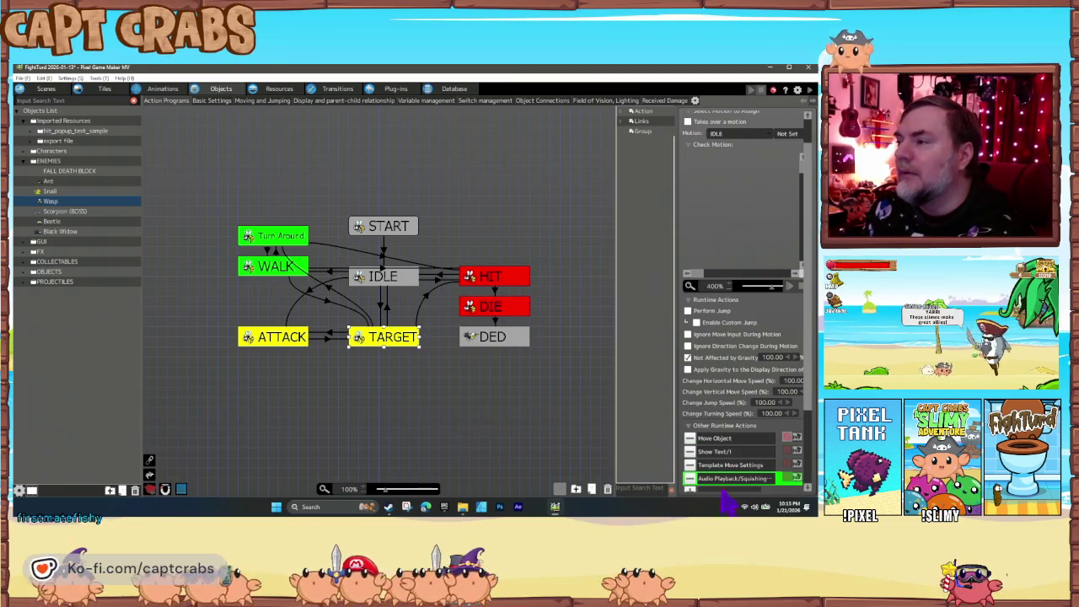
Set the pasted audio action to a Wasp > Monster_Within sound and confirm it.
{"action": "double_click", "coordinate": [729, 478]}
{"action": "left_click", "coordinate": [459, 147]}
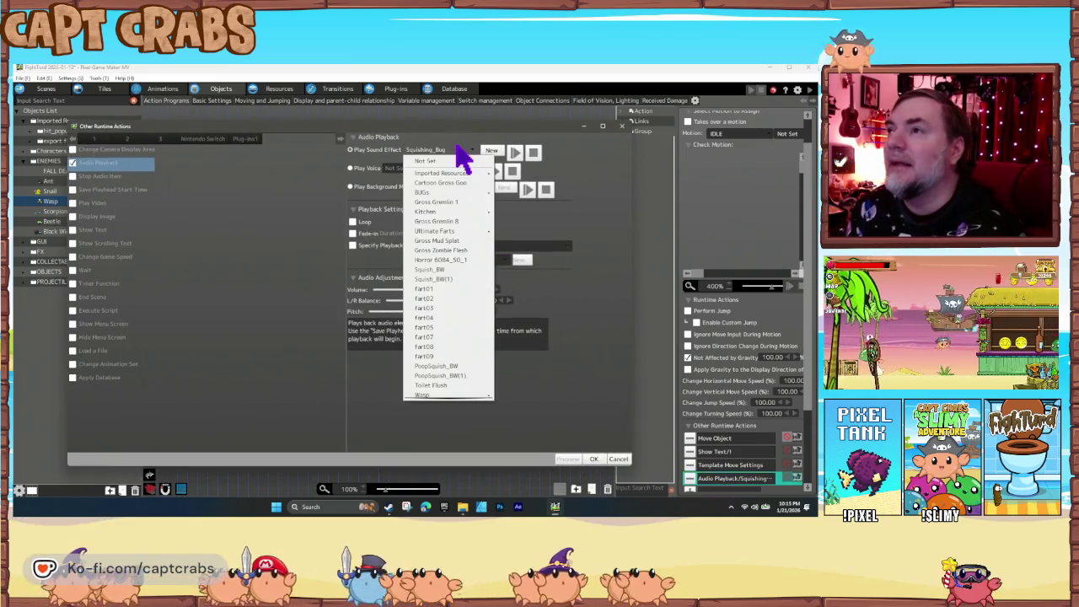
{"action": "mouse_move", "coordinate": [469, 393]}
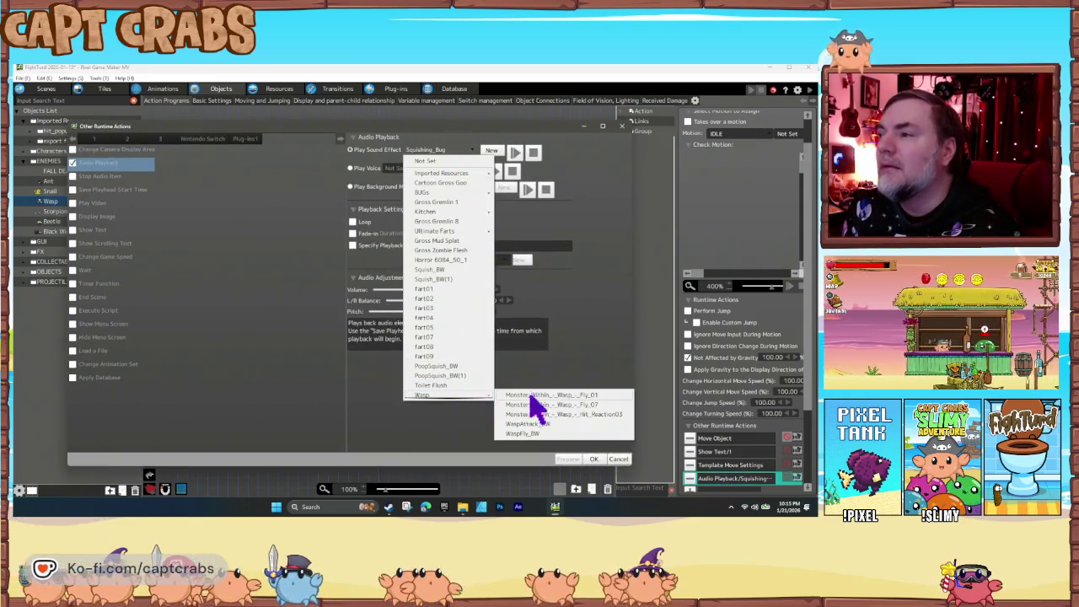
{"action": "left_click", "coordinate": [581, 414]}
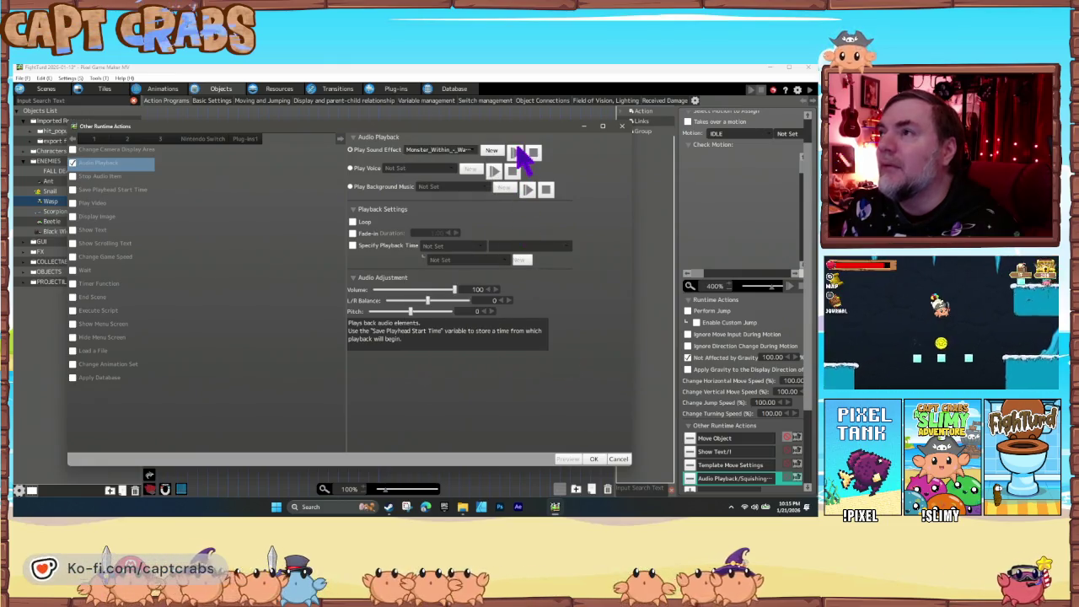
{"action": "left_click", "coordinate": [457, 149]}
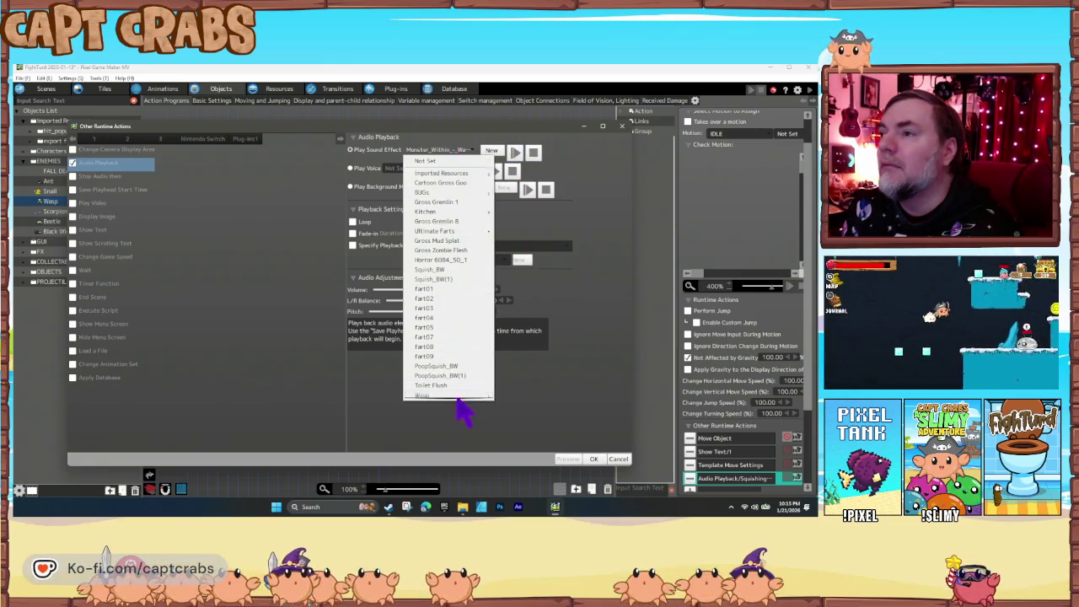
{"action": "mouse_move", "coordinate": [463, 394]}
{"action": "left_click", "coordinate": [525, 405]}
{"action": "left_click", "coordinate": [515, 153]}
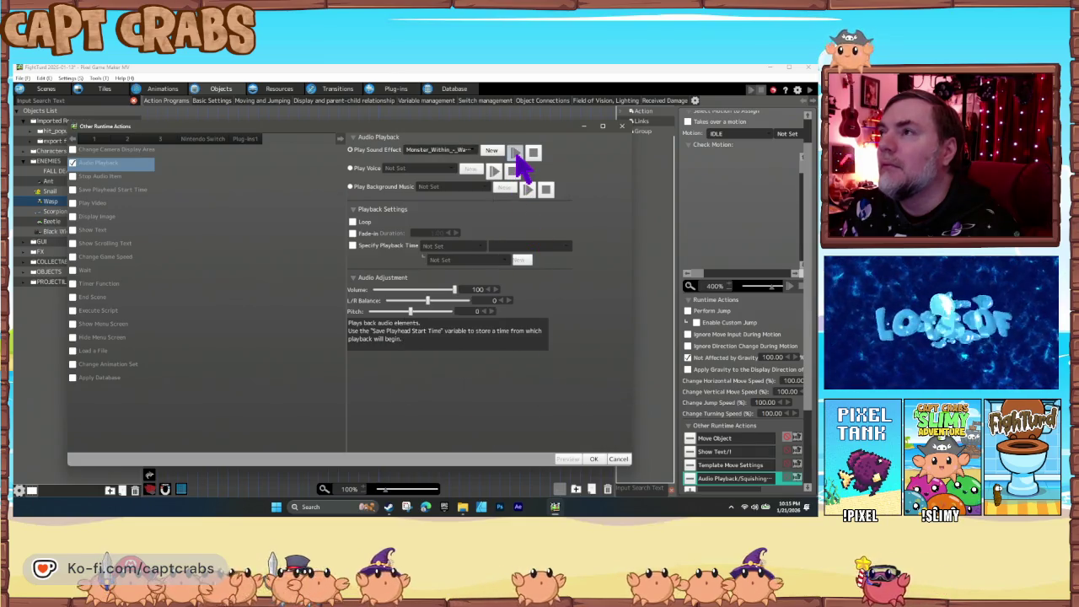
{"action": "left_click", "coordinate": [594, 460]}
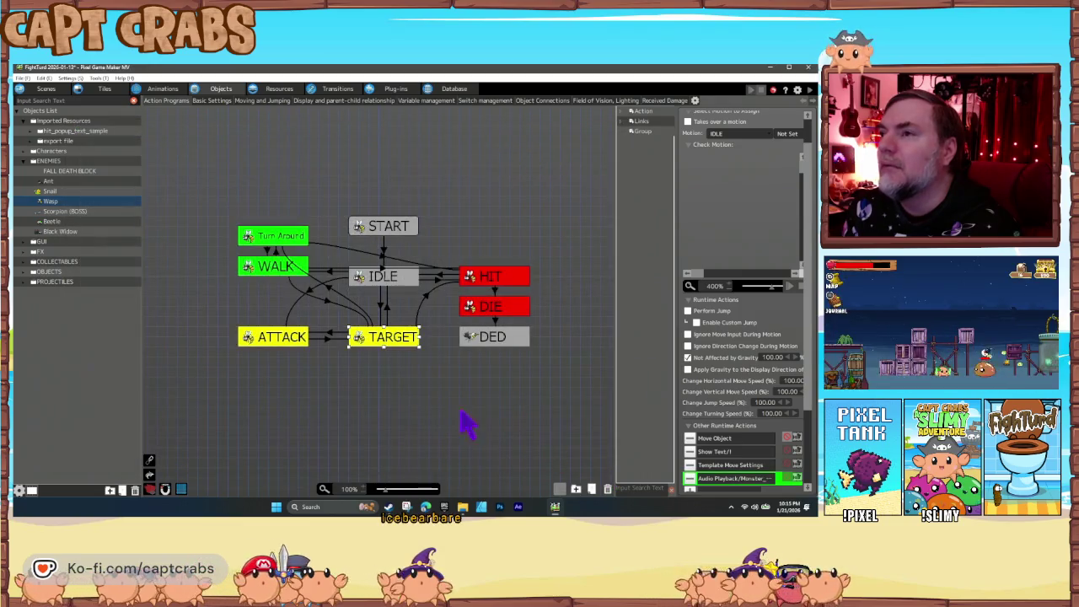
Change the ATTACK state's audio playback to Wasp > WaspAttack_BW.
{"action": "left_click", "coordinate": [293, 342]}
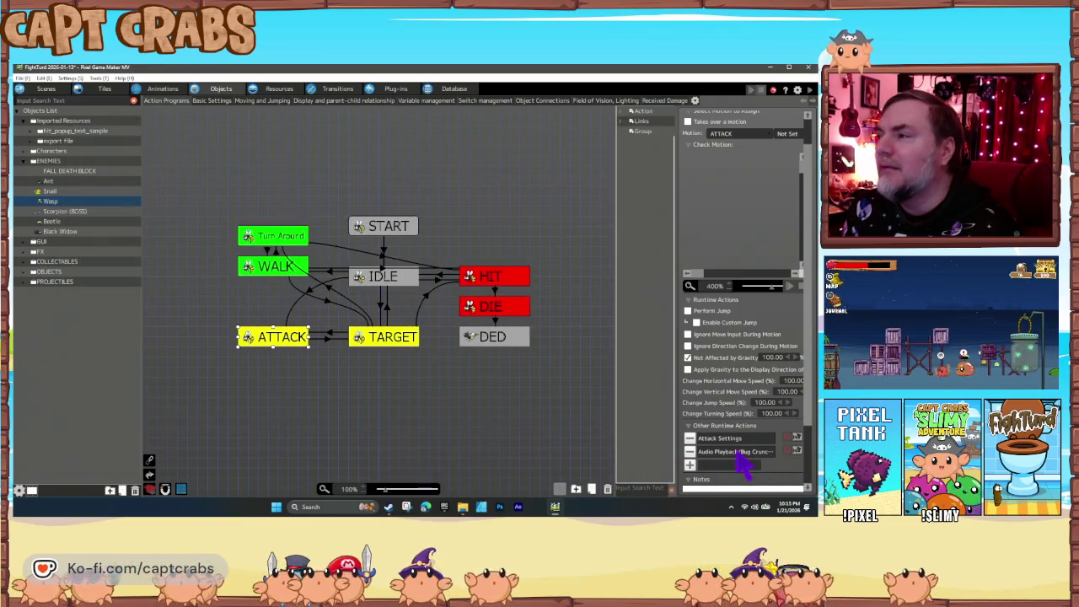
{"action": "double_click", "coordinate": [740, 453]}
{"action": "left_click", "coordinate": [447, 150]}
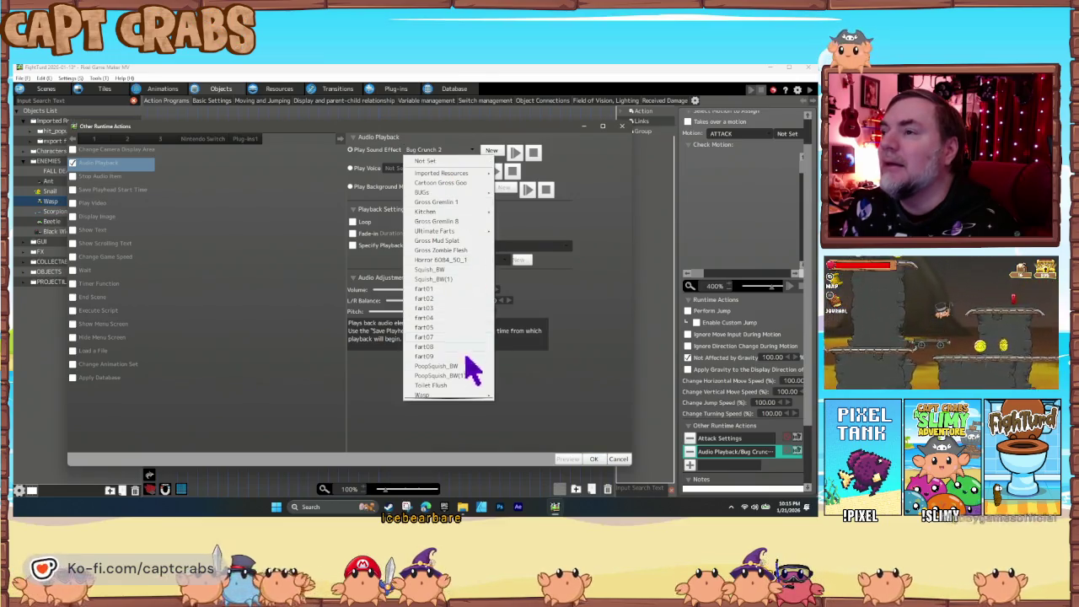
{"action": "mouse_move", "coordinate": [451, 394]}
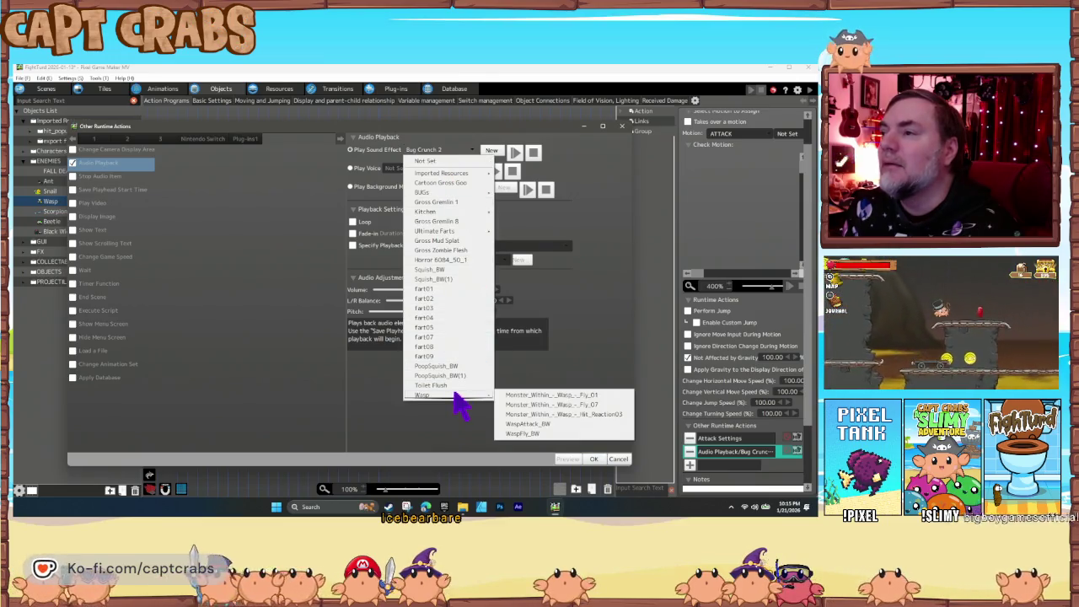
{"action": "left_click", "coordinate": [559, 423]}
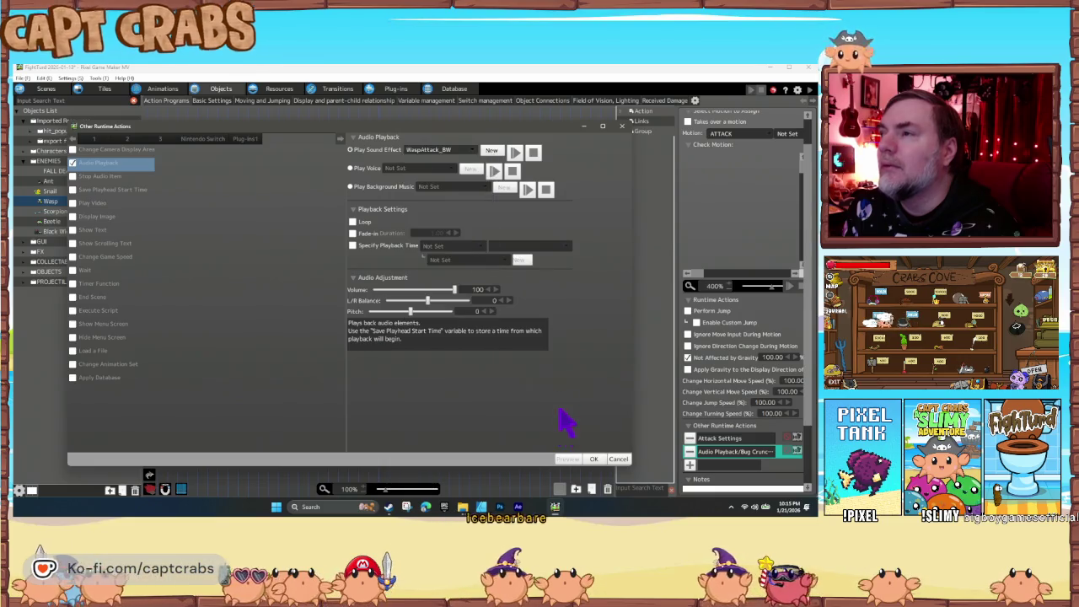
{"action": "left_click", "coordinate": [514, 152]}
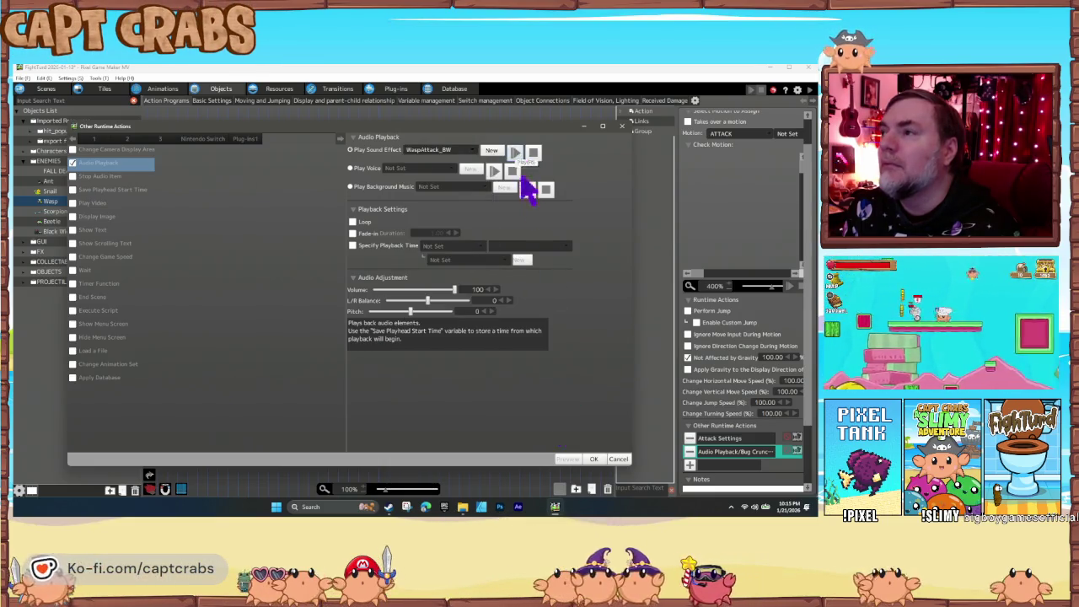
{"action": "left_click", "coordinate": [594, 458]}
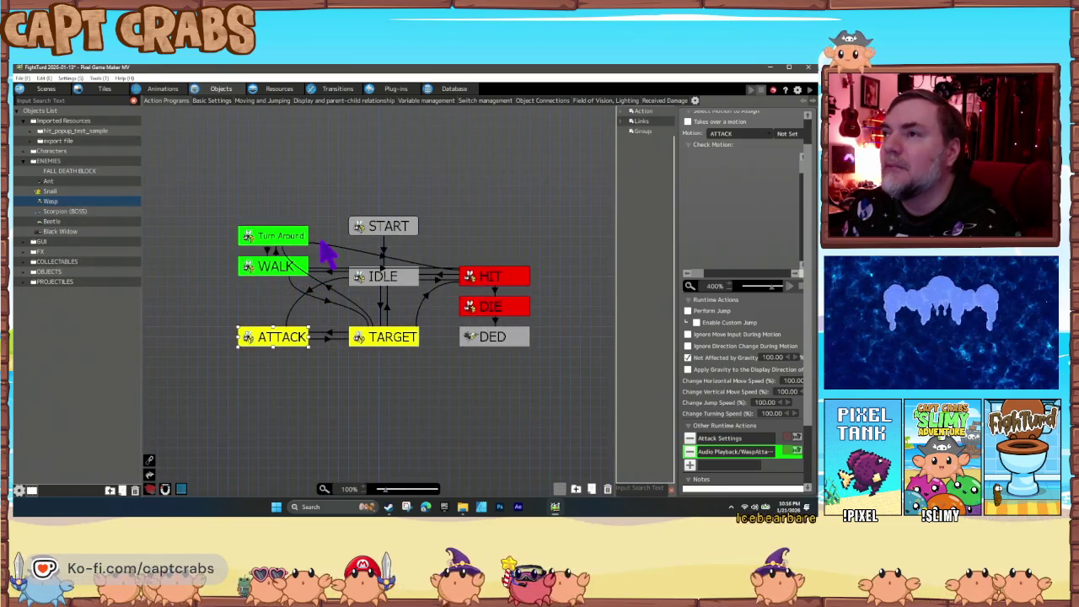
Change the DIE state's audio playback sound to Wasp > WaspFly_BW.
{"action": "left_click", "coordinate": [492, 280]}
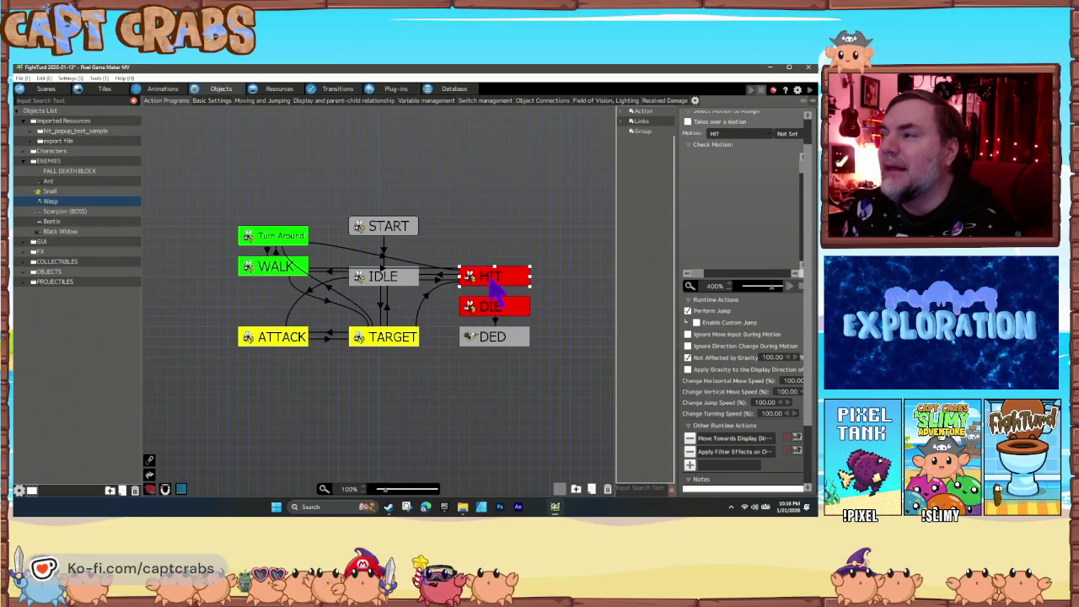
{"action": "left_click", "coordinate": [486, 310]}
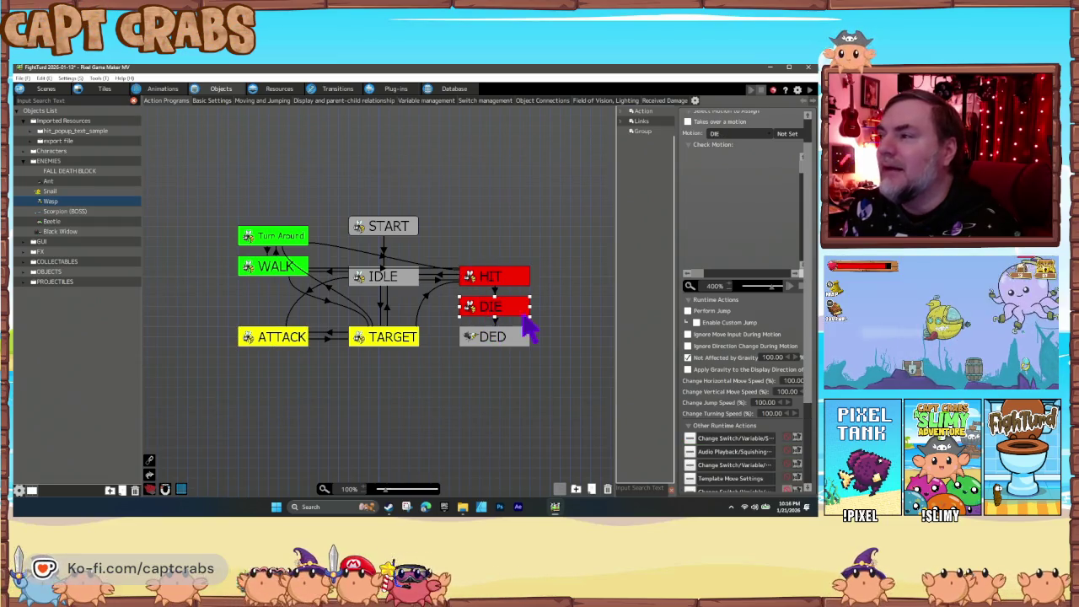
{"action": "double_click", "coordinate": [745, 454]}
{"action": "left_click", "coordinate": [466, 149]}
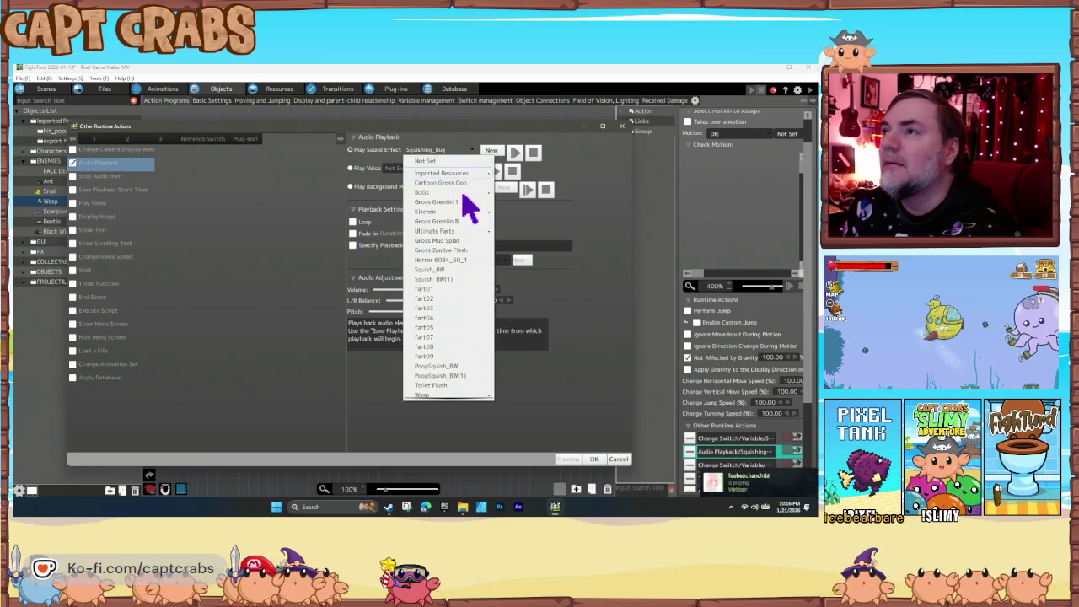
{"action": "mouse_move", "coordinate": [459, 394]}
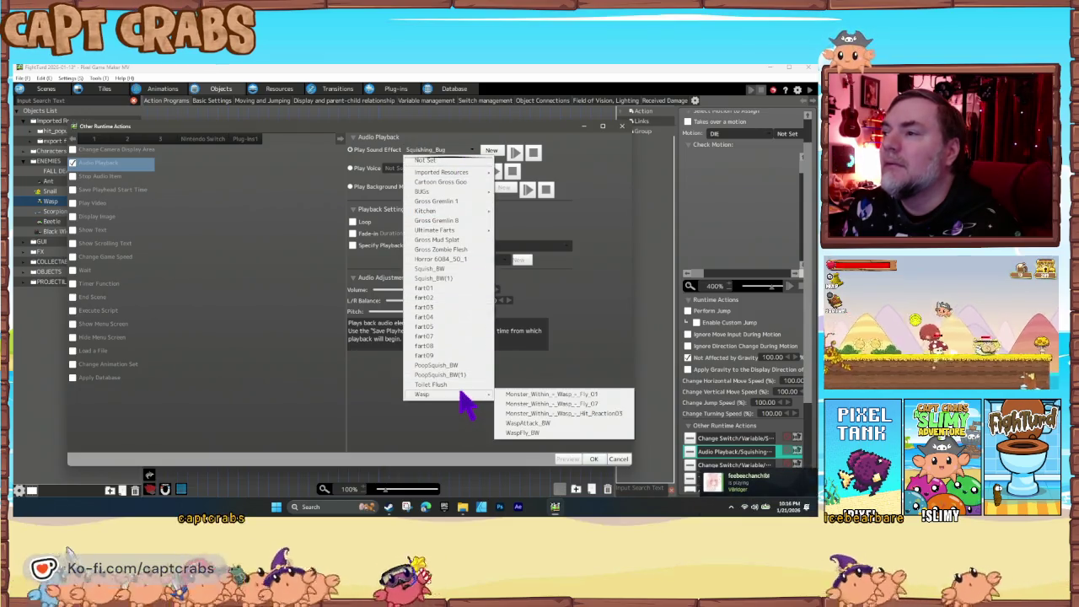
{"action": "left_click", "coordinate": [540, 432]}
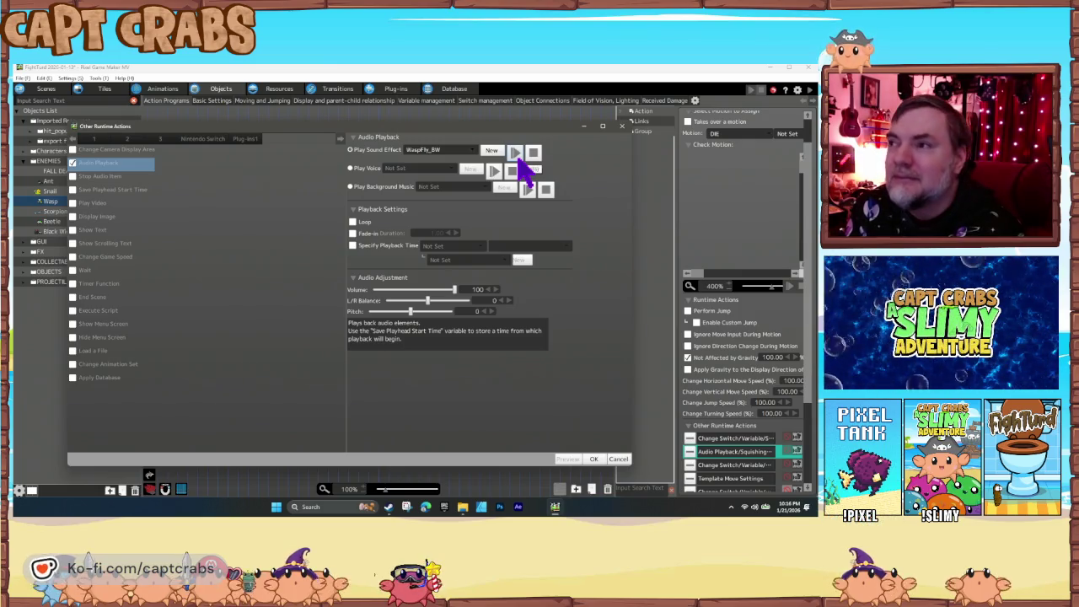
{"action": "left_click", "coordinate": [594, 459]}
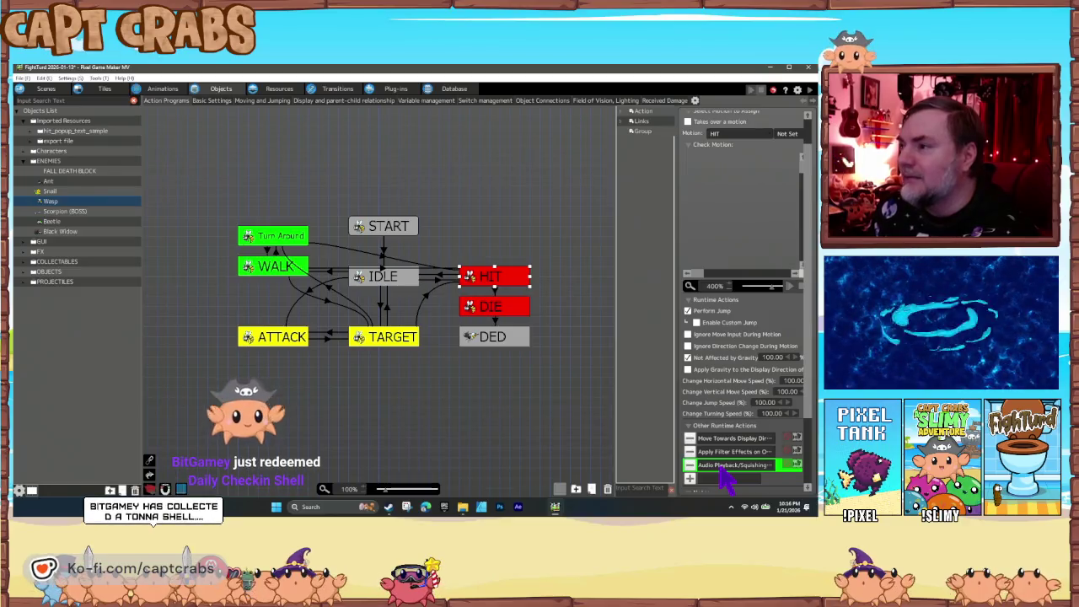
Replace the HIT state's Squishing_Bug sound with a Wasp > Monster_Within sound.
{"action": "double_click", "coordinate": [722, 469]}
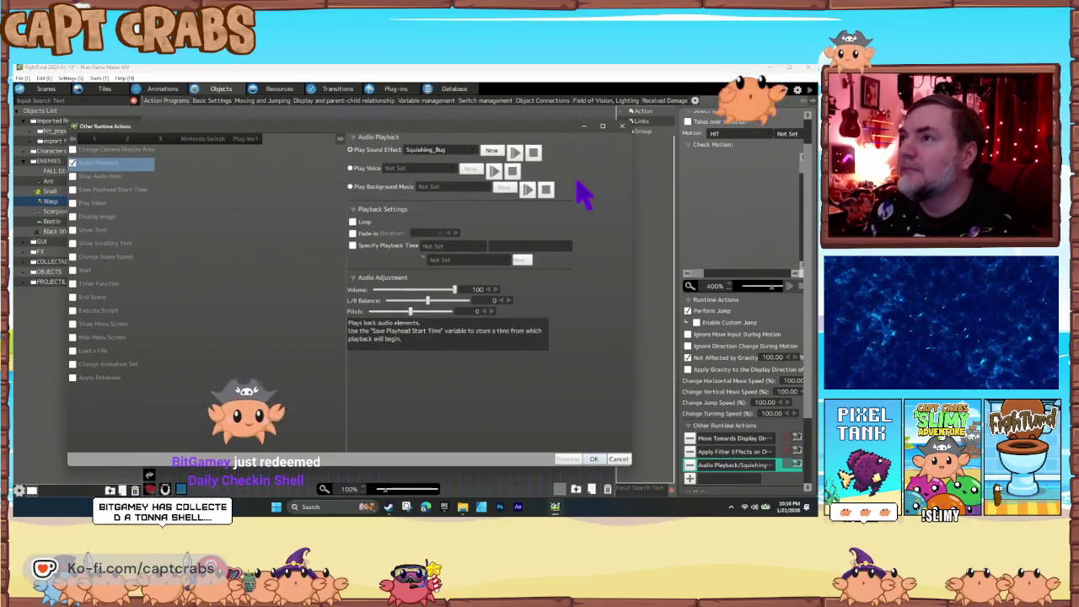
{"action": "left_click", "coordinate": [444, 151]}
{"action": "mouse_move", "coordinate": [468, 394]}
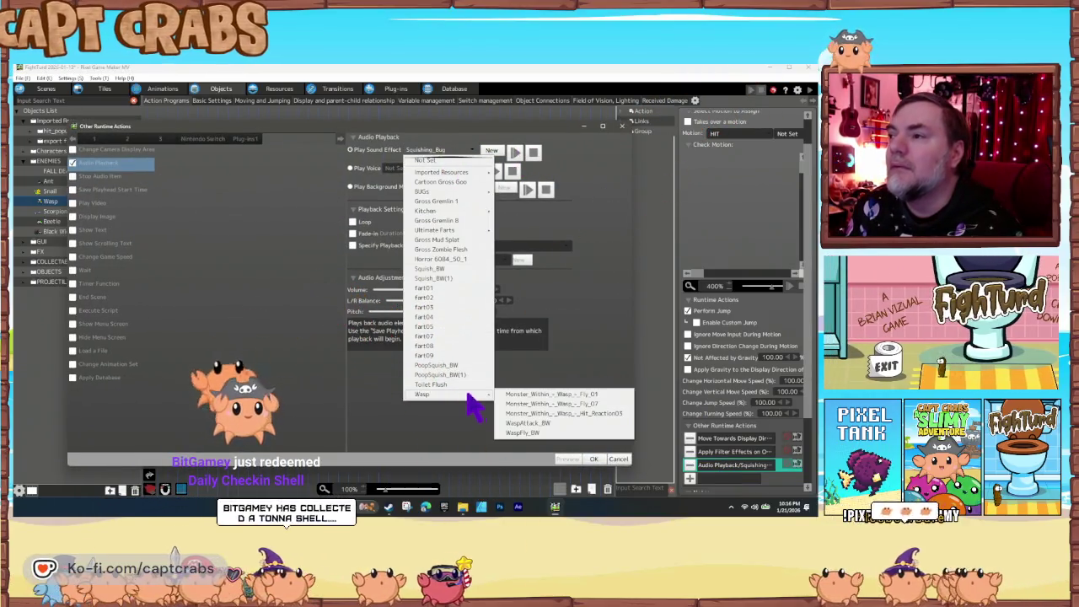
{"action": "left_click", "coordinate": [552, 404]}
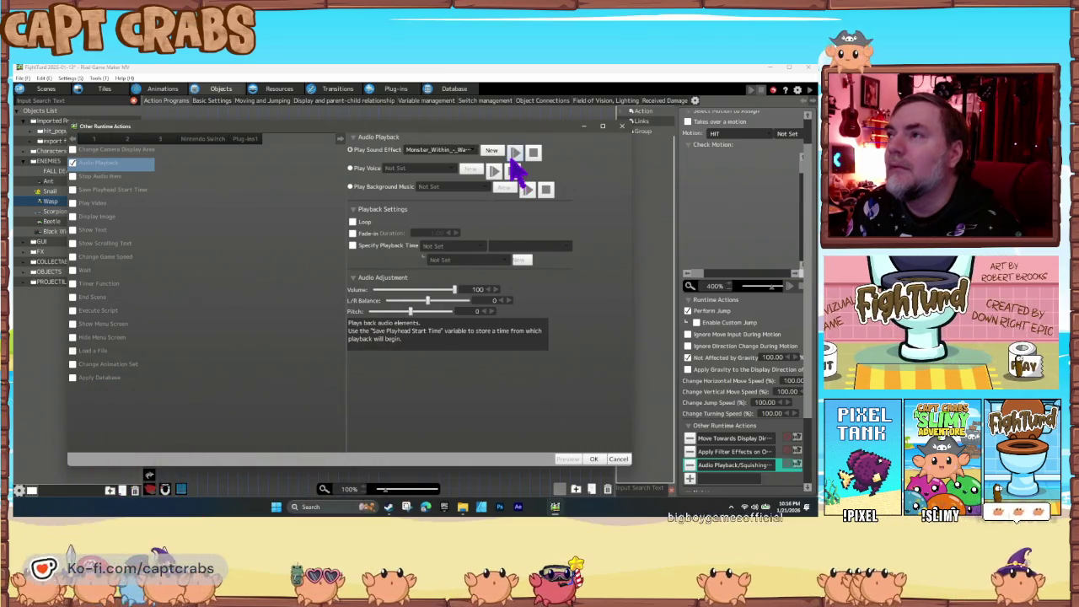
{"action": "left_click", "coordinate": [594, 460]}
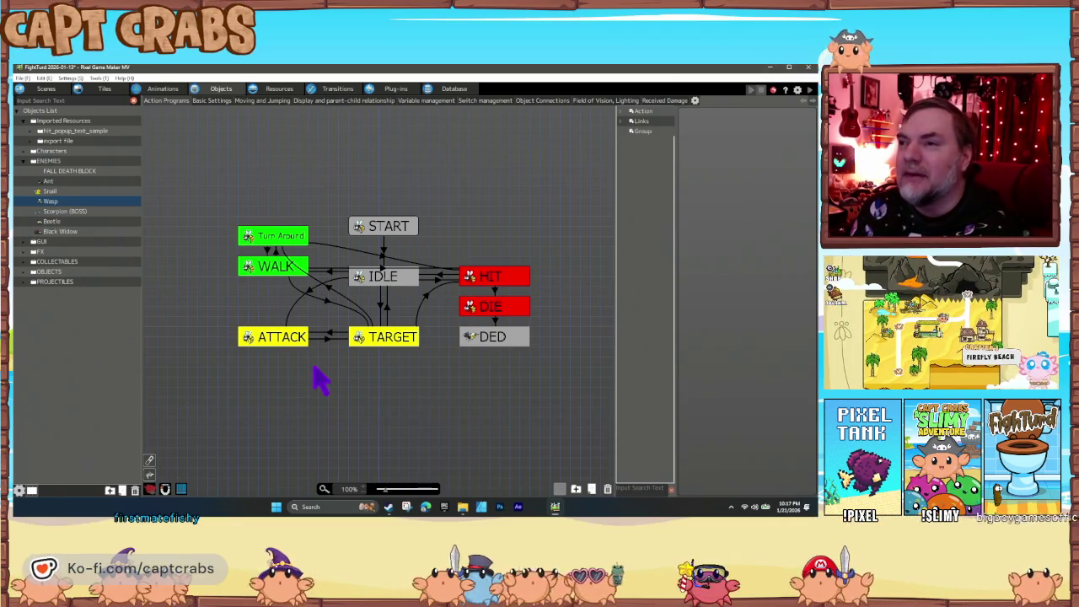
Save the project with Ctrl+S.
{"action": "key", "text": "ctrl+s"}
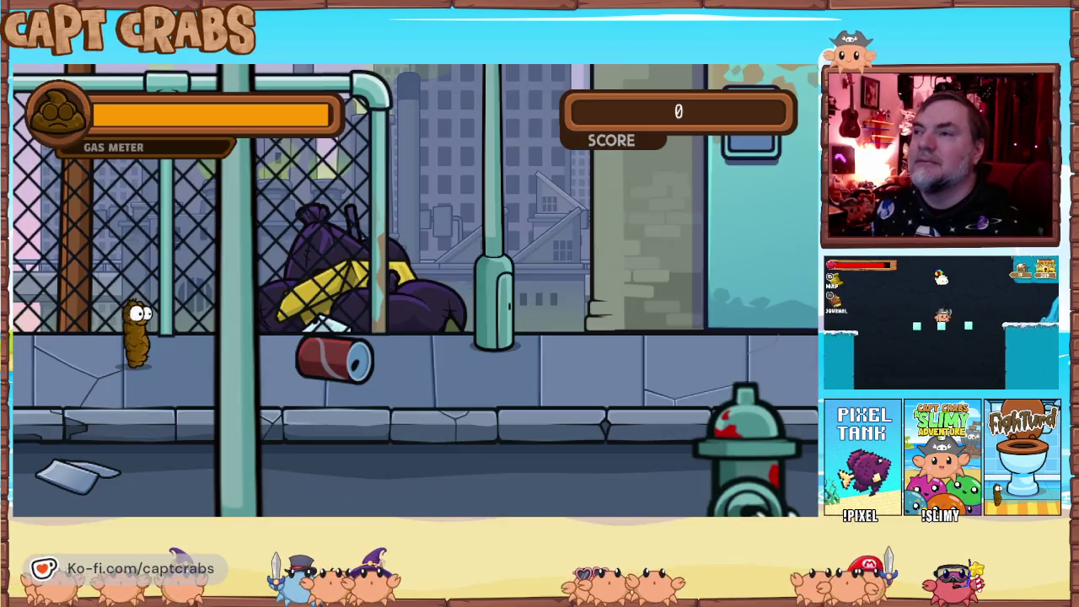
Walk right, gas the first snail, grab its coin and blast the approaching wasp.
{"action": "key", "text": "Right"}
{"action": "key", "text": "space"}
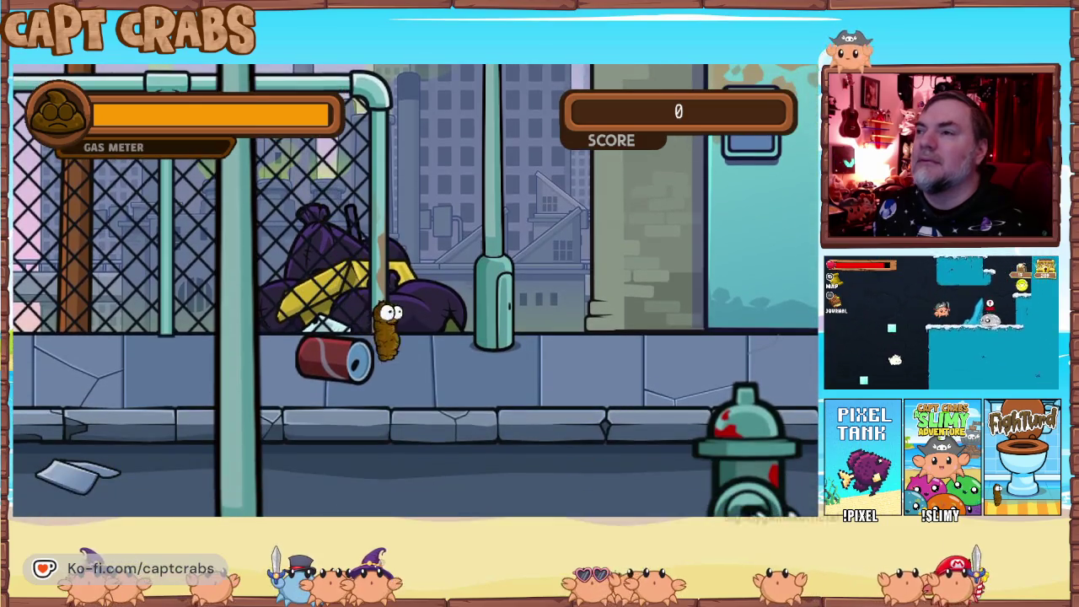
{"action": "key", "text": "Right"}
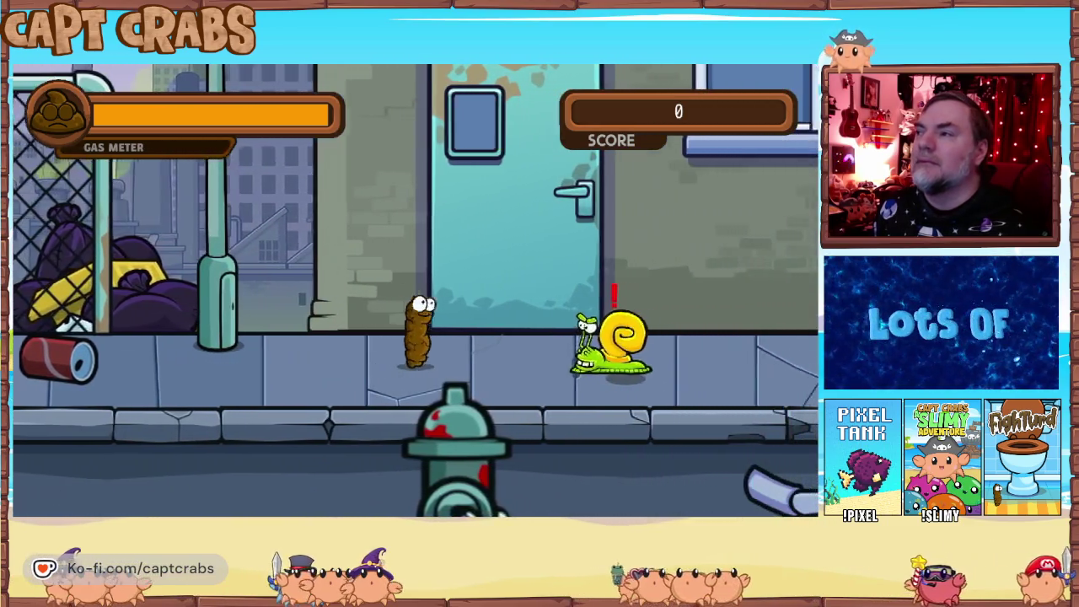
{"action": "key", "text": "Right"}
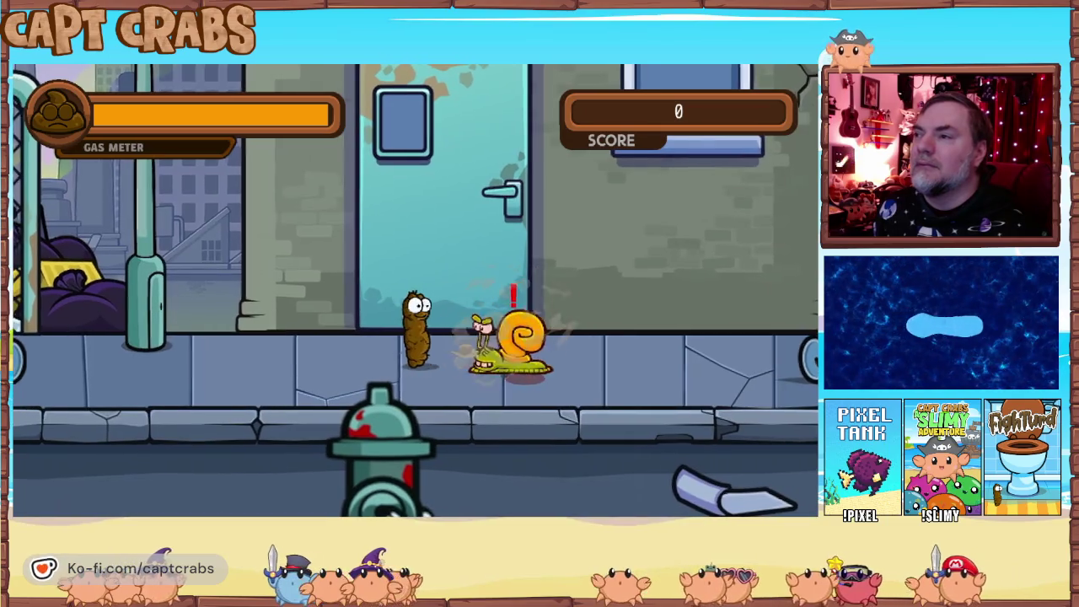
{"action": "key", "text": "Right"}
{"action": "key", "text": "x"}
{"action": "key", "text": "x"}
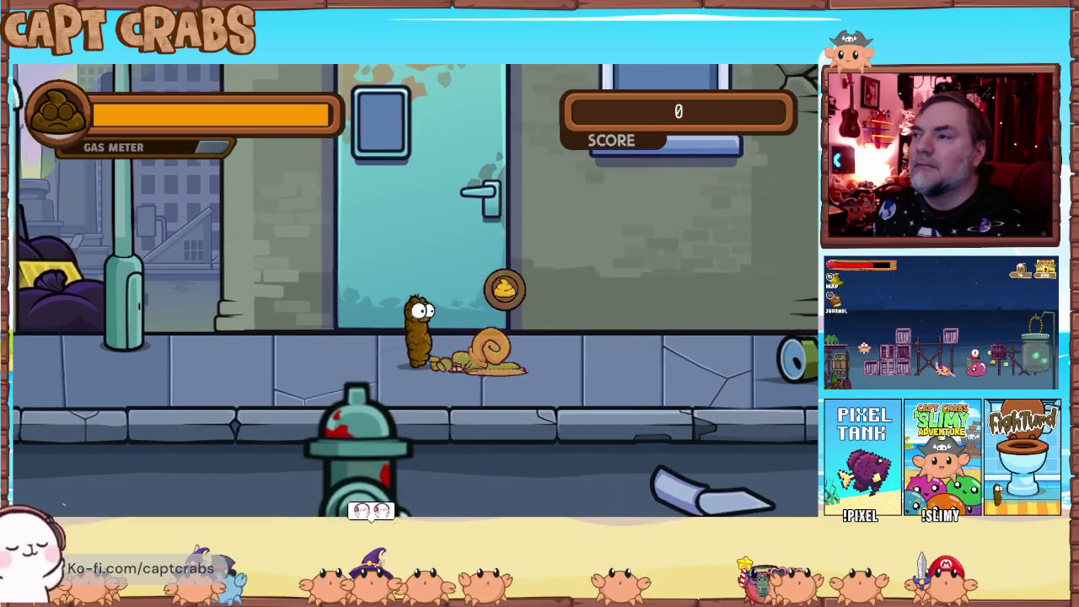
{"action": "key", "text": "Right"}
{"action": "key", "text": "space"}
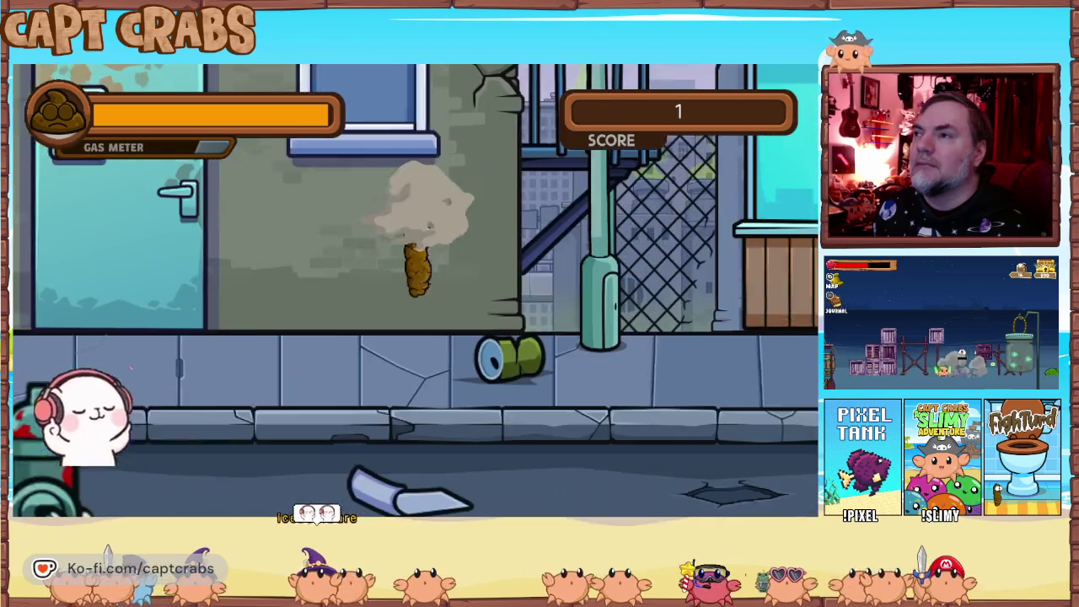
{"action": "key", "text": "Right"}
{"action": "key", "text": "space"}
{"action": "key", "text": "x"}
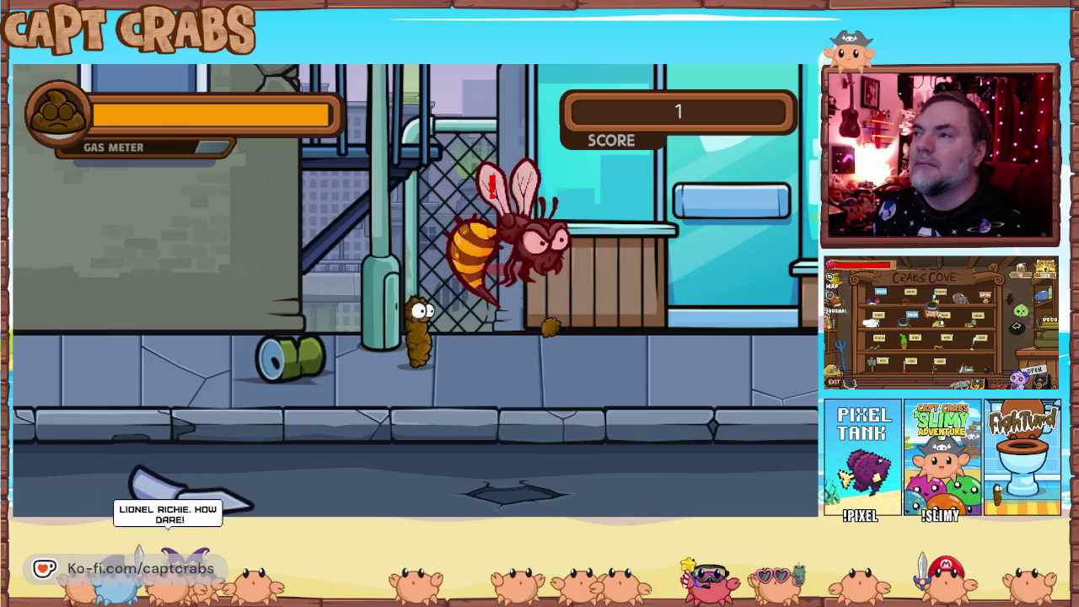
{"action": "key", "text": "Right"}
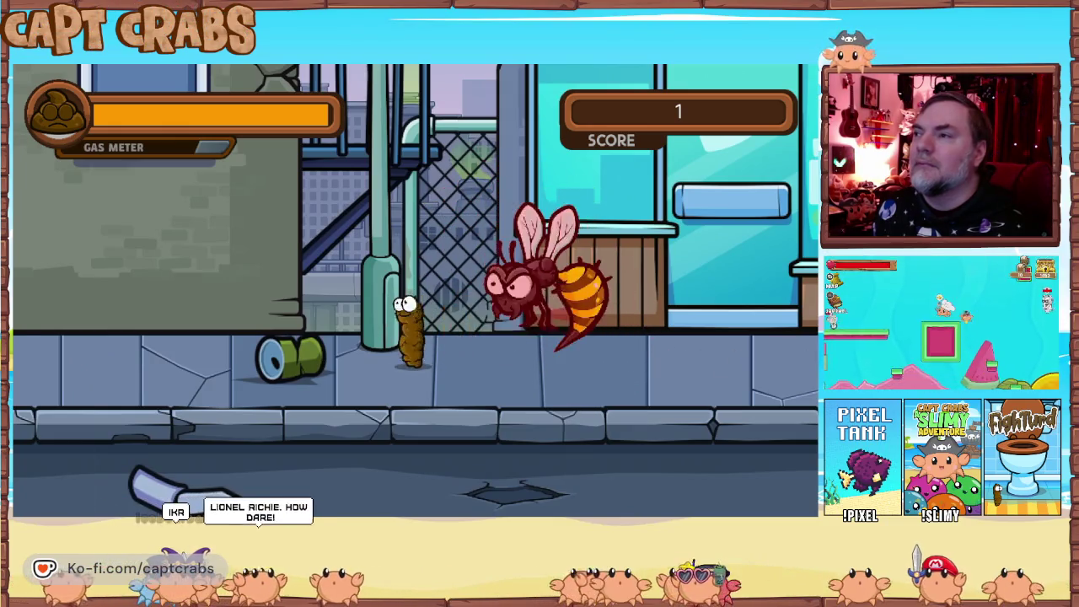
{"action": "key", "text": "x"}
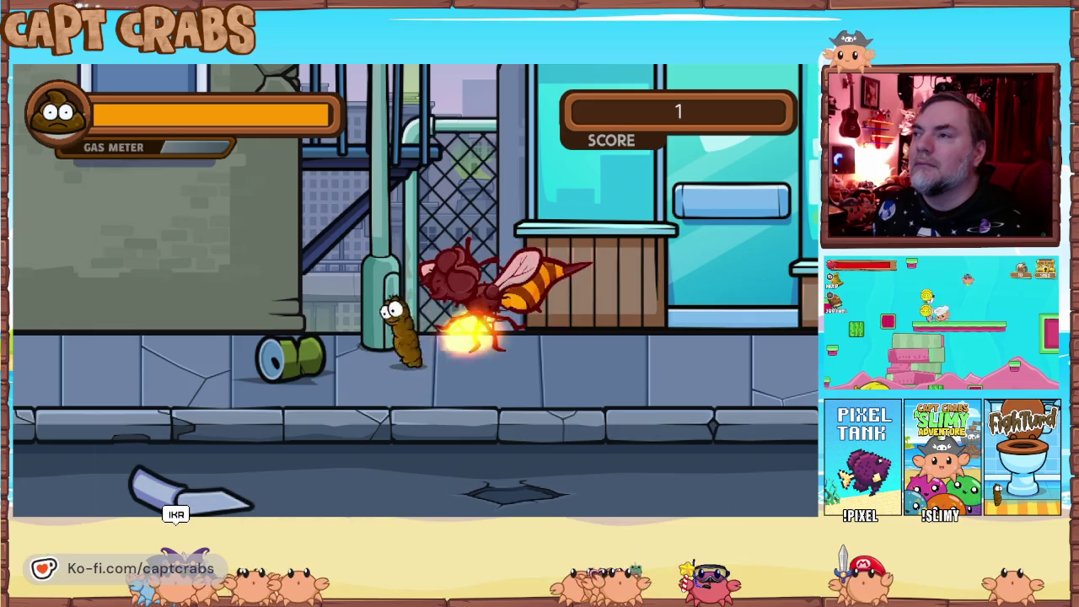
{"action": "key", "text": "Right"}
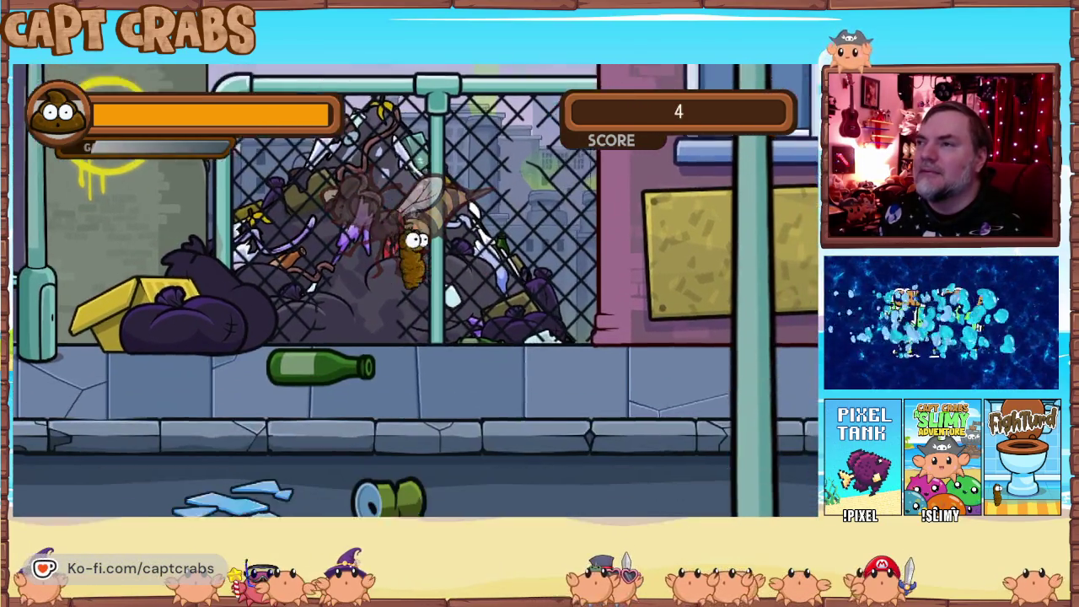
Continue along the street, defeating another snail and a mosquito with fart clouds.
{"action": "key", "text": "Right"}
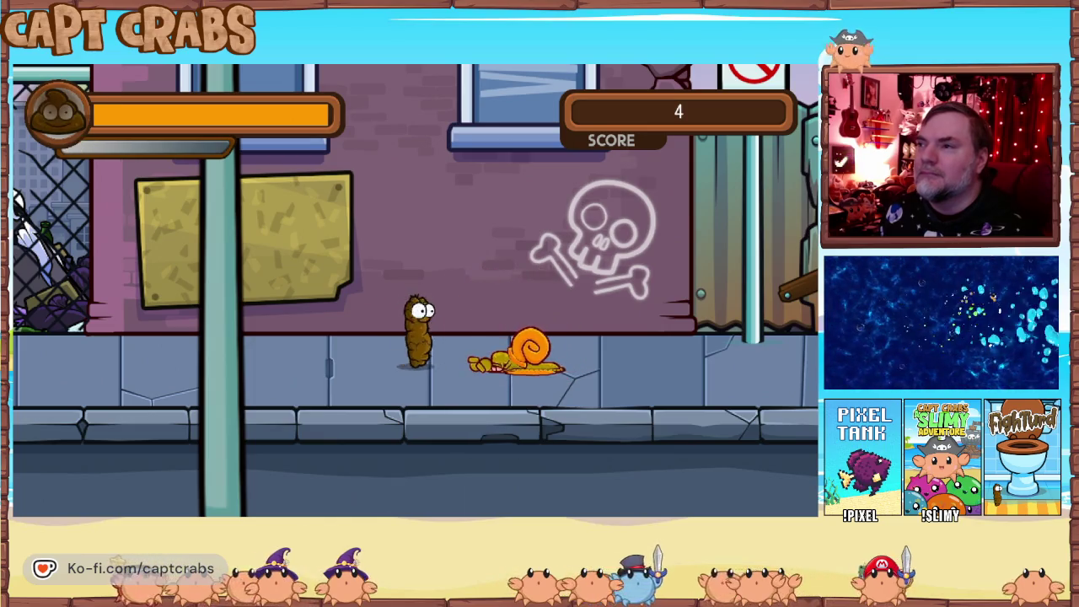
{"action": "key", "text": "Right"}
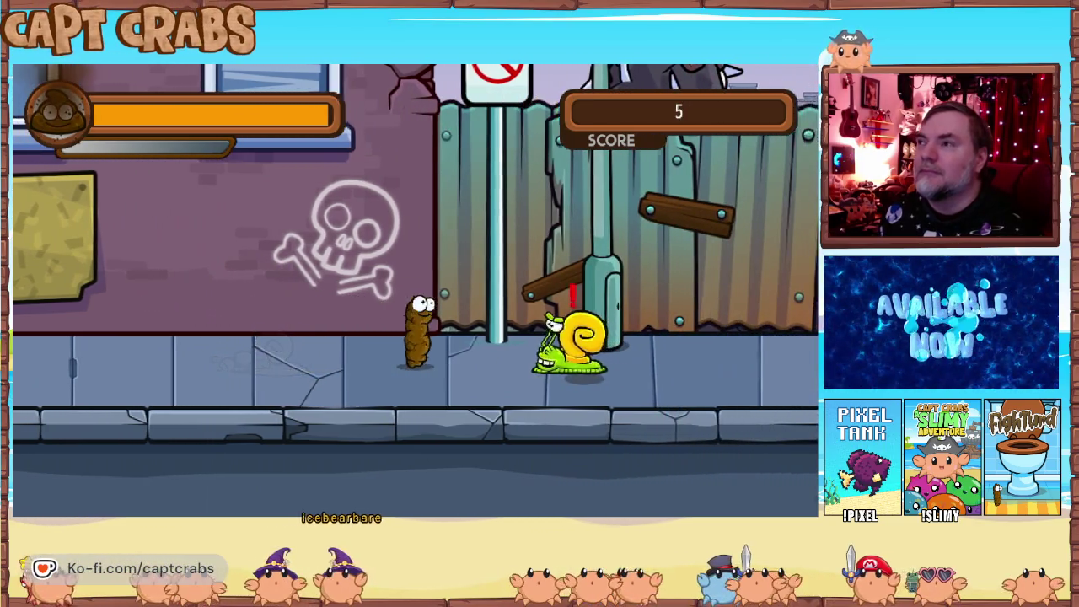
{"action": "key", "text": "Right"}
{"action": "key", "text": "space"}
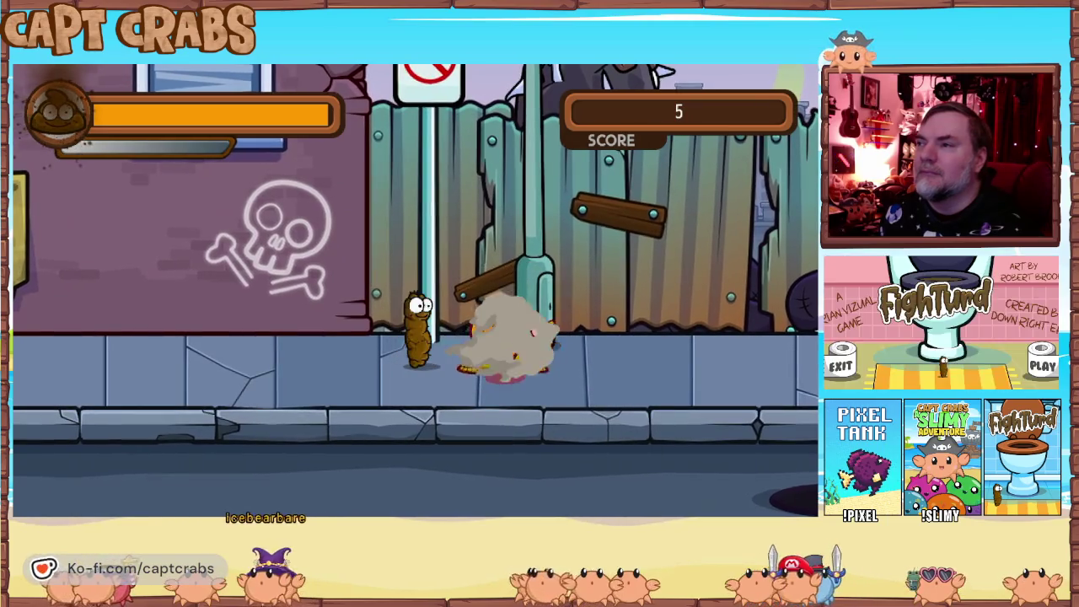
{"action": "key", "text": "space"}
{"action": "key", "text": "Right"}
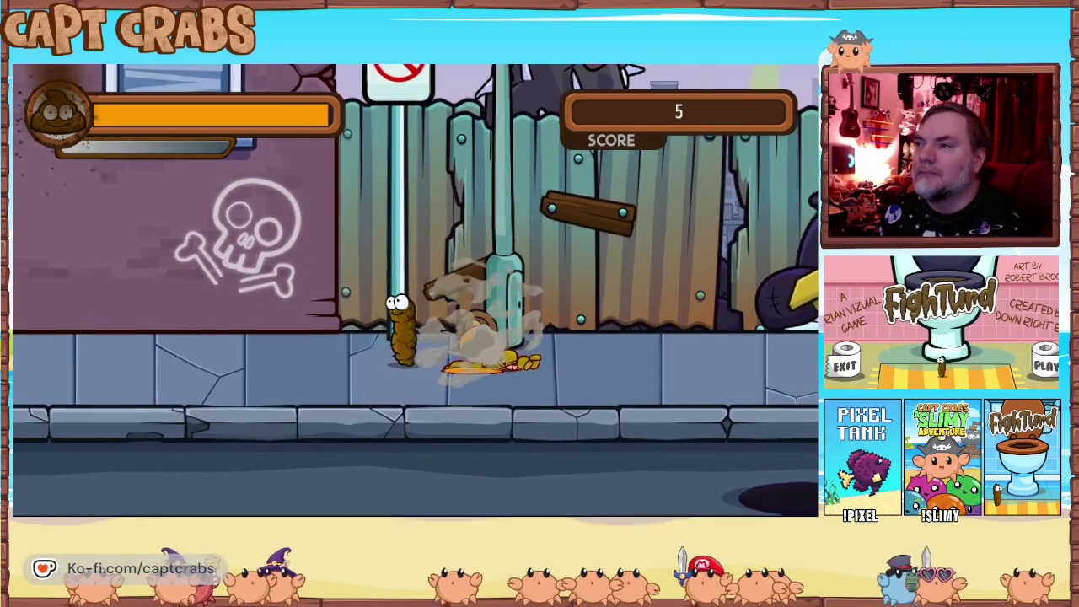
{"action": "key", "text": "Right"}
{"action": "key", "text": "Up"}
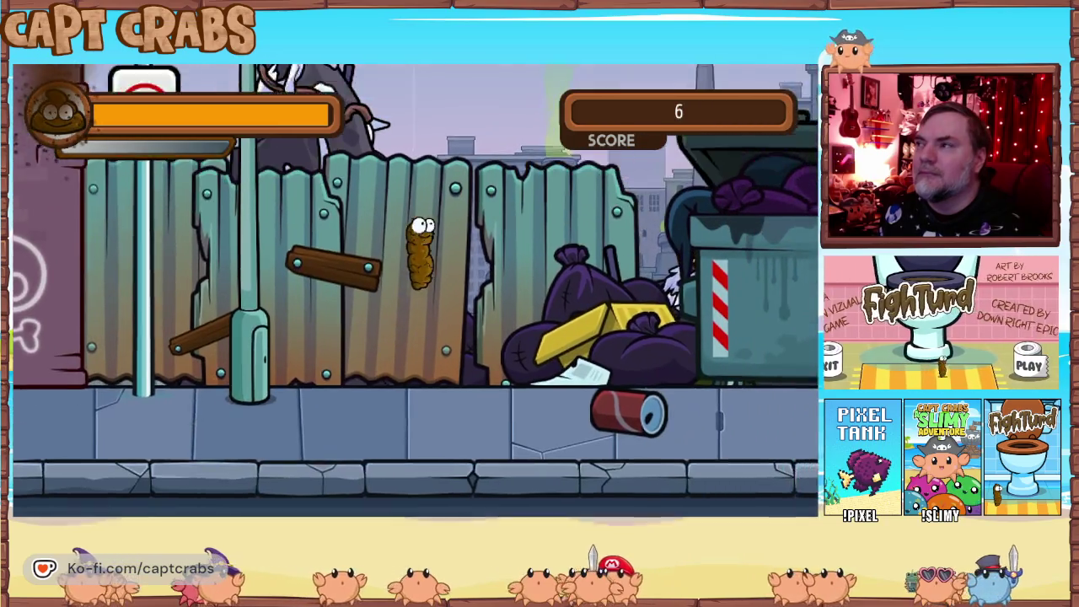
{"action": "key", "text": "Right"}
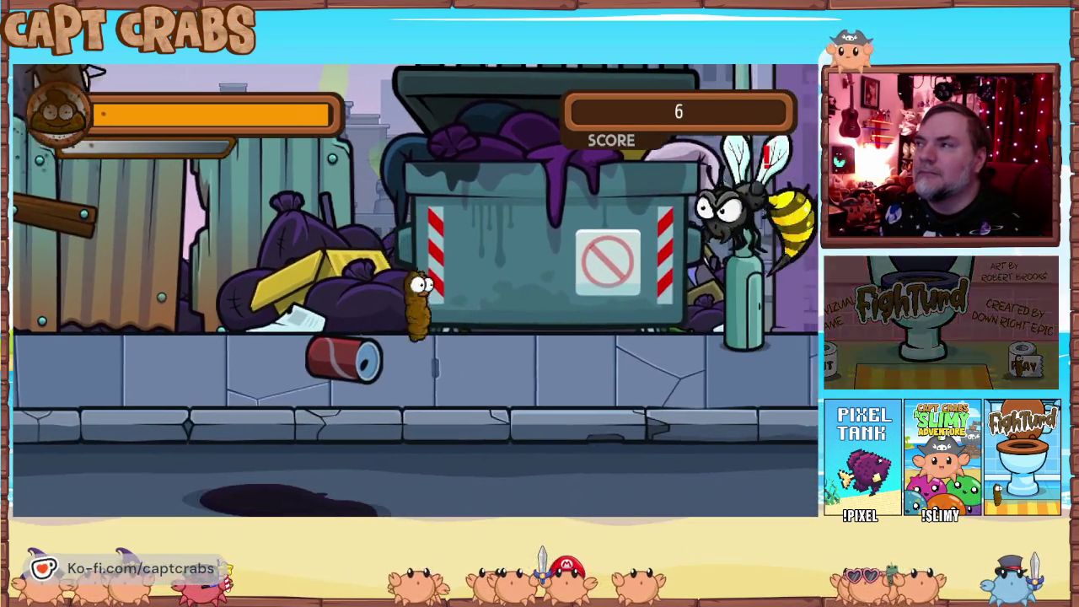
{"action": "key", "text": "Right"}
{"action": "key", "text": "space"}
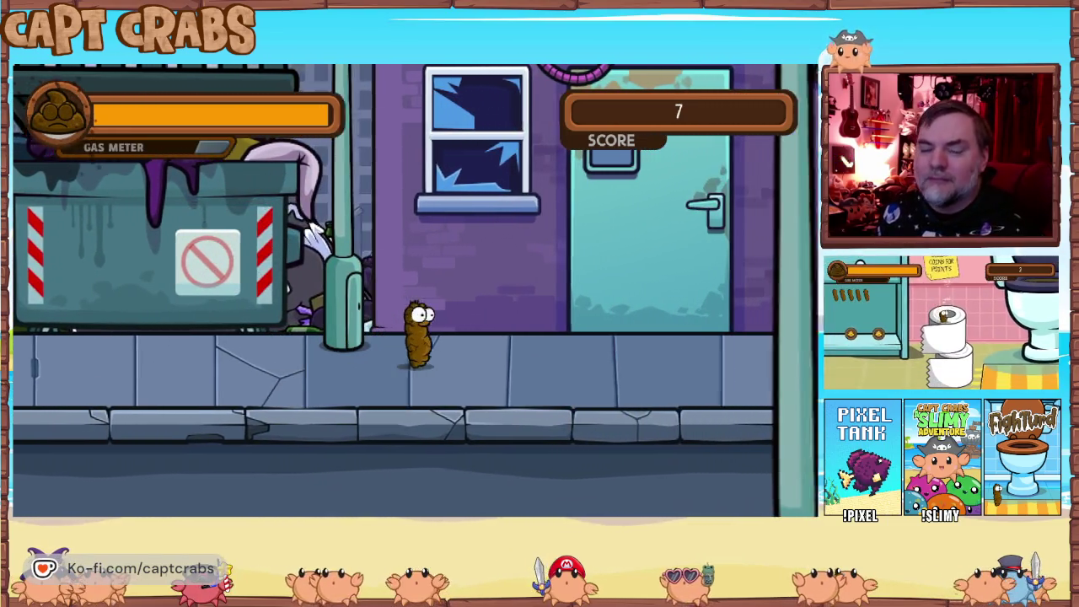
{"action": "key", "text": "Right"}
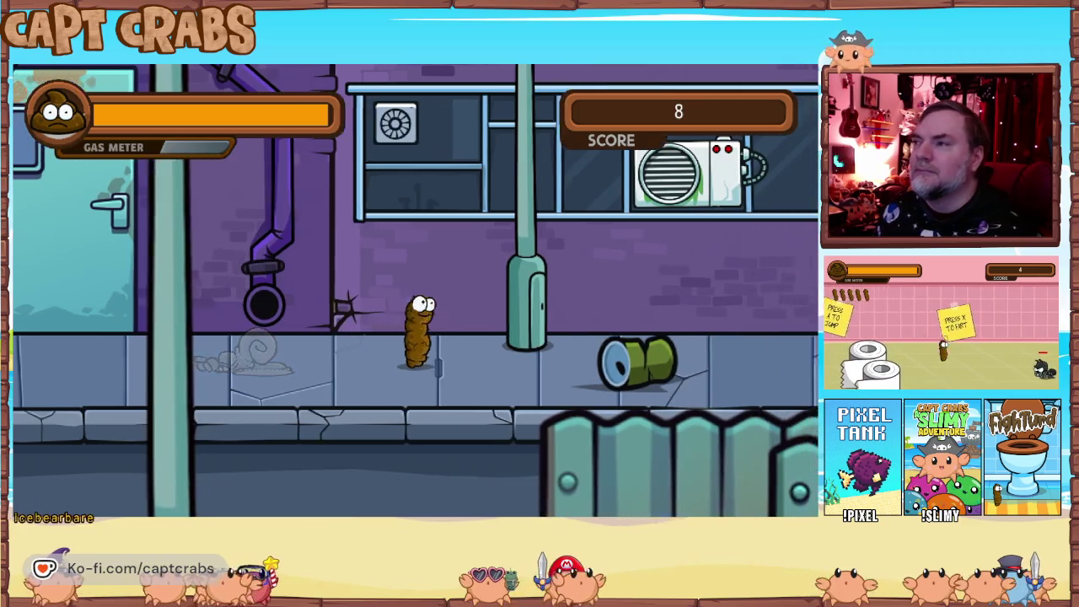
{"action": "key", "text": "Right"}
{"action": "key", "text": "Up"}
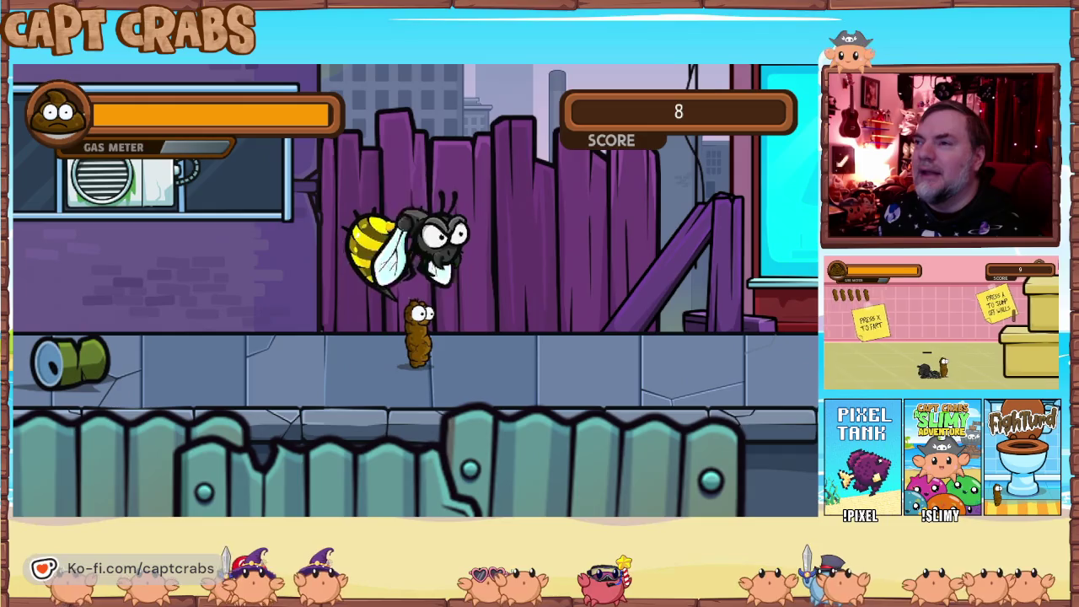
Fart at the hornet, leap off the fence and advance right along the sidewalk.
{"action": "key", "text": "Left"}
{"action": "key", "text": "x"}
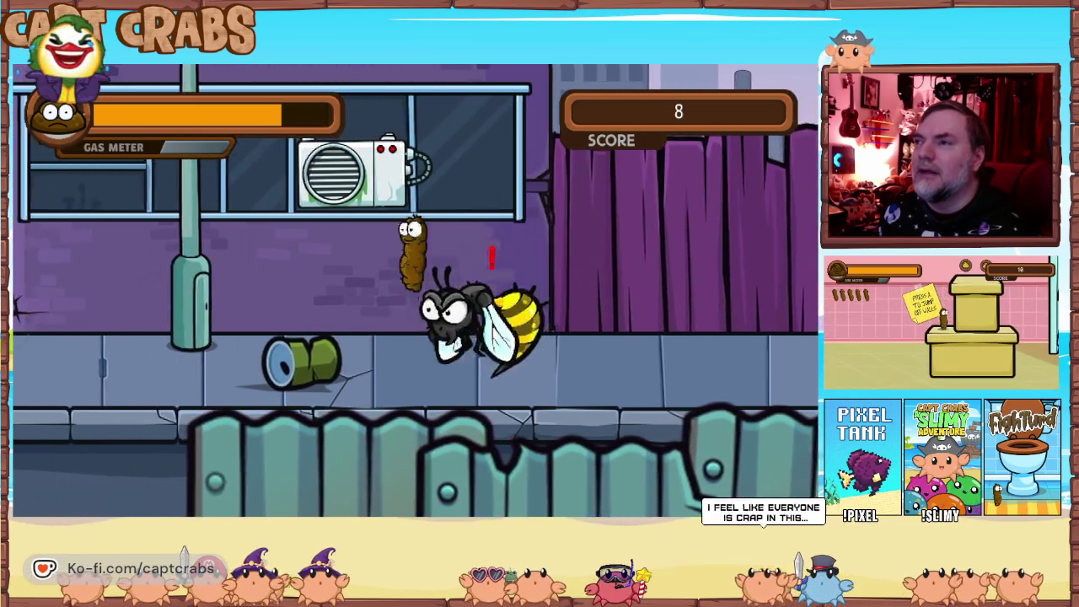
{"action": "key", "text": "Right"}
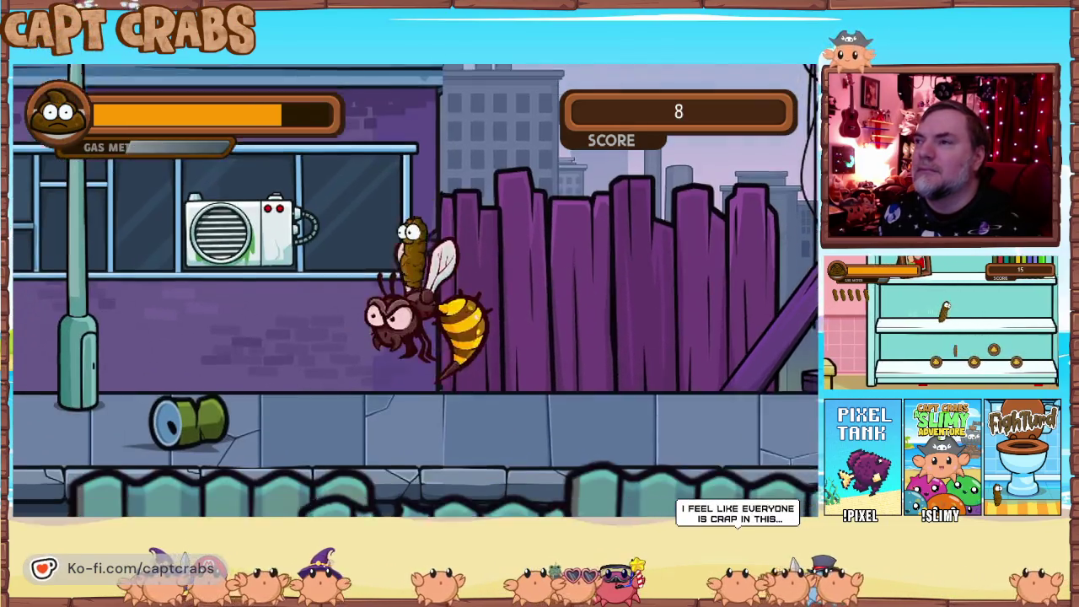
{"action": "key", "text": "Up"}
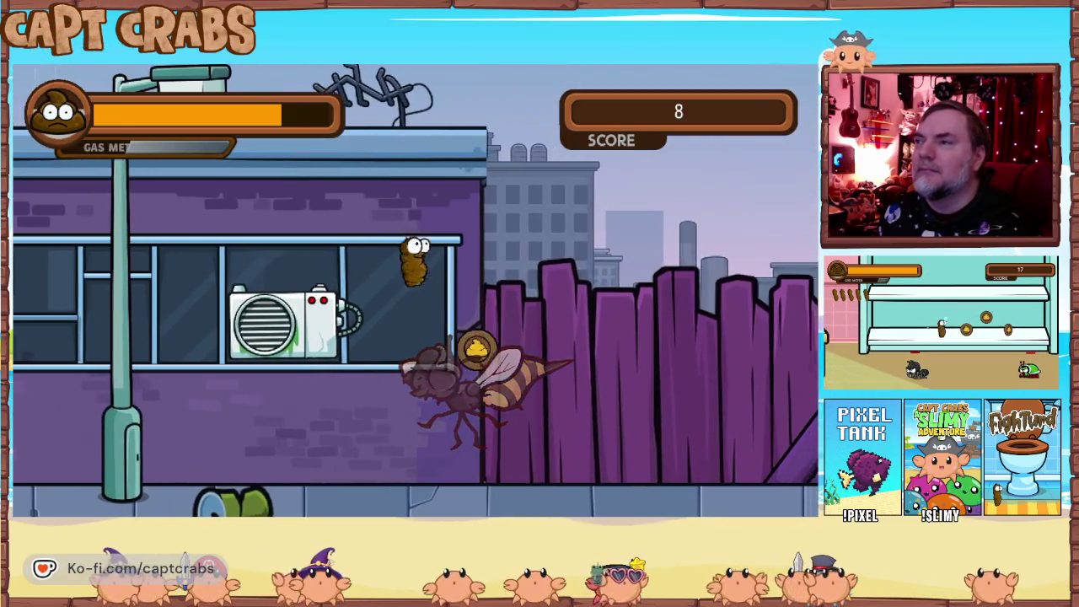
{"action": "key", "text": "Right"}
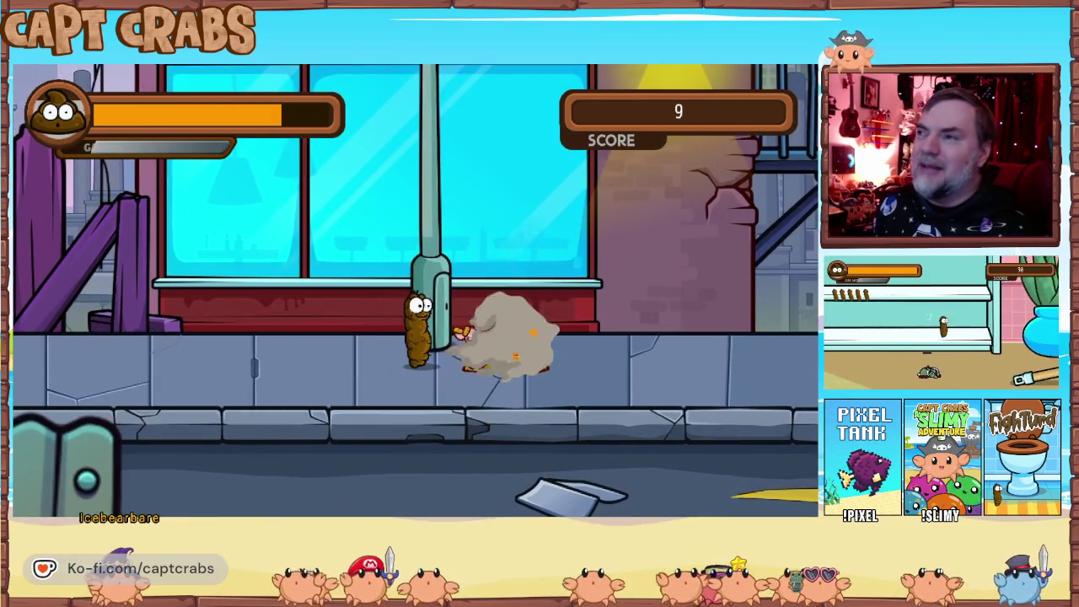
{"action": "key", "text": "Right"}
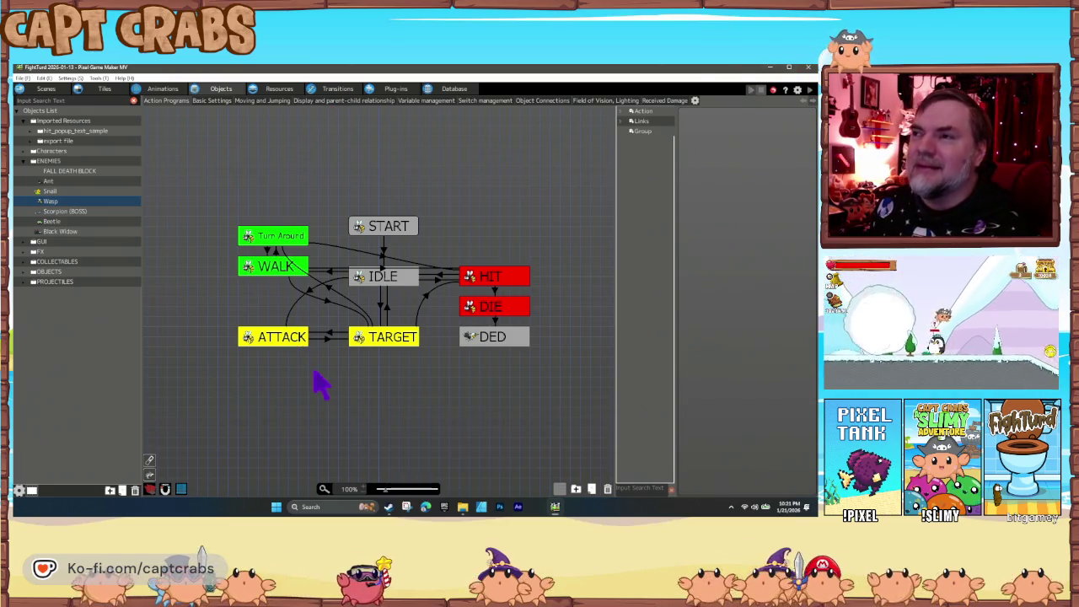
Pick a snail in the scene, then open the Snail object's state graph.
{"action": "left_click", "coordinate": [46, 89]}
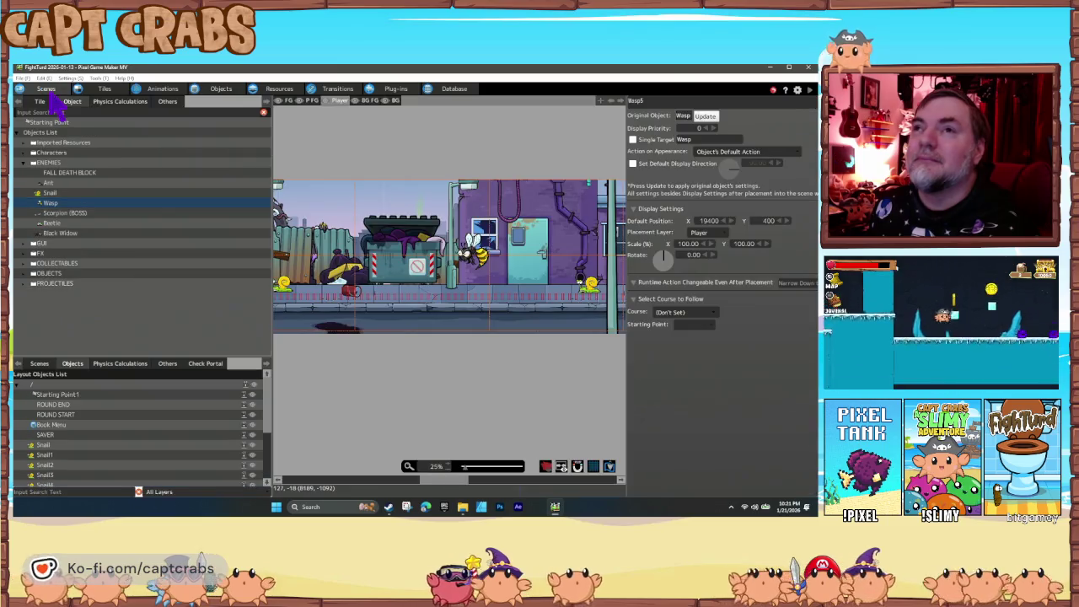
{"action": "left_click", "coordinate": [285, 288]}
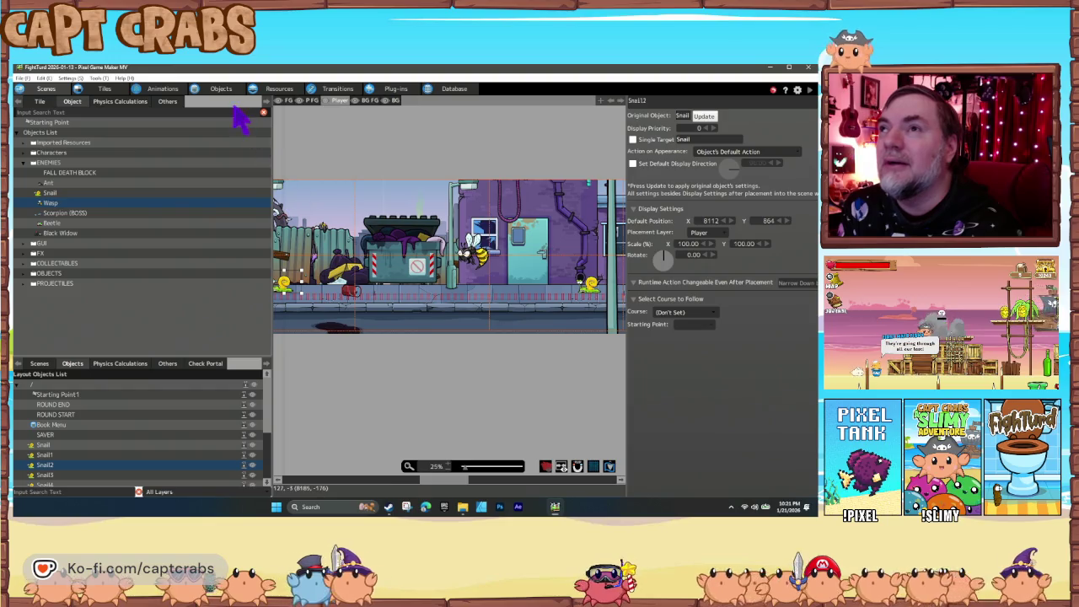
{"action": "left_click", "coordinate": [224, 89]}
{"action": "left_click", "coordinate": [62, 193]}
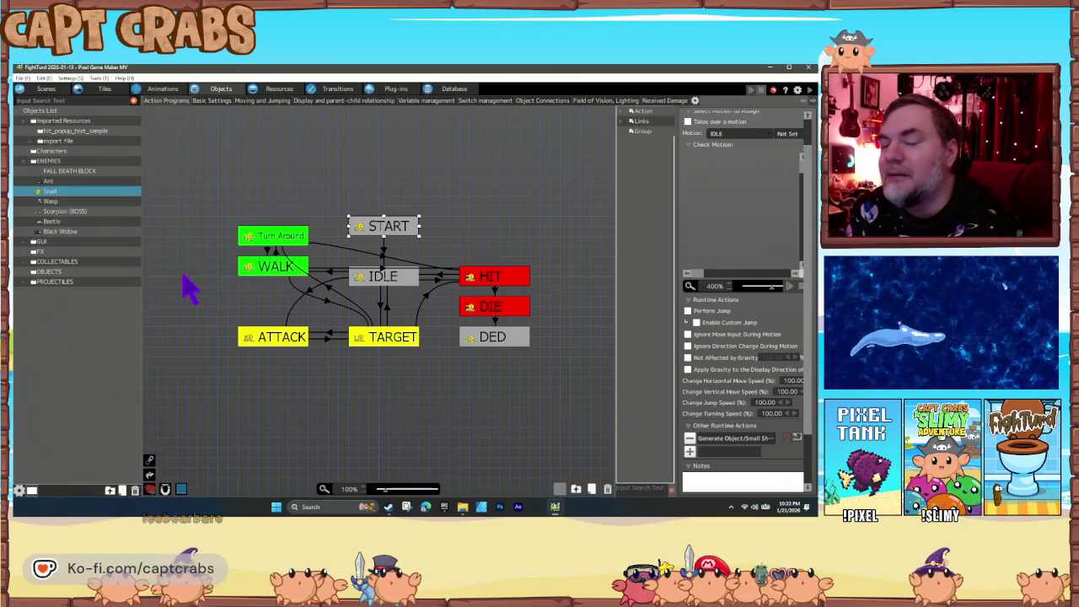
{"action": "left_click", "coordinate": [226, 299]}
{"action": "left_click", "coordinate": [261, 335]}
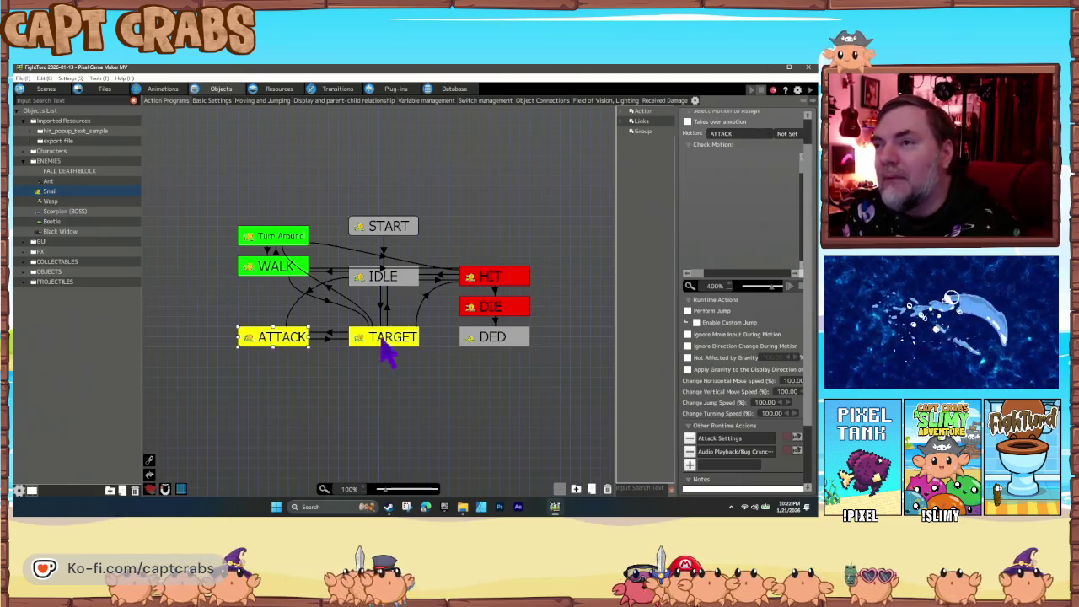
{"action": "left_click", "coordinate": [383, 342]}
{"action": "left_click", "coordinate": [495, 287]}
{"action": "left_click", "coordinate": [493, 309]}
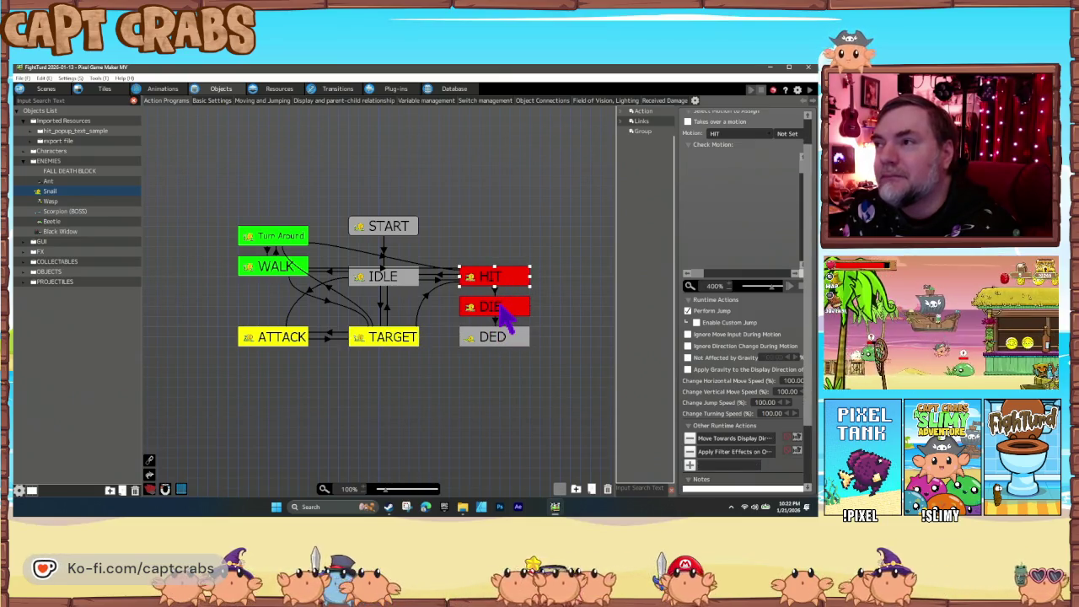
{"action": "left_click", "coordinate": [508, 342]}
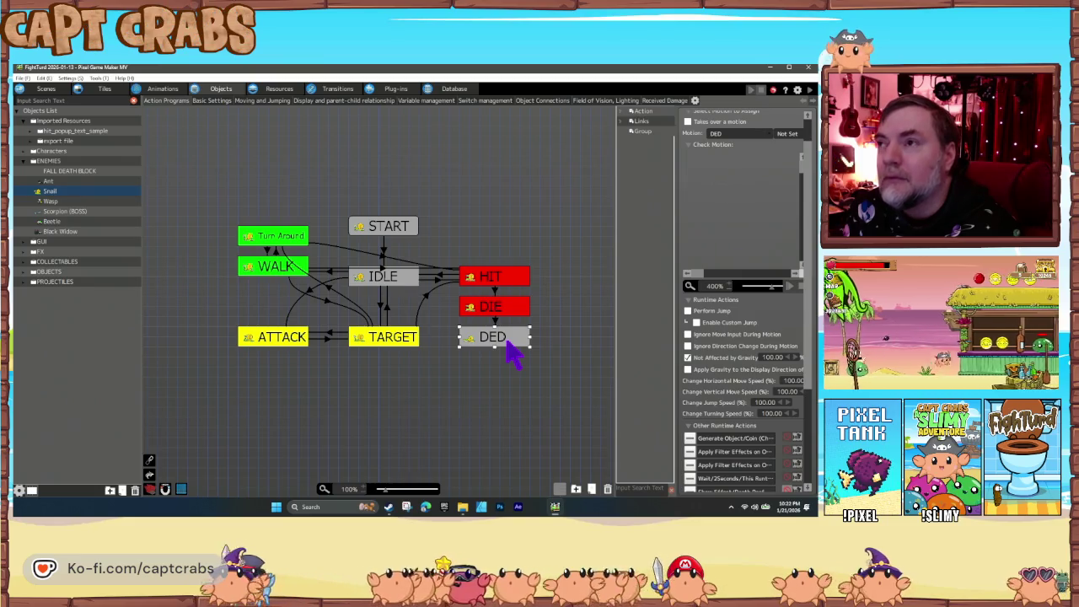
{"action": "left_click", "coordinate": [310, 193]}
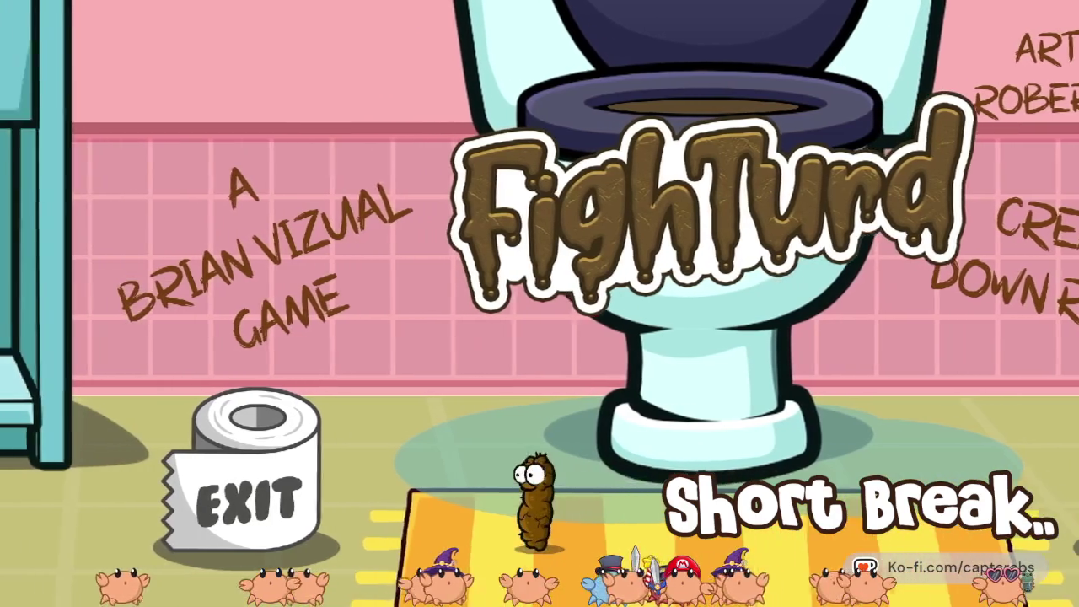
Walk off the title screen into the bathroom level and jump onto the toilet paper to reach score 2.
{"action": "key", "text": "Right"}
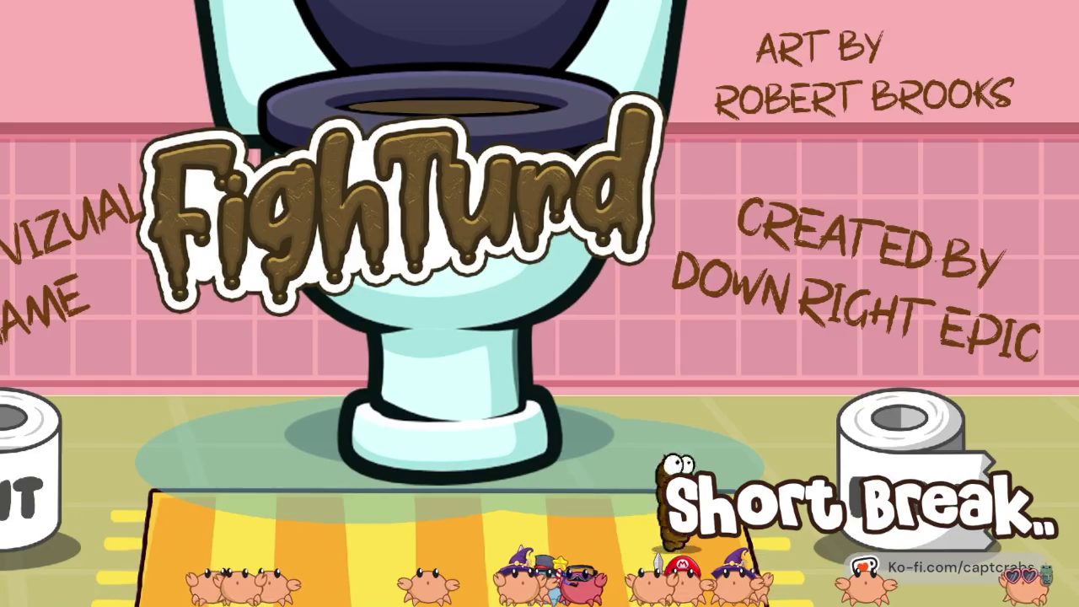
{"action": "key", "text": "Right"}
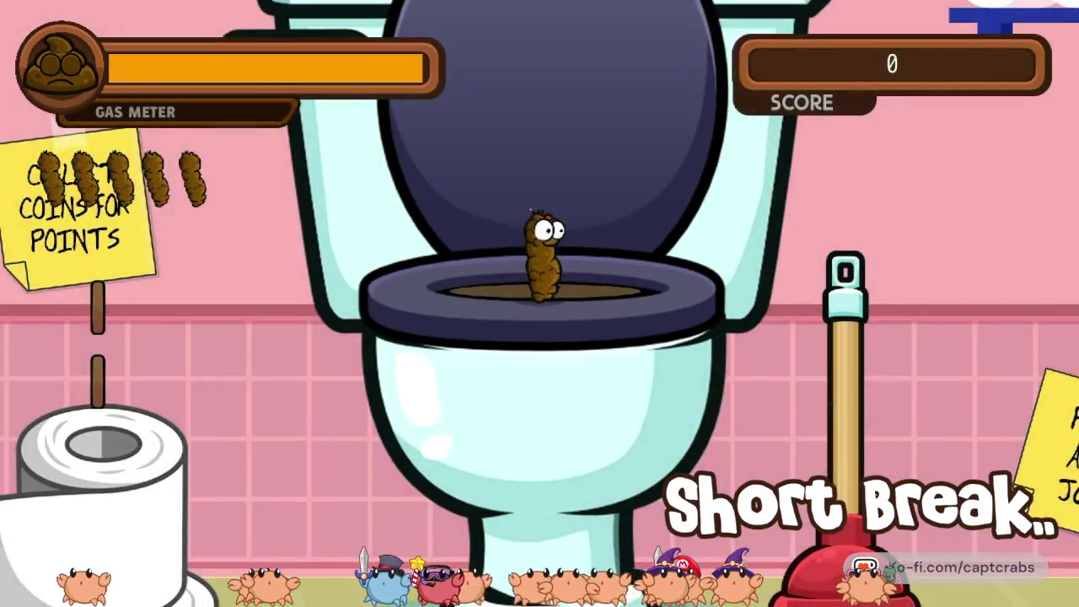
{"action": "key", "text": "Left"}
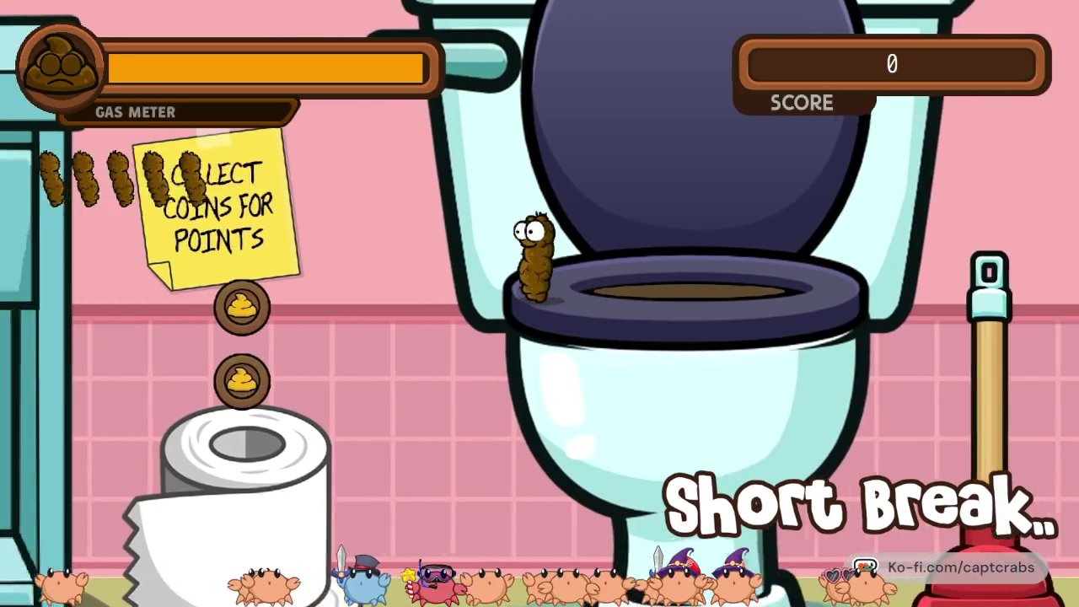
{"action": "key", "text": "Up"}
{"action": "key", "text": "Up"}
{"action": "key", "text": "Right"}
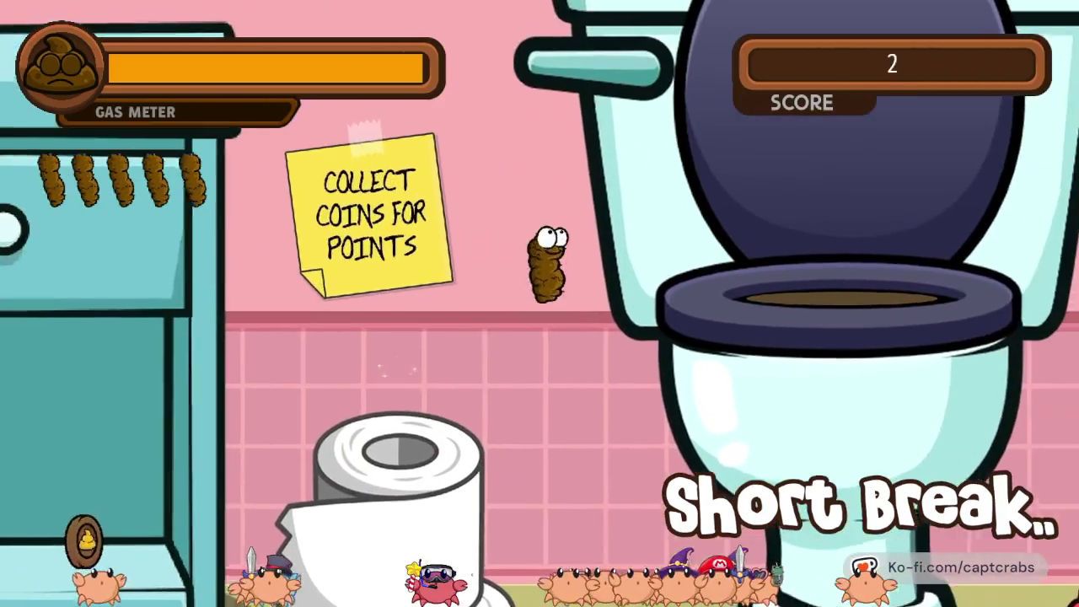
{"action": "key", "text": "Right"}
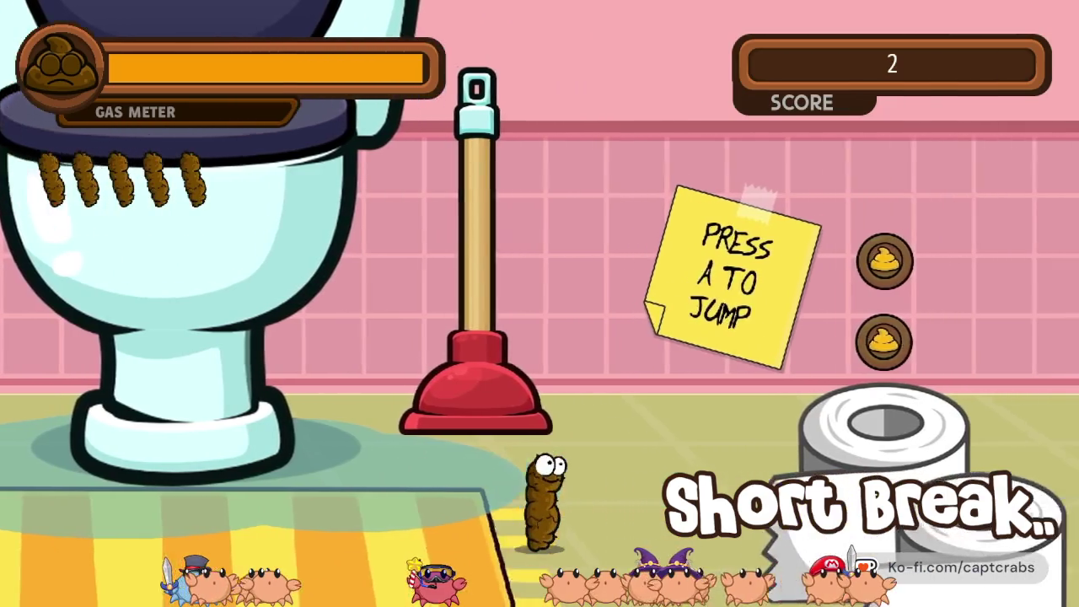
{"action": "key", "text": "Right"}
{"action": "key", "text": "Up"}
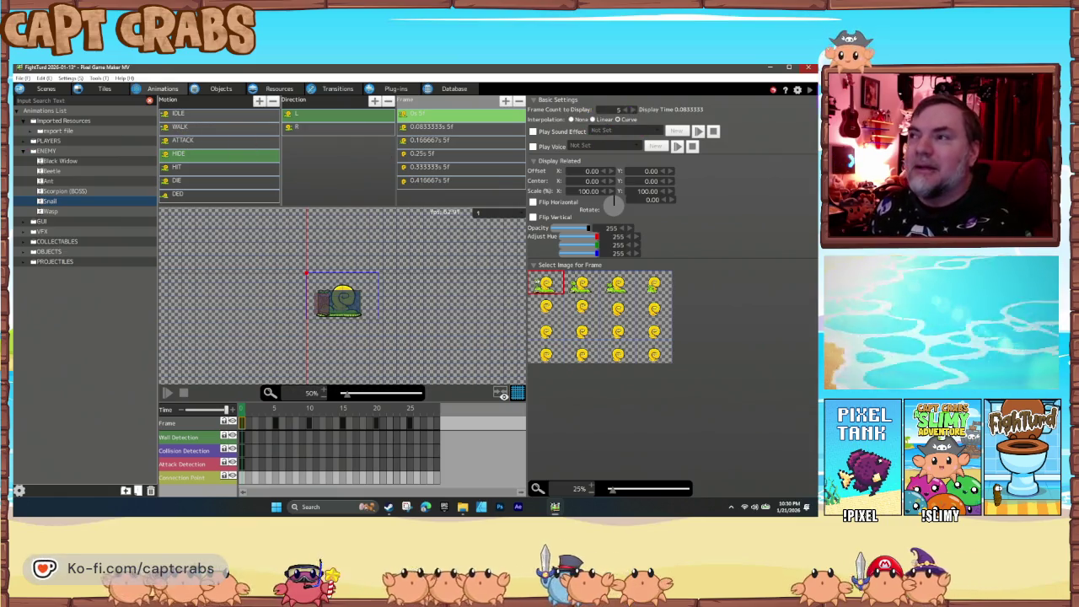
Step through HIDE's frames up to 0.4166667s and give that frame a more hidden shell image.
{"action": "left_click", "coordinate": [445, 130]}
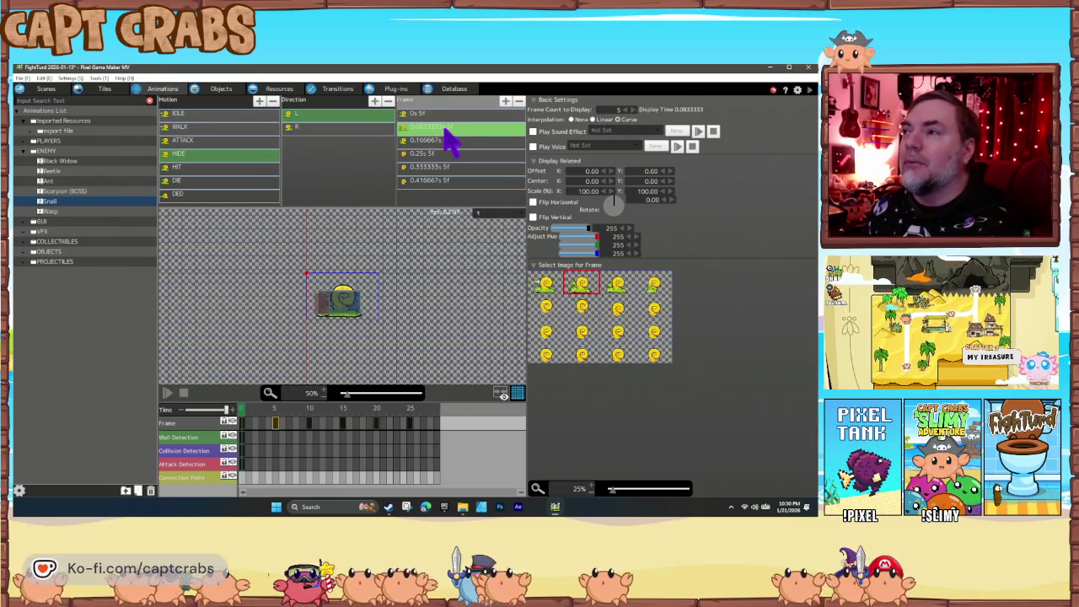
{"action": "left_click", "coordinate": [447, 143]}
{"action": "left_click", "coordinate": [449, 154]}
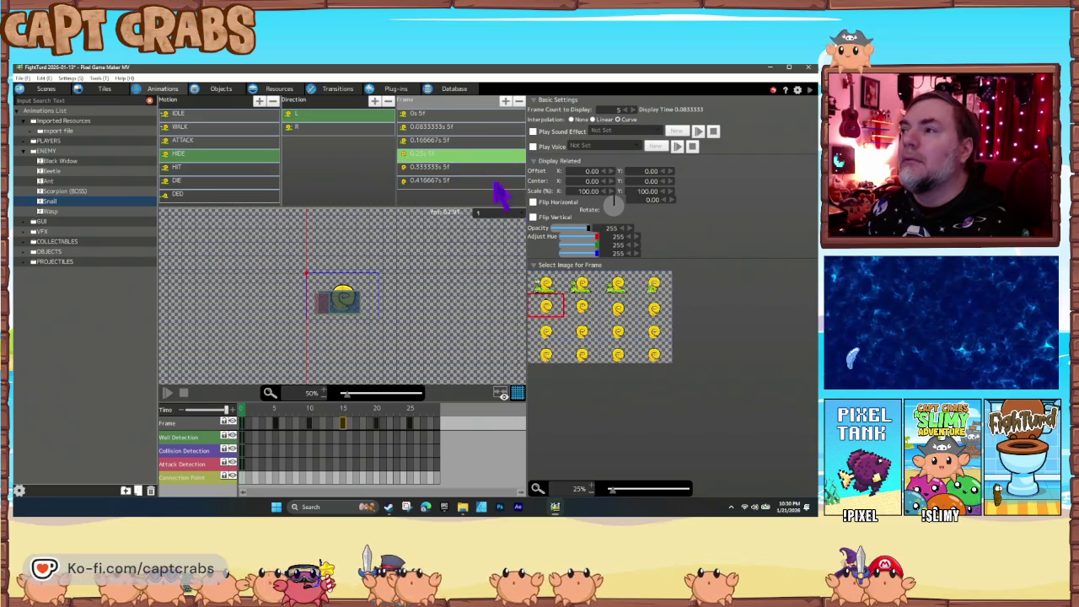
{"action": "left_click", "coordinate": [459, 166]}
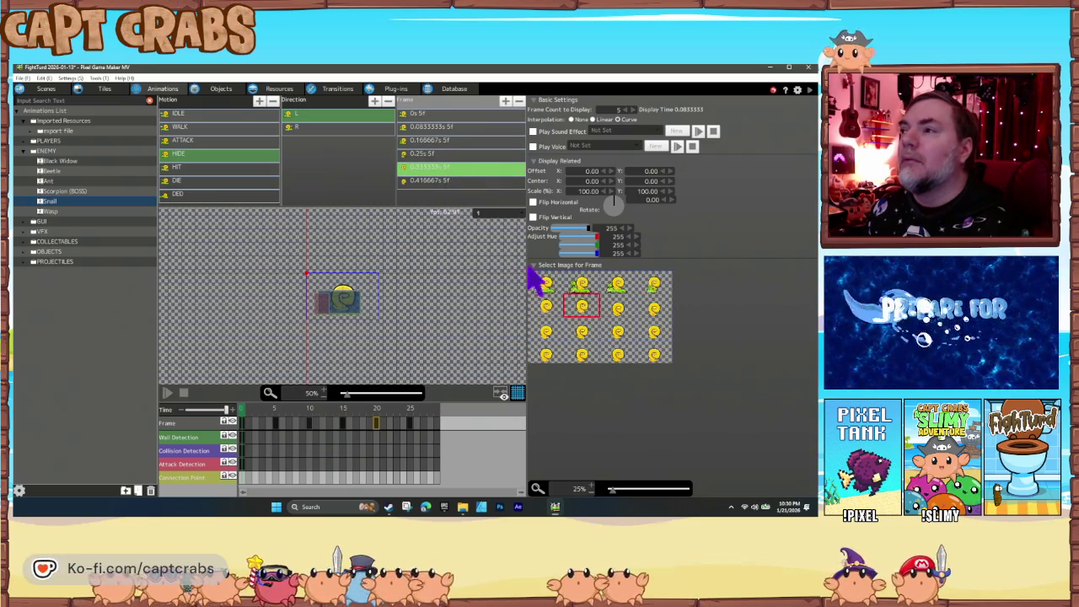
{"action": "left_click", "coordinate": [421, 181]}
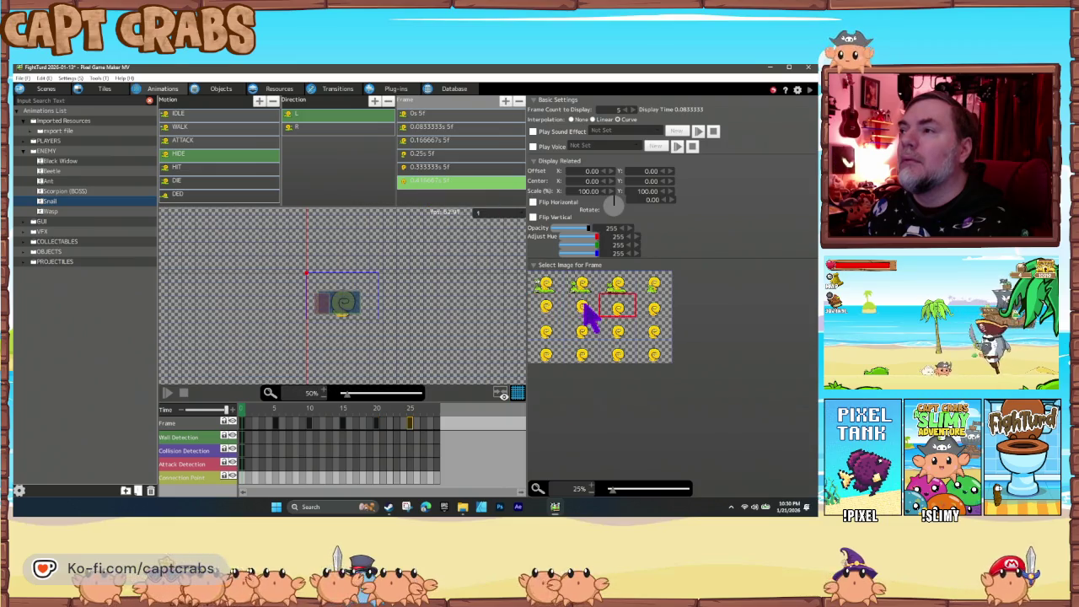
{"action": "left_click", "coordinate": [581, 305]}
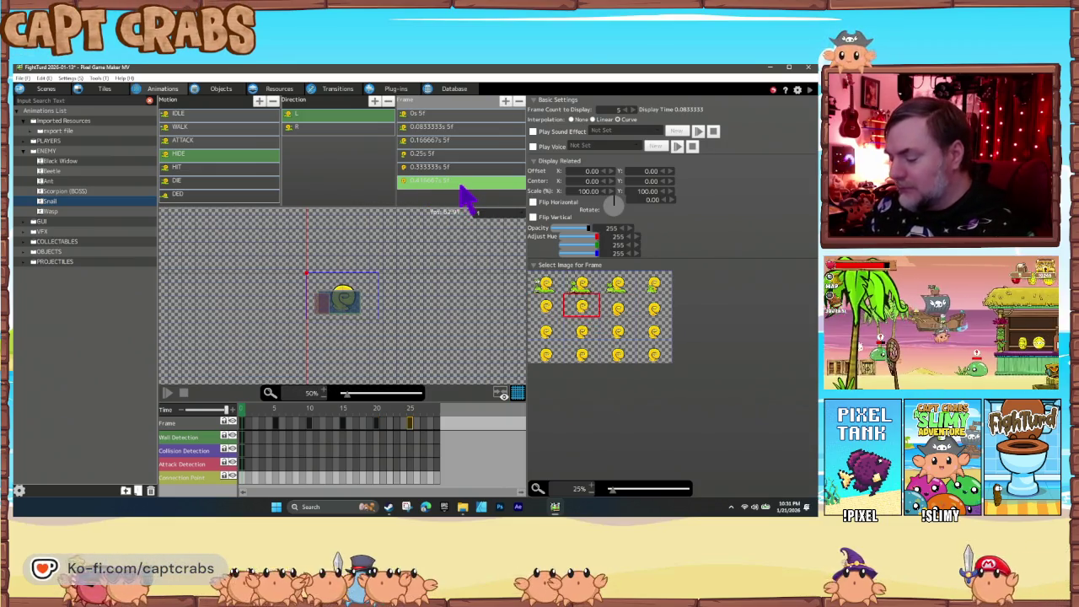
Add new HIDE frames from 0.5s, setting them to the row 3/row 4 shell images, ending fully closed.
{"action": "left_click", "coordinate": [461, 191]}
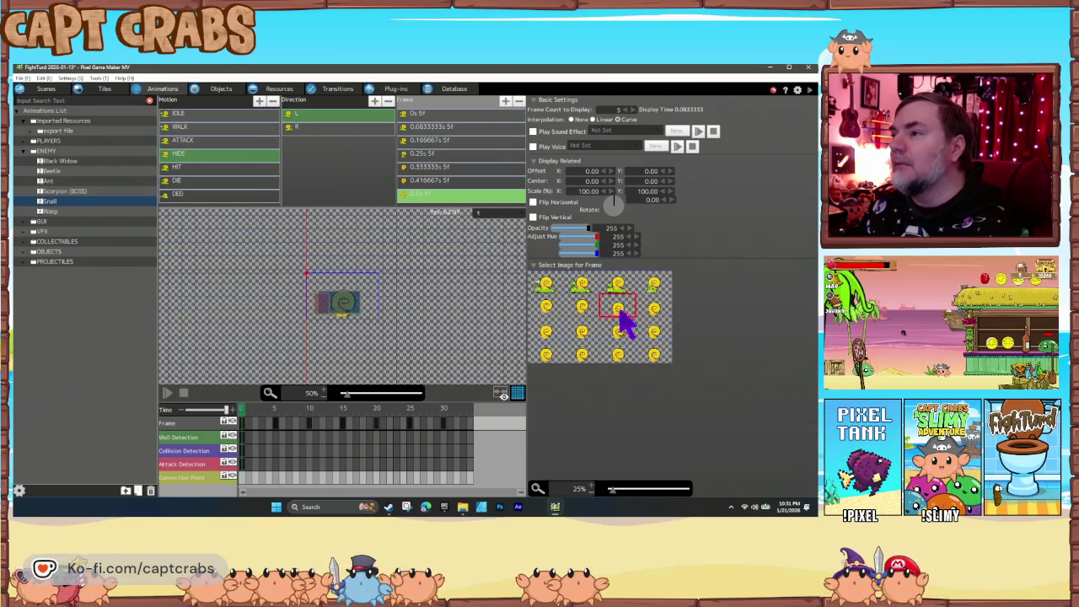
{"action": "left_click", "coordinate": [623, 322]}
{"action": "left_click", "coordinate": [548, 334]}
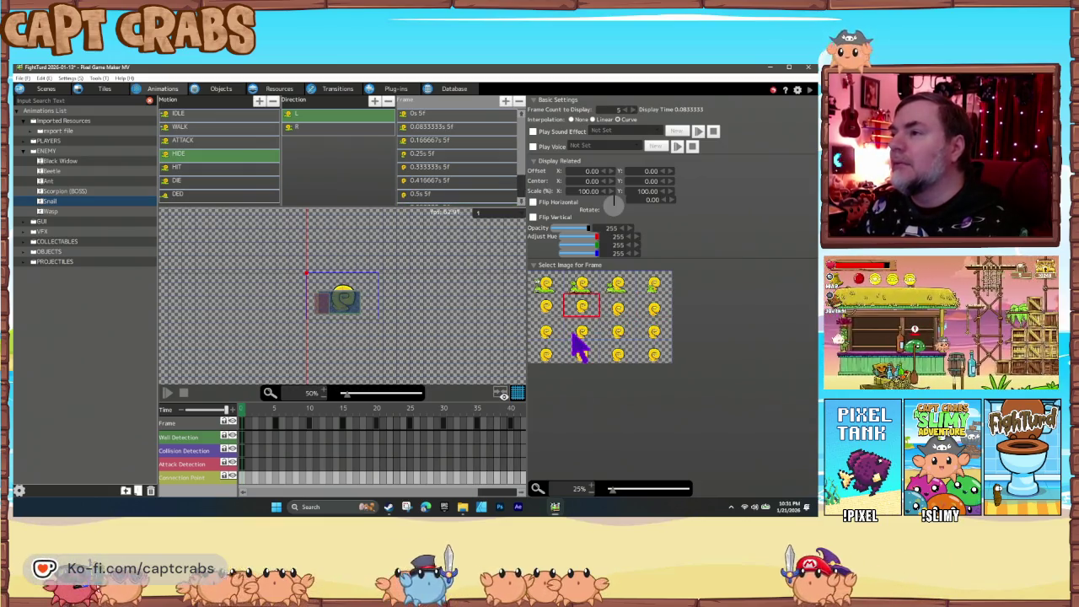
{"action": "left_click", "coordinate": [649, 333]}
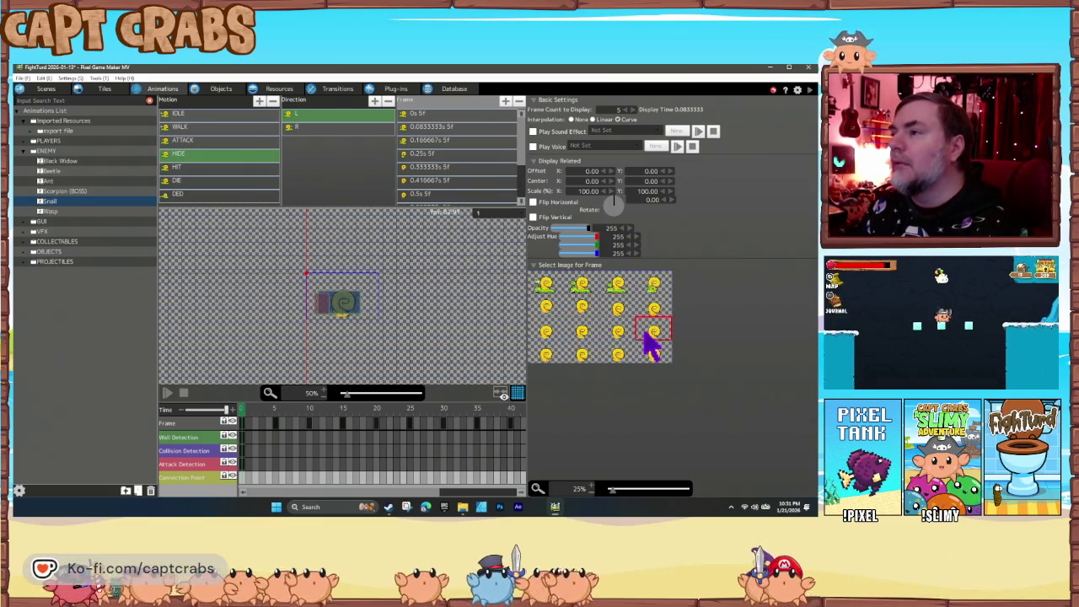
{"action": "left_click", "coordinate": [582, 354]}
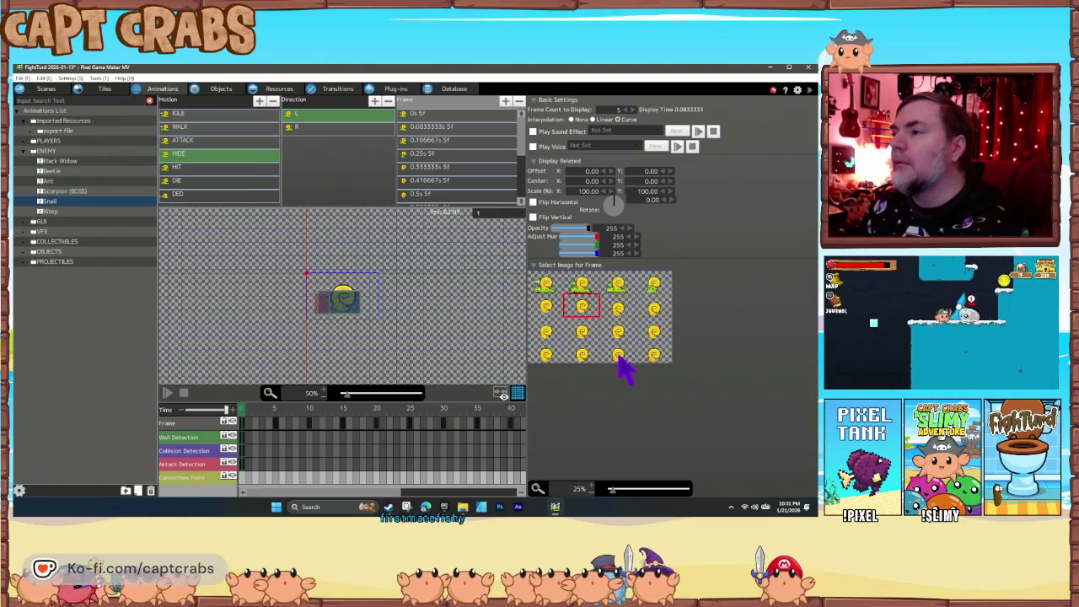
{"action": "left_click", "coordinate": [654, 354]}
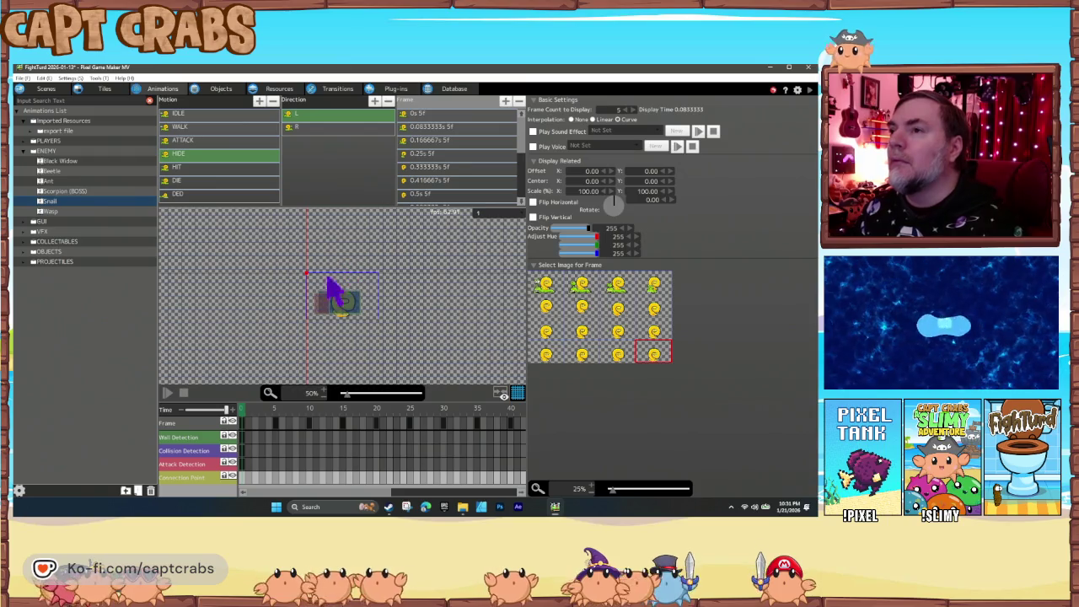
Play the extended HIDE animation preview twice.
{"action": "left_click", "coordinate": [168, 393]}
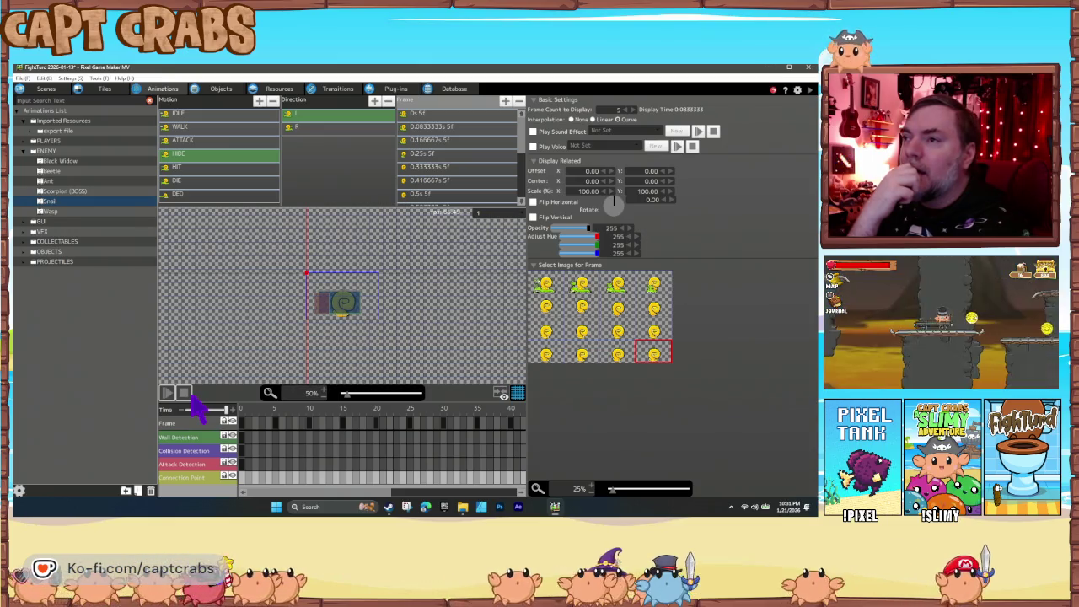
{"action": "left_click", "coordinate": [170, 393]}
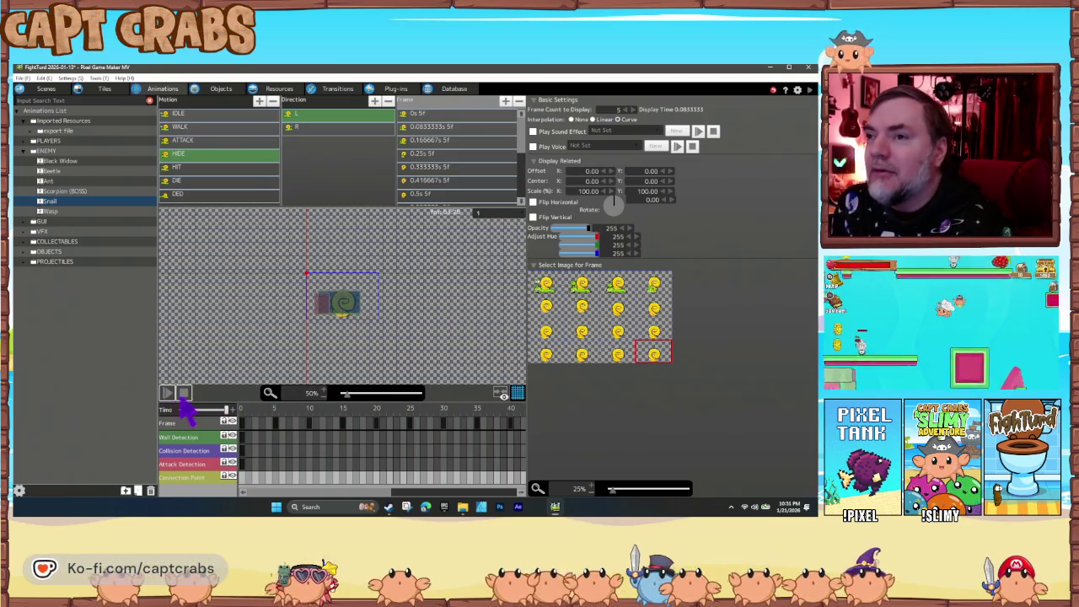
{"action": "left_click", "coordinate": [243, 465]}
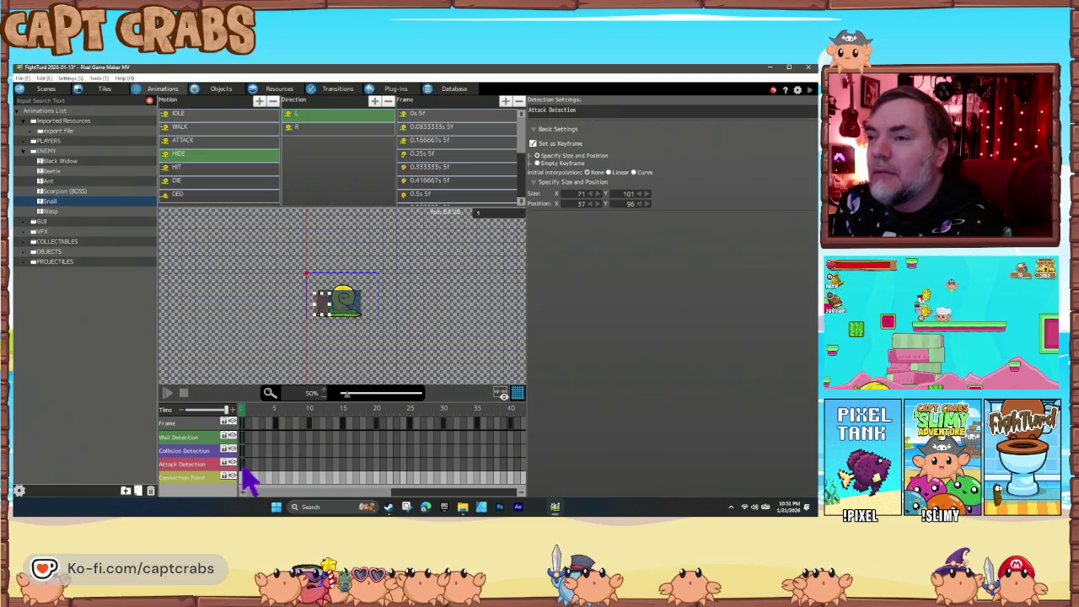
Delete the Attack Detection keyframe on HIDE's frame 0 and replay the preview to check it.
{"action": "right_click", "coordinate": [247, 477]}
{"action": "left_click", "coordinate": [264, 501]}
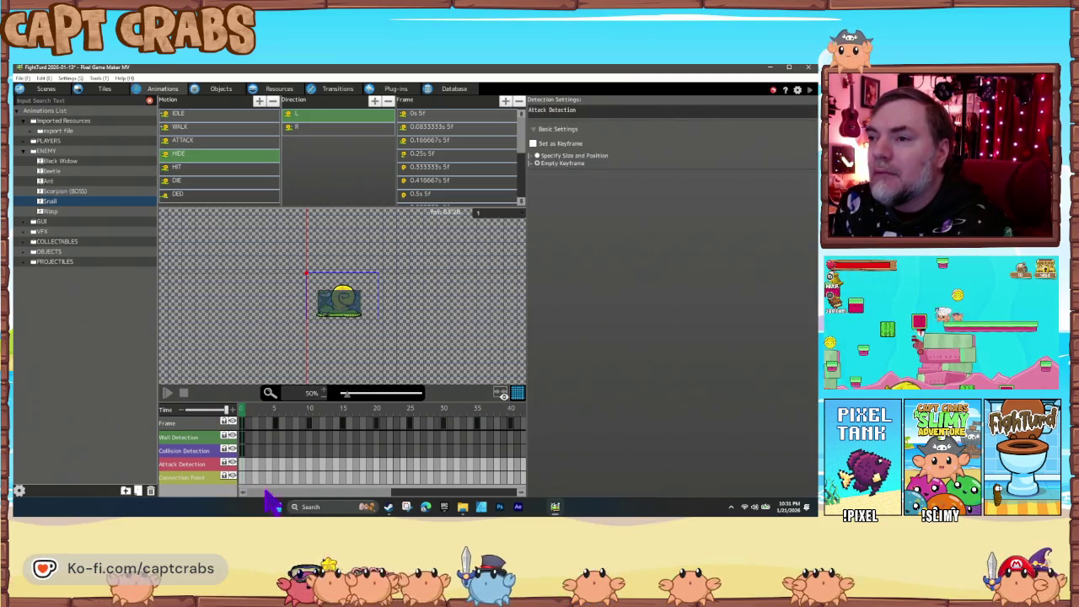
{"action": "left_click", "coordinate": [184, 394]}
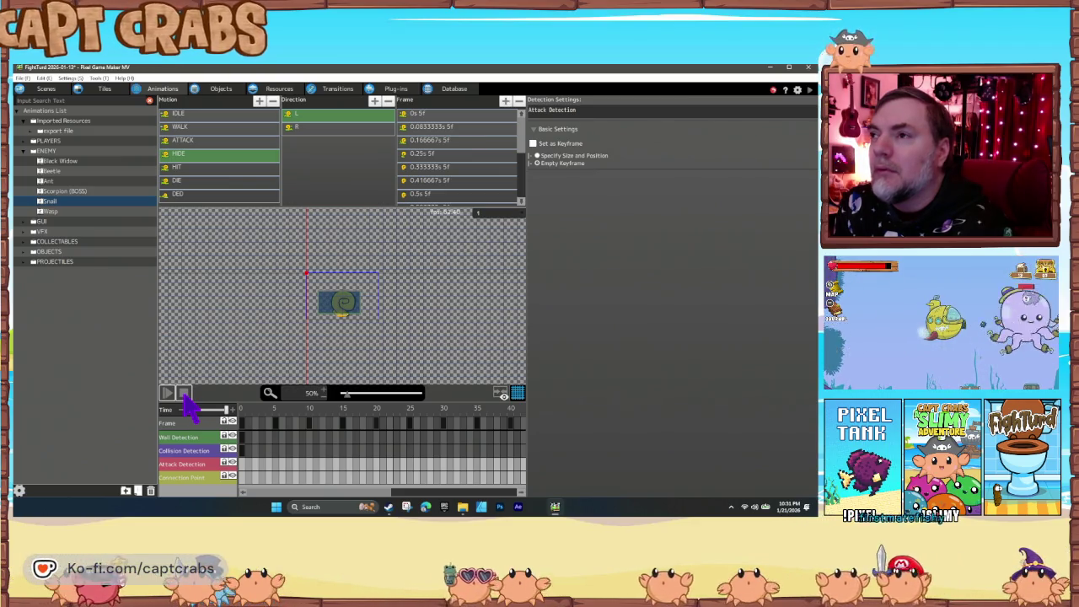
{"action": "left_click", "coordinate": [184, 393]}
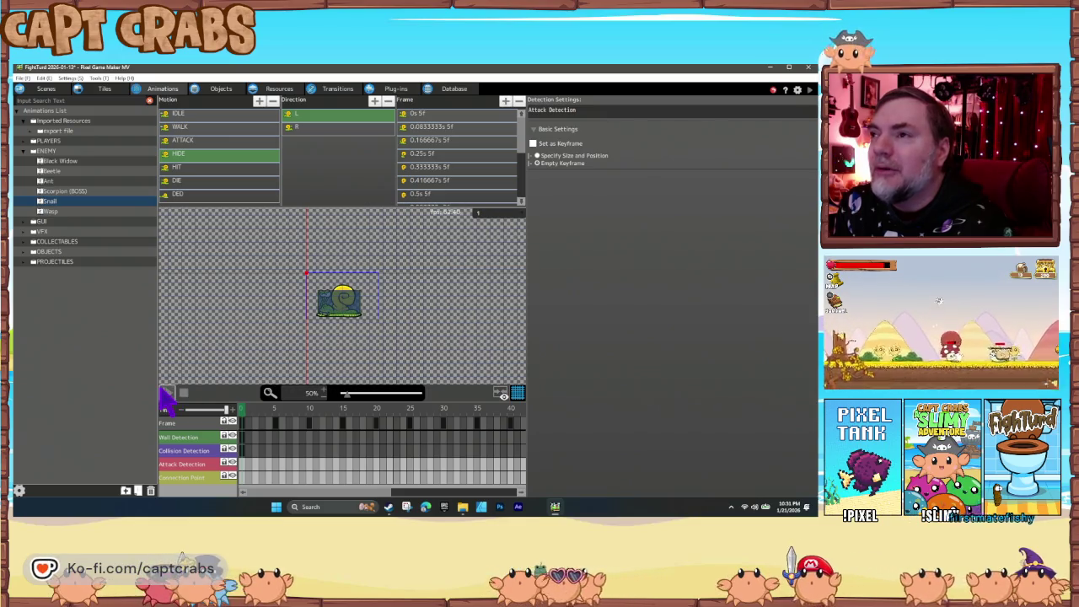
{"action": "left_click", "coordinate": [167, 394]}
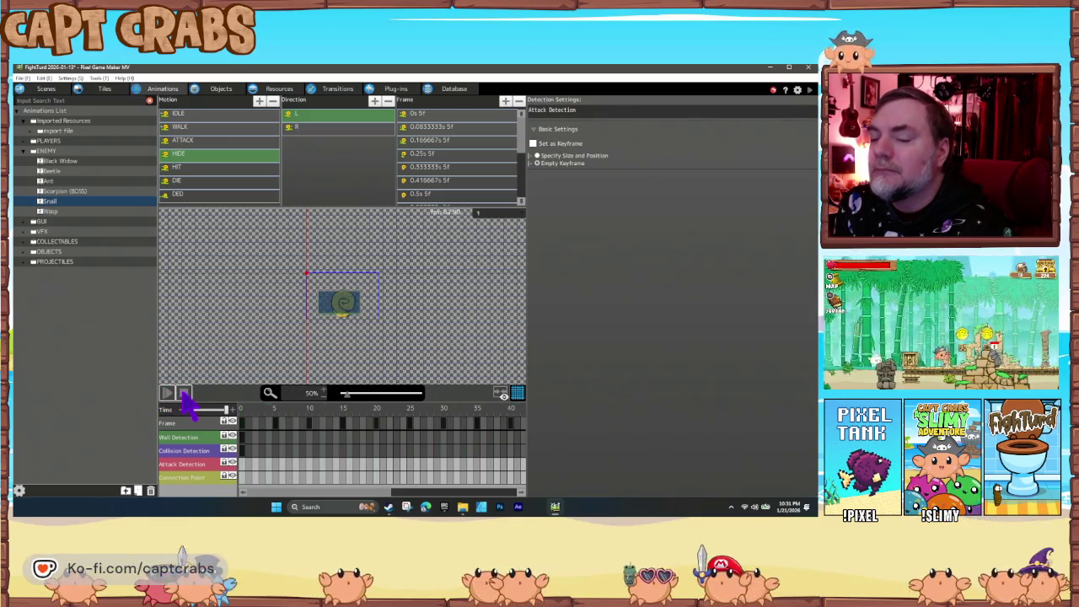
{"action": "left_click", "coordinate": [184, 394]}
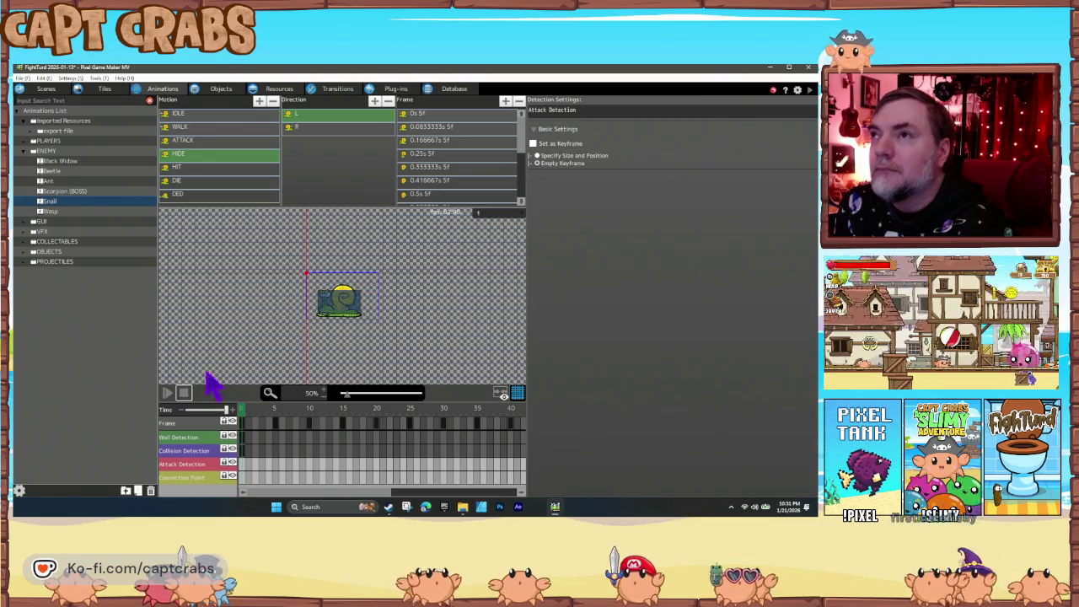
{"action": "left_click", "coordinate": [330, 128]}
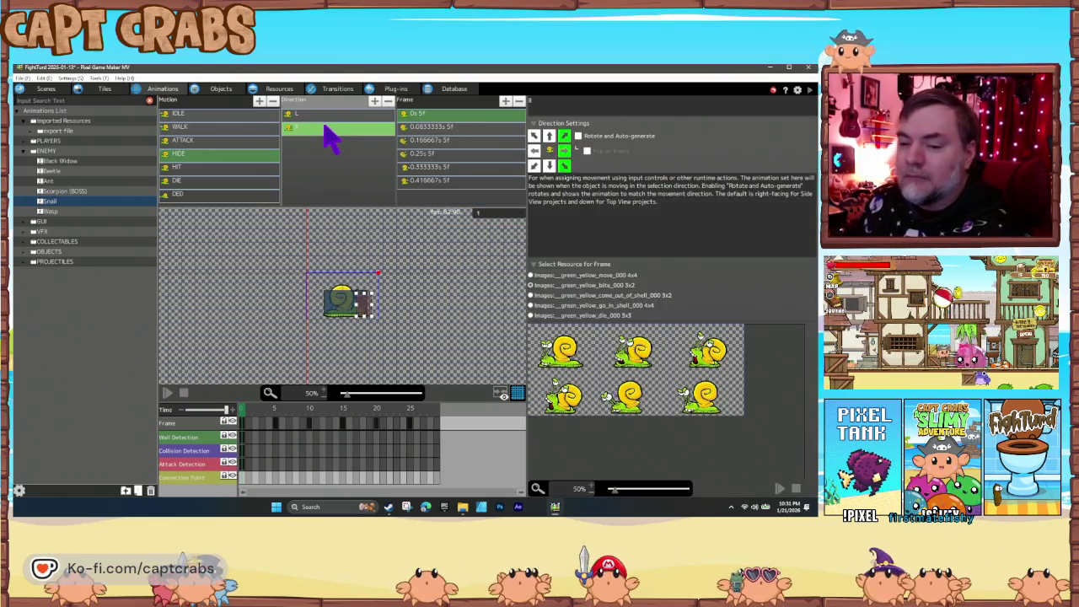
Delete HIDE's R direction and replace it with a pasted copy of L renamed R.
{"action": "key", "text": "Delete"}
{"action": "left_click", "coordinate": [316, 114]}
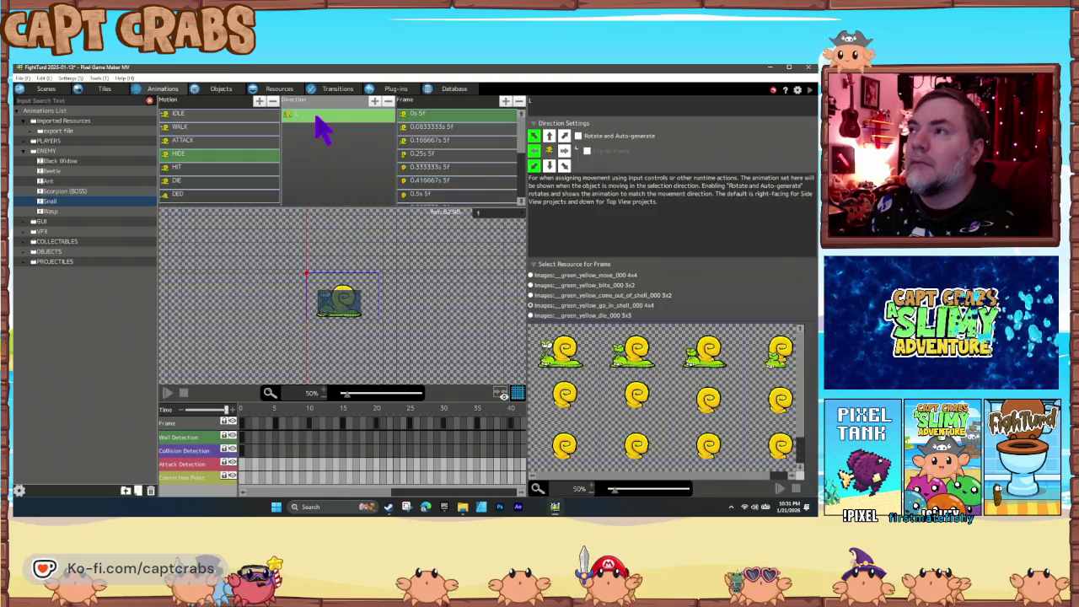
{"action": "left_click", "coordinate": [306, 132]}
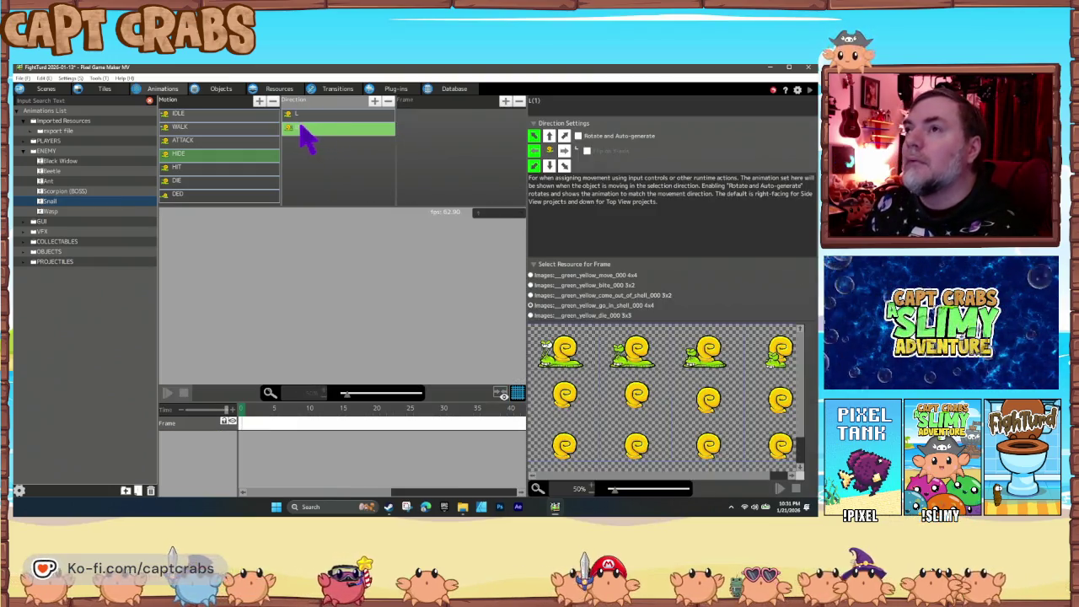
{"action": "key", "text": "ctrl+v"}
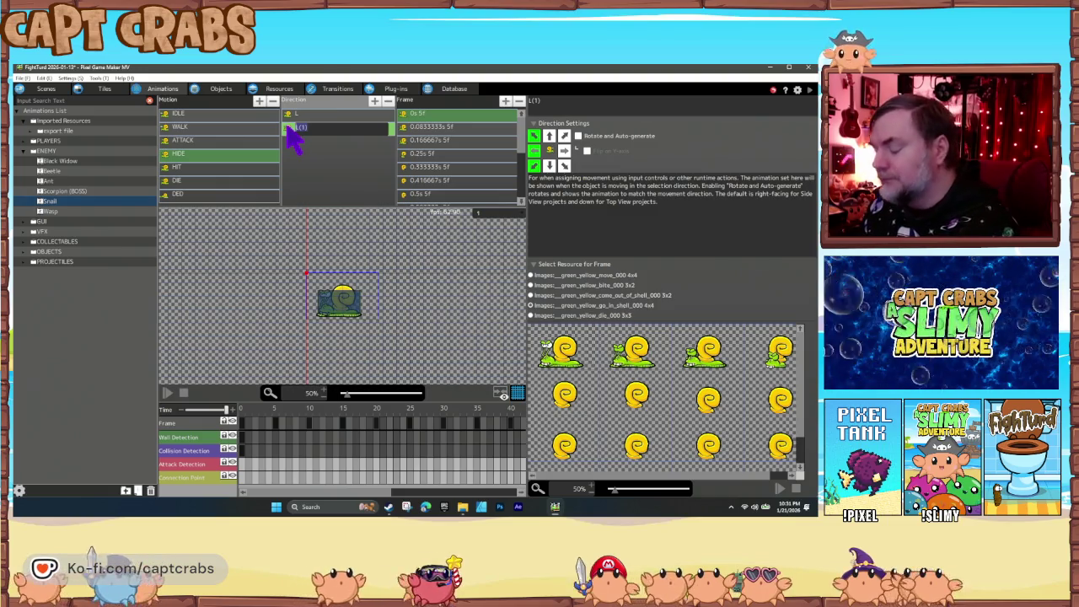
{"action": "left_click", "coordinate": [289, 130]}
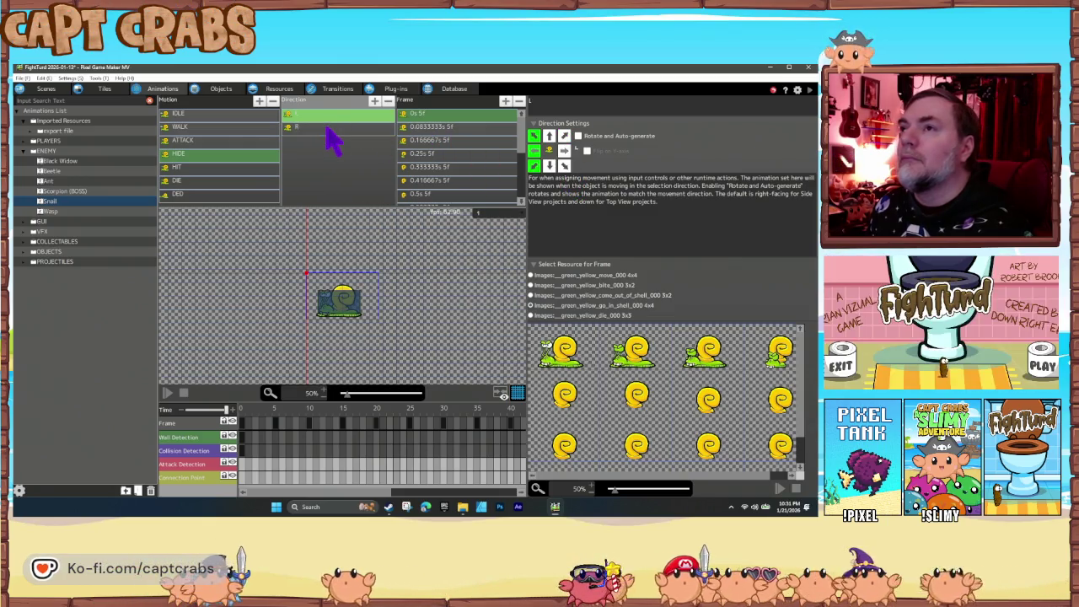
Flip all of the new R direction's frames horizontally and replay the preview.
{"action": "left_click", "coordinate": [430, 137]}
{"action": "scroll", "coordinate": [459, 190], "scroll_direction": "down", "scroll_amount": 3}
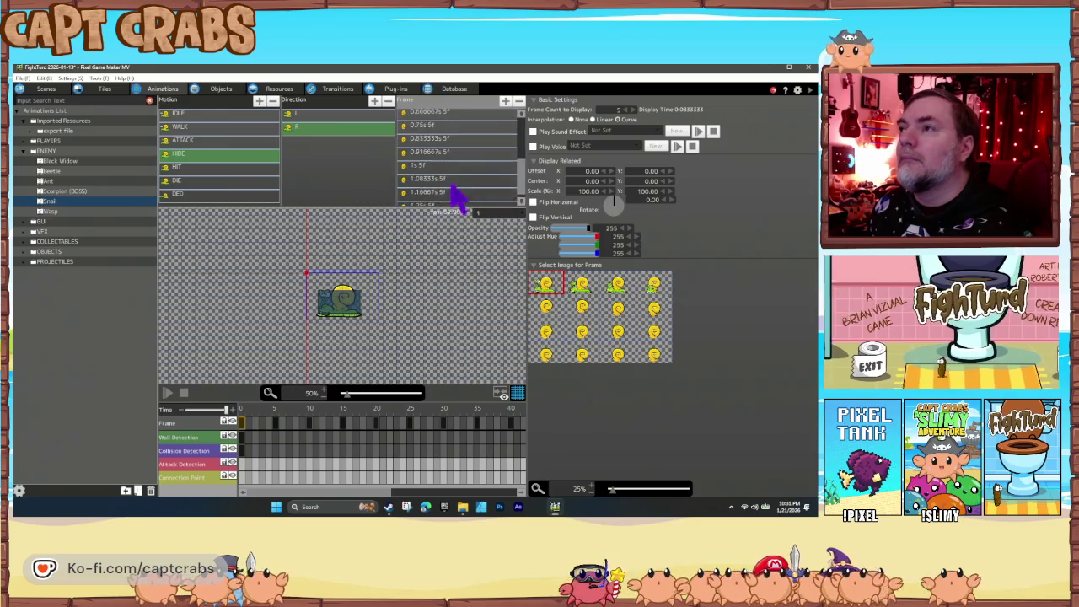
{"action": "key", "text": "ctrl+a"}
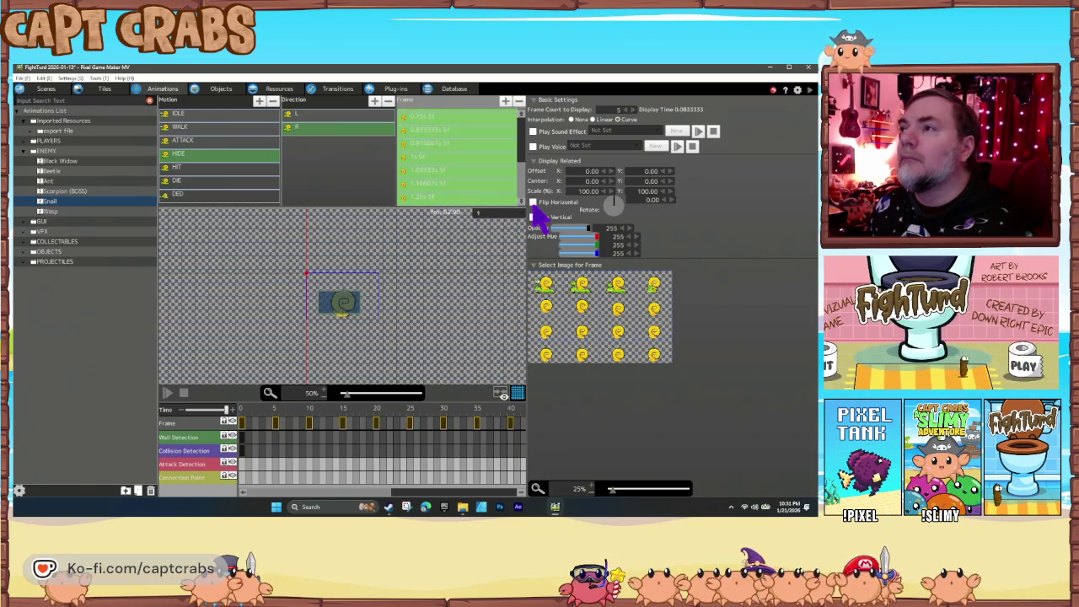
{"action": "left_click", "coordinate": [532, 203]}
{"action": "left_click", "coordinate": [183, 394]}
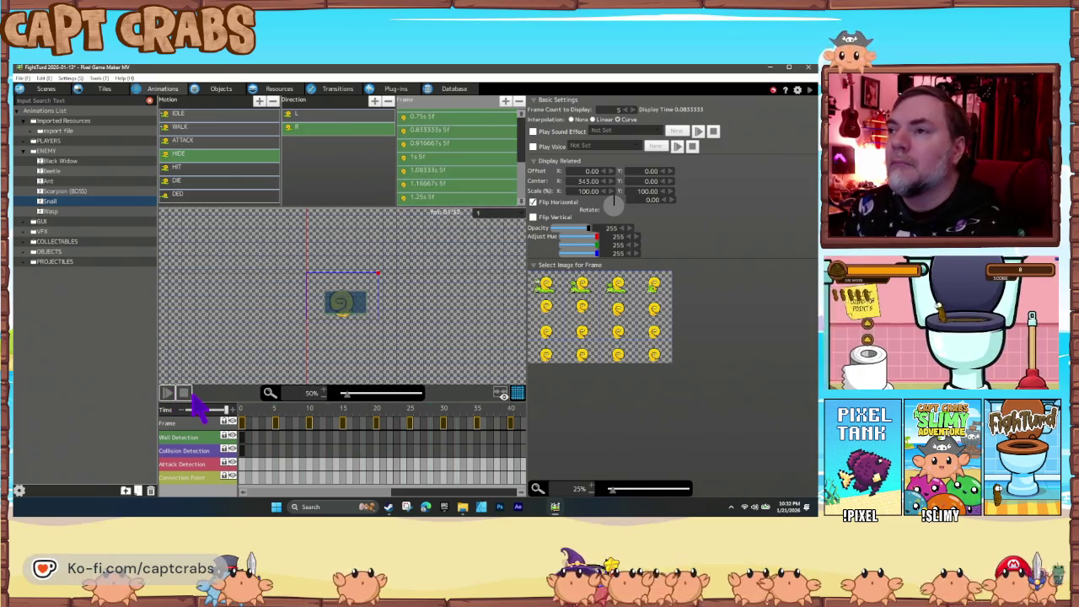
{"action": "left_click", "coordinate": [183, 395]}
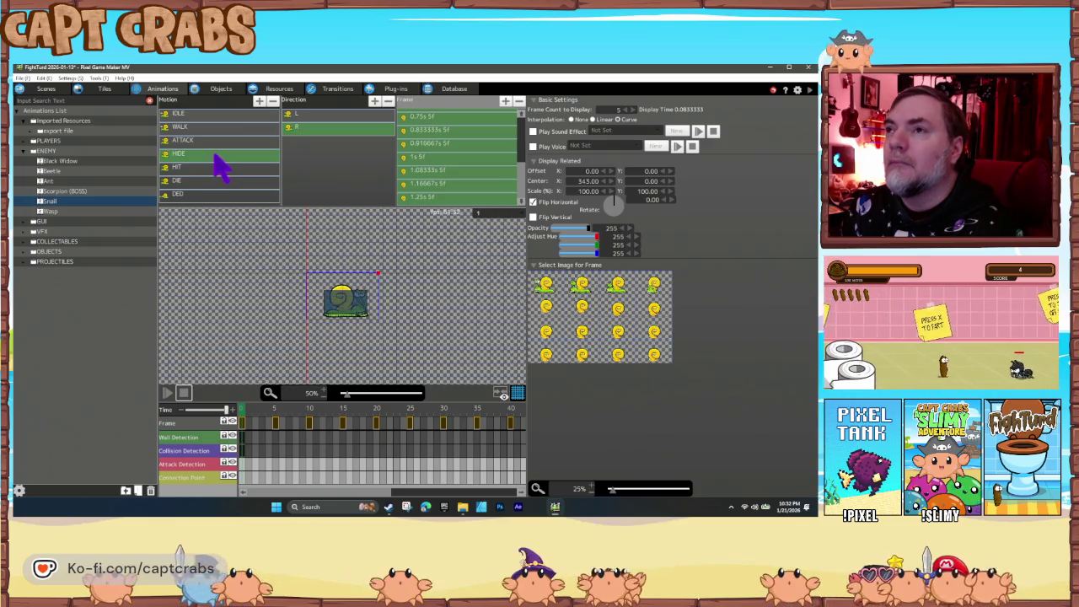
Duplicate the HIDE motion and name the copy UNHIDE.
{"action": "left_click", "coordinate": [215, 156]}
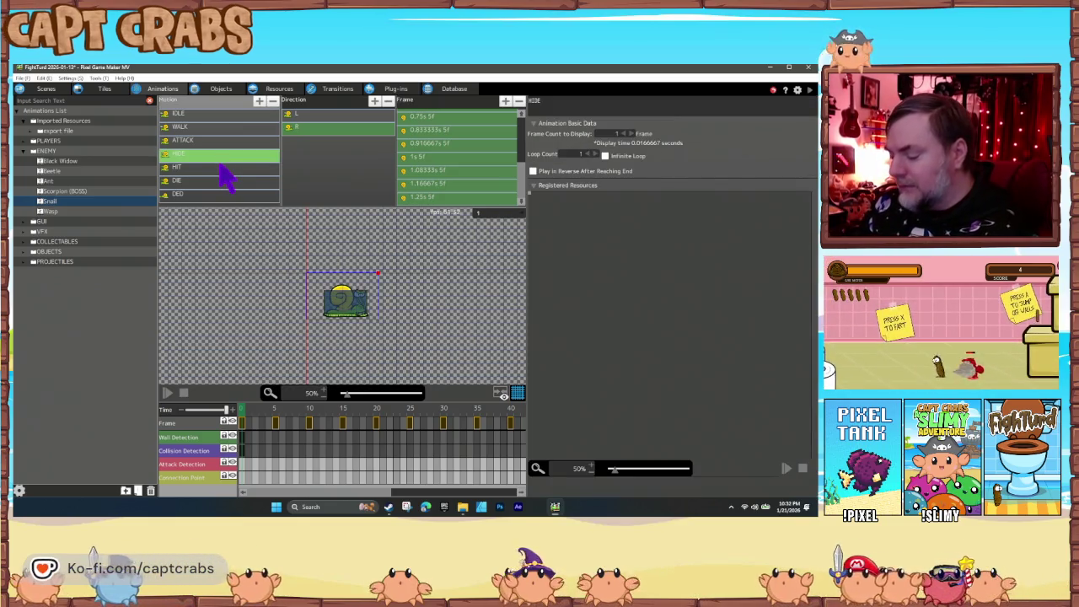
{"action": "key", "text": "ctrl+c"}
{"action": "key", "text": "ctrl+v"}
{"action": "double_click", "coordinate": [187, 169]}
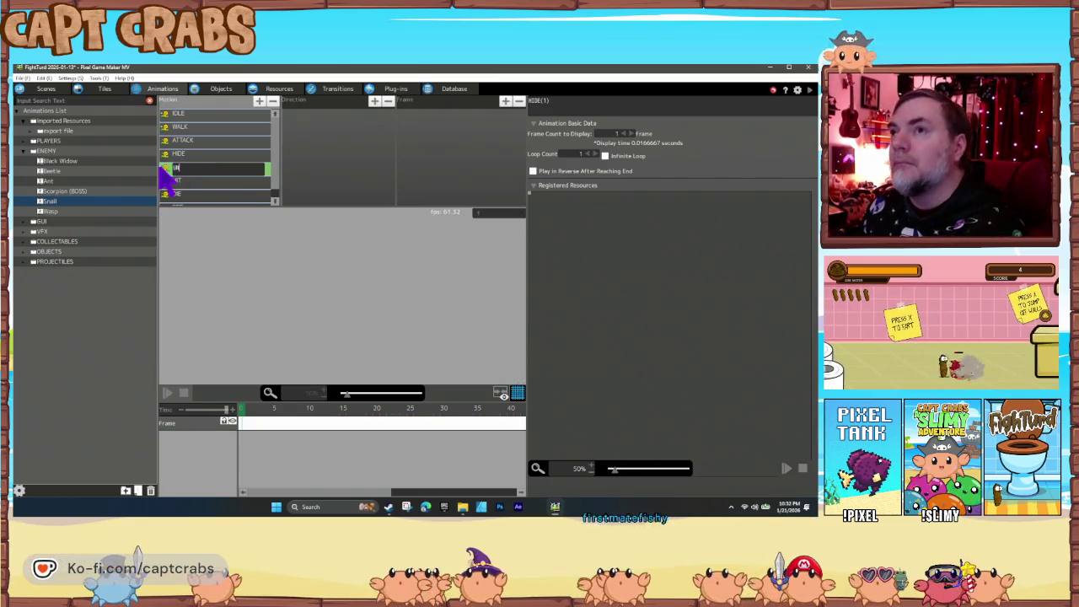
{"action": "left_click", "coordinate": [168, 169]}
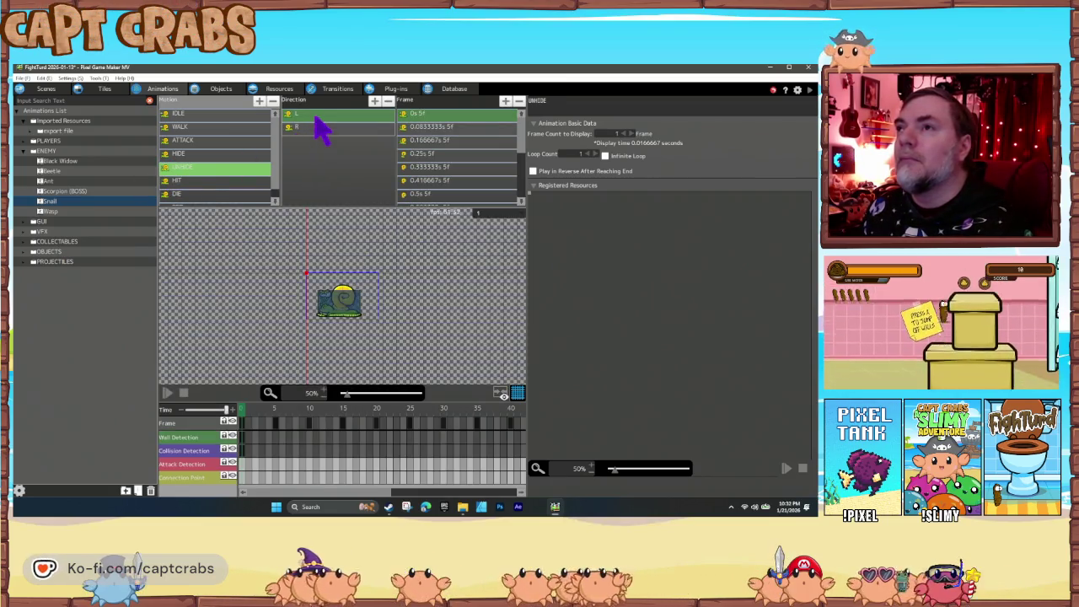
Switch UNHIDE's L direction to the go_in_shell resource and set the frames' sprites.
{"action": "left_click", "coordinate": [320, 117]}
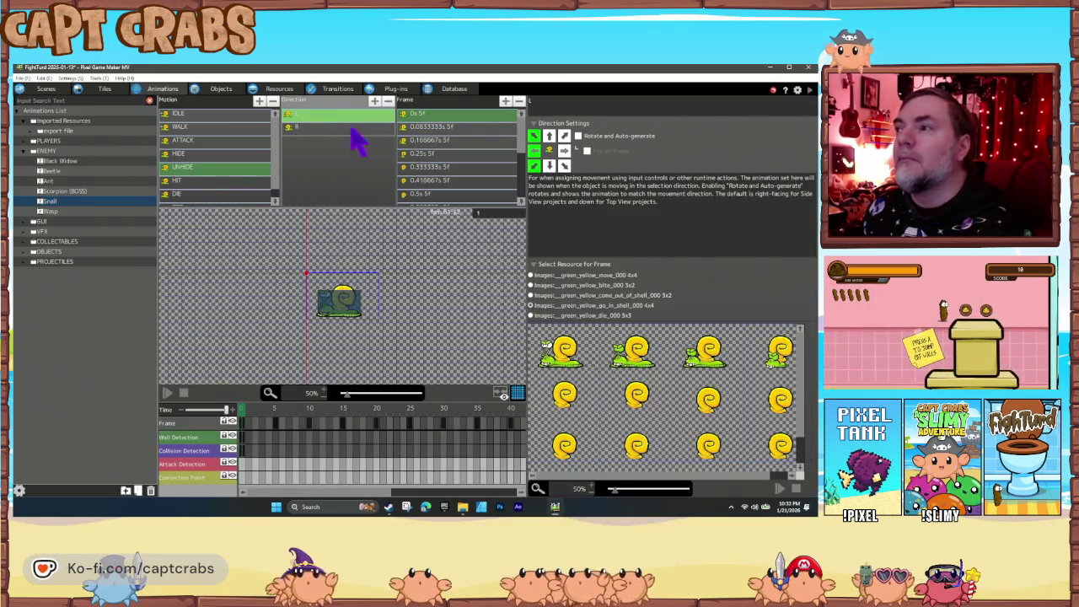
{"action": "left_click", "coordinate": [531, 306]}
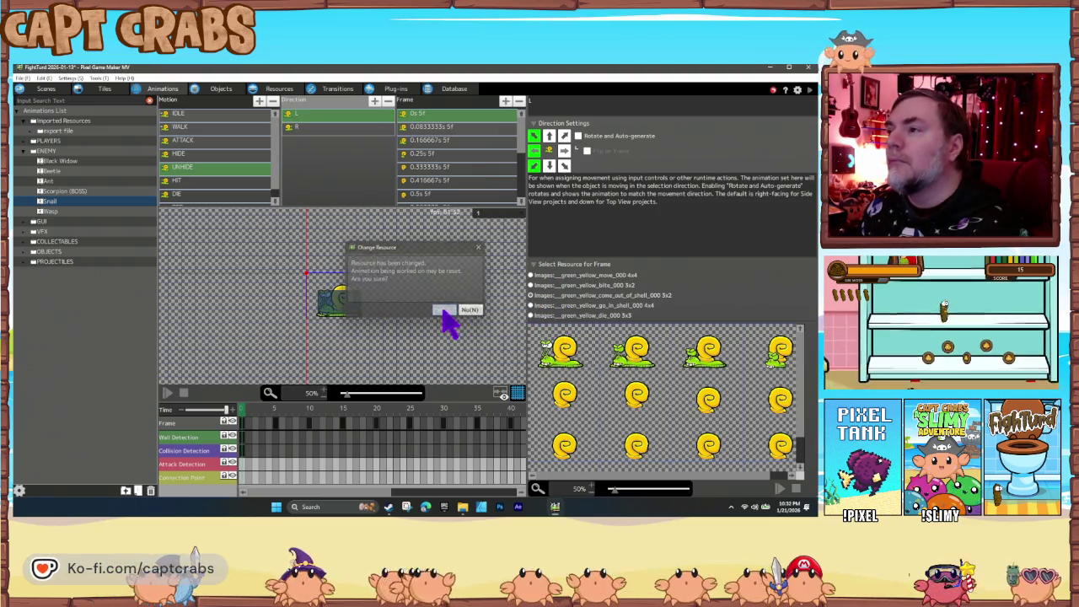
{"action": "left_click", "coordinate": [447, 311]}
{"action": "left_click", "coordinate": [430, 130]}
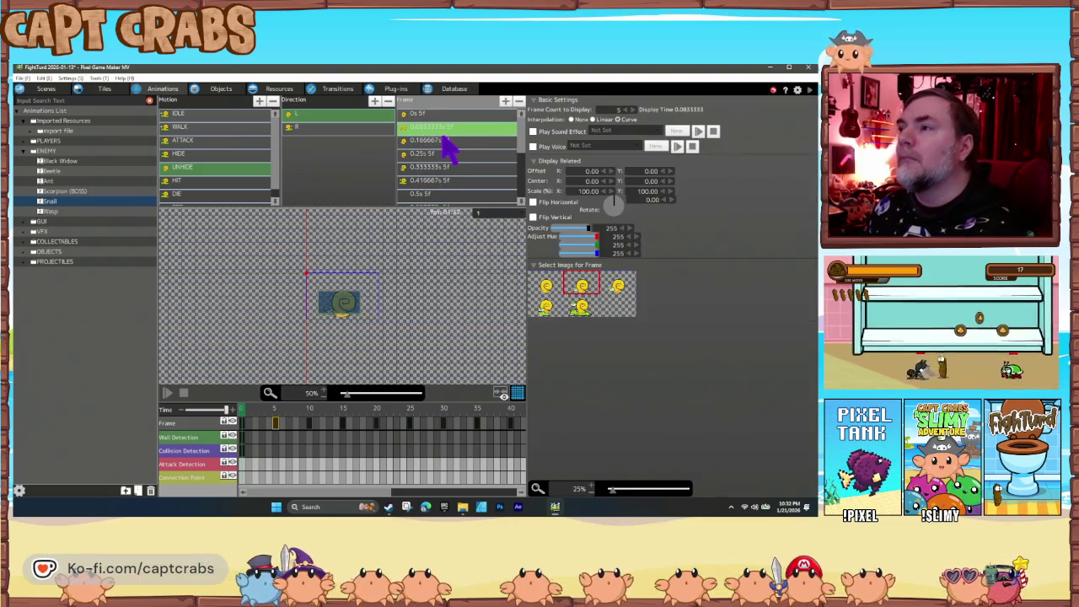
{"action": "left_click", "coordinate": [435, 141]}
{"action": "left_click", "coordinate": [433, 154]}
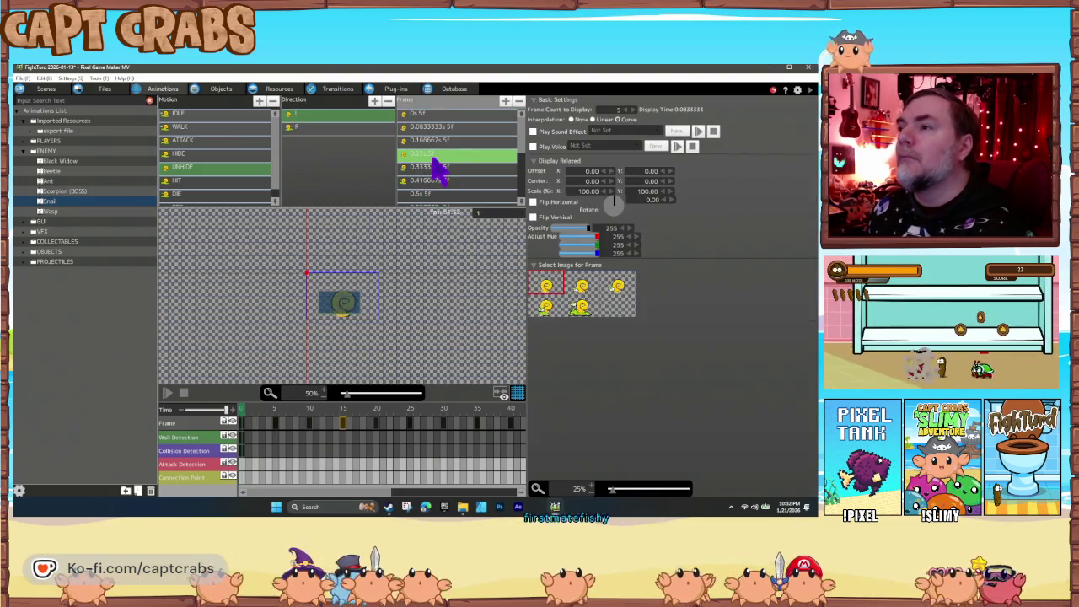
{"action": "left_click", "coordinate": [540, 285]}
{"action": "left_click", "coordinate": [545, 306]}
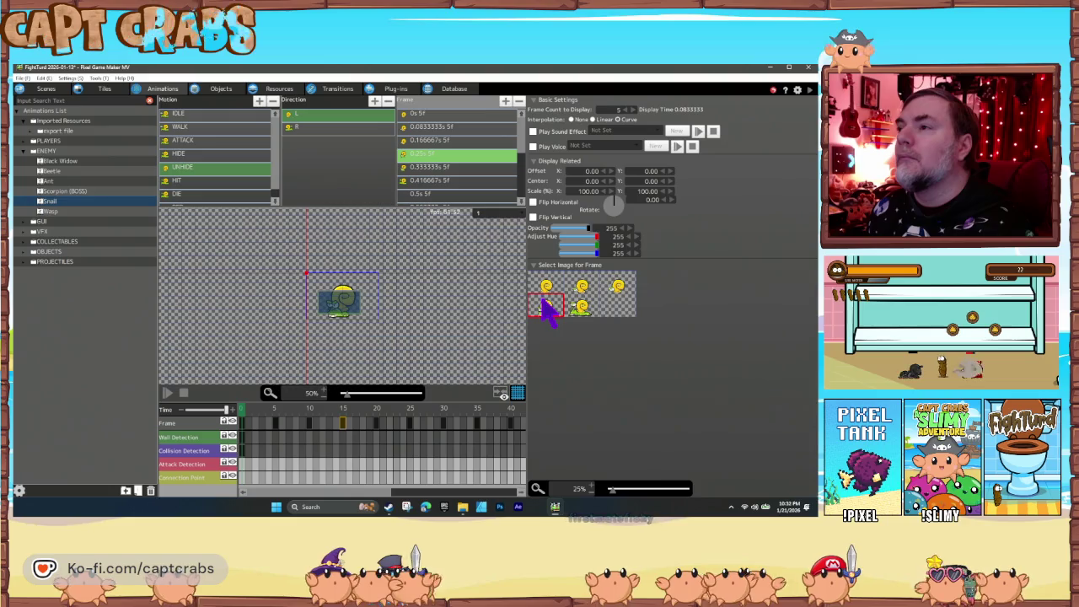
Delete the L frames after 0.333333s, leaving five, and preview the animation.
{"action": "left_click", "coordinate": [459, 179]}
{"action": "key", "text": "Delete"}
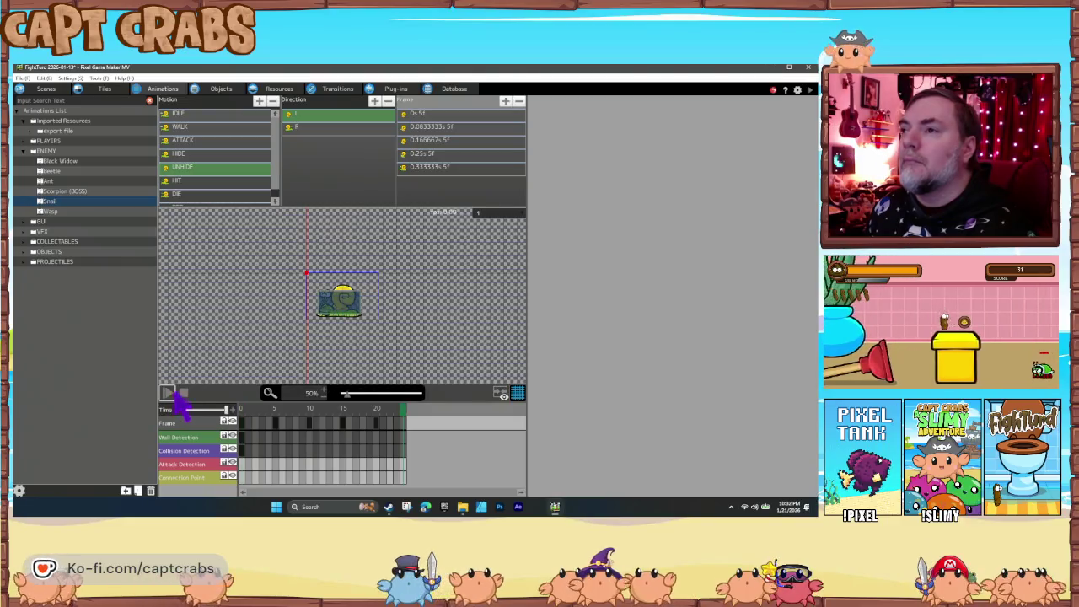
{"action": "left_click", "coordinate": [182, 393]}
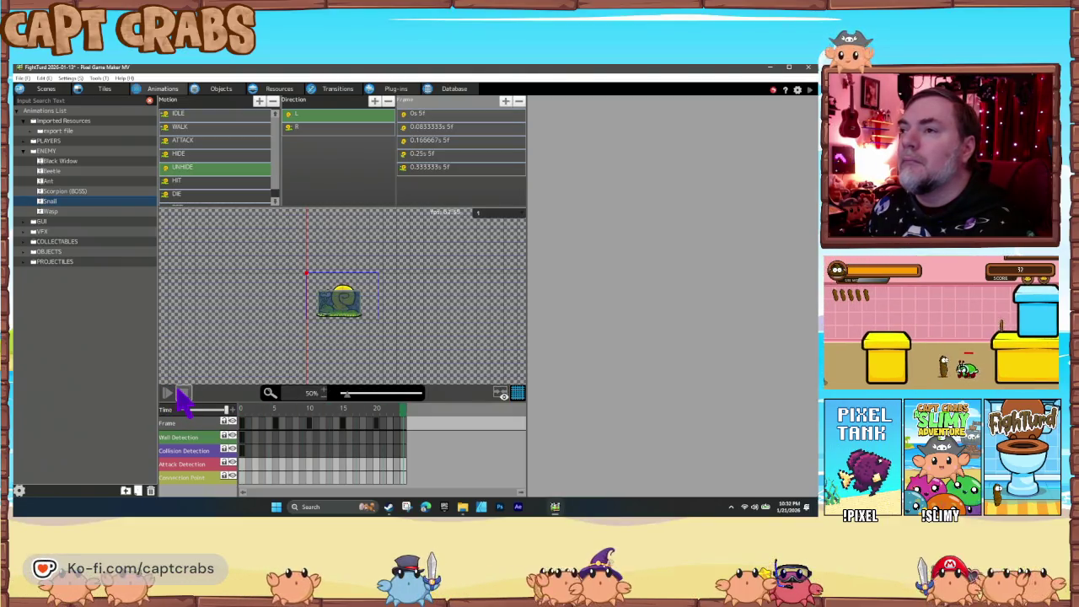
{"action": "left_click", "coordinate": [333, 129]}
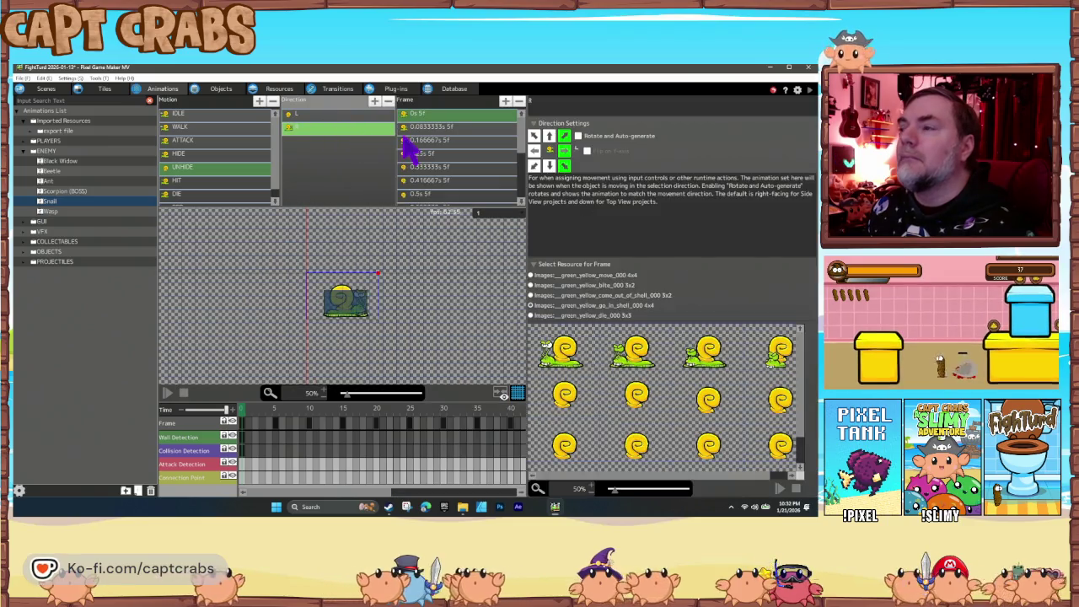
Switch UNHIDE's R direction to the come_out_of_shell resource and set the bottom-row frame sprites.
{"action": "left_click", "coordinate": [530, 295]}
{"action": "left_click", "coordinate": [457, 309]}
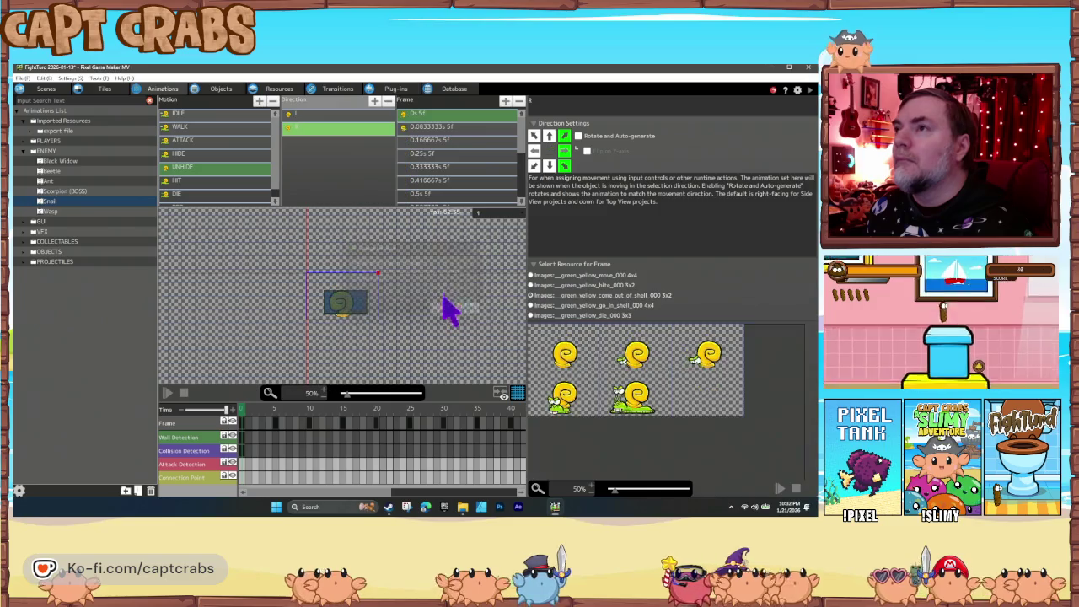
{"action": "left_click", "coordinate": [455, 153]}
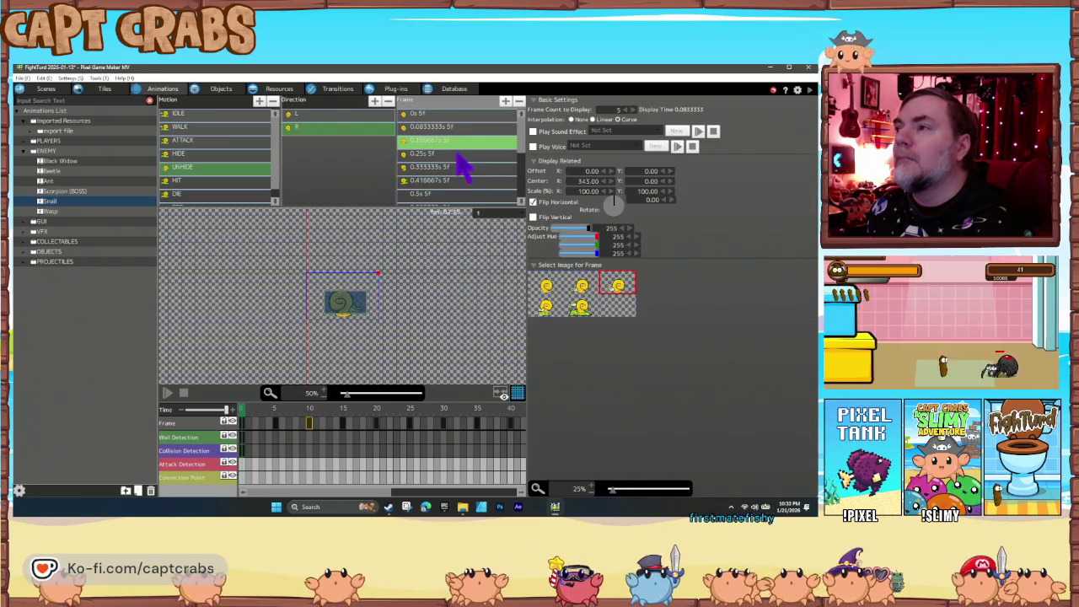
{"action": "left_click", "coordinate": [544, 309]}
{"action": "left_click", "coordinate": [576, 307]}
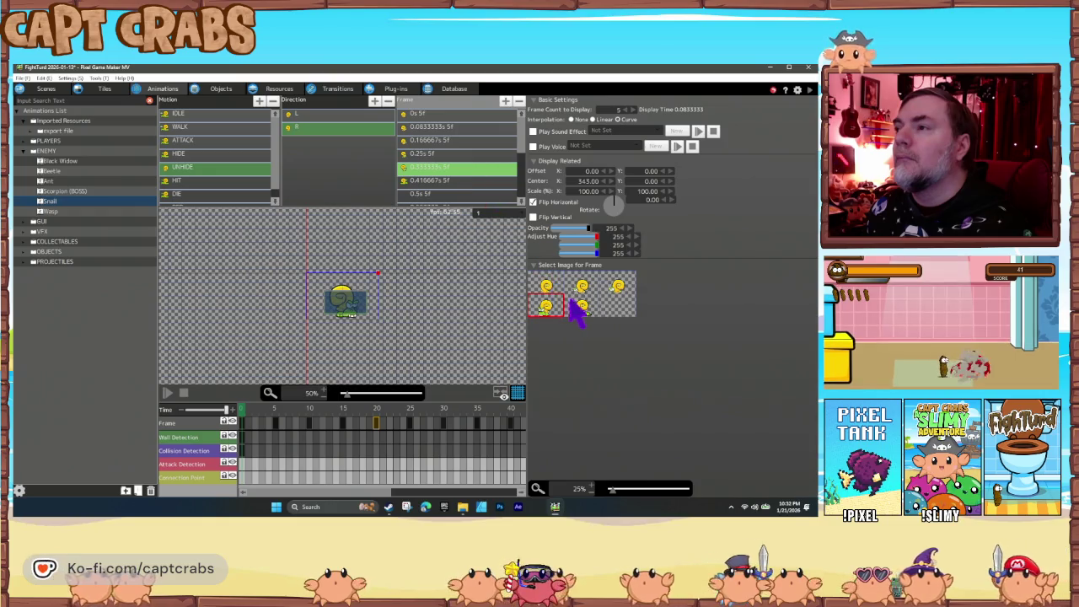
Delete R frames 0.416667s–1.25s, leaving five, preview them, and save the project.
{"action": "left_click", "coordinate": [452, 182]}
{"action": "scroll", "coordinate": [455, 189], "scroll_direction": "down", "scroll_amount": 3}
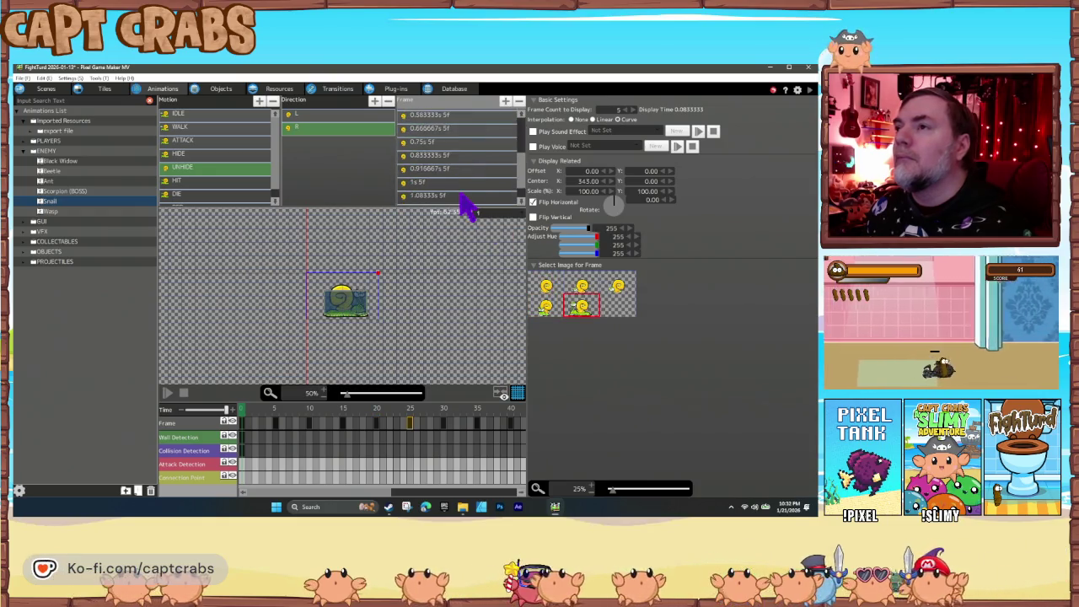
{"action": "left_click", "coordinate": [451, 200], "text": "shift"}
{"action": "key", "text": "Delete"}
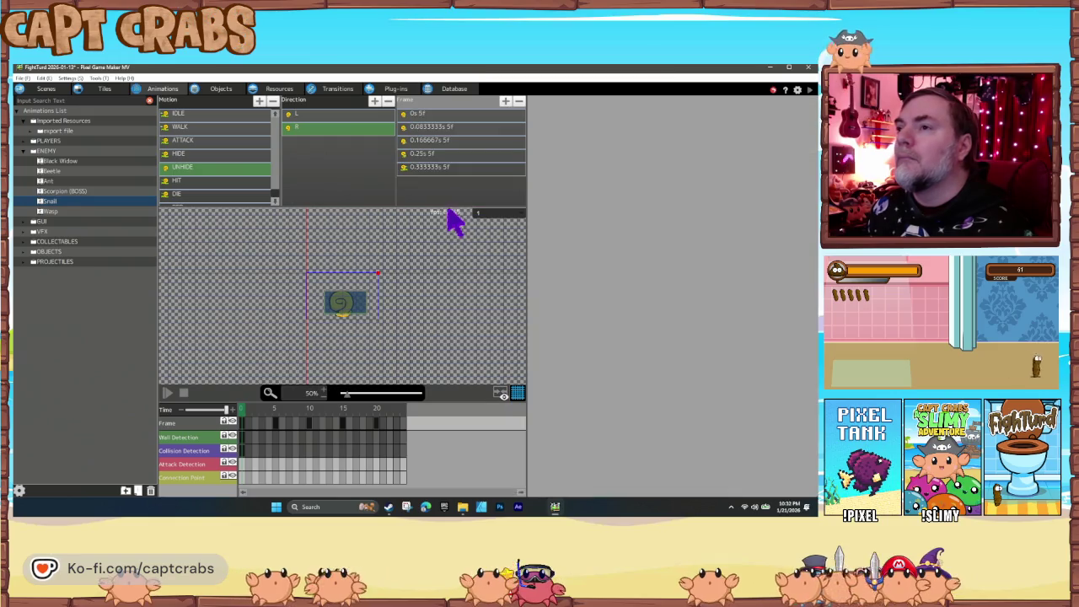
{"action": "left_click", "coordinate": [182, 394]}
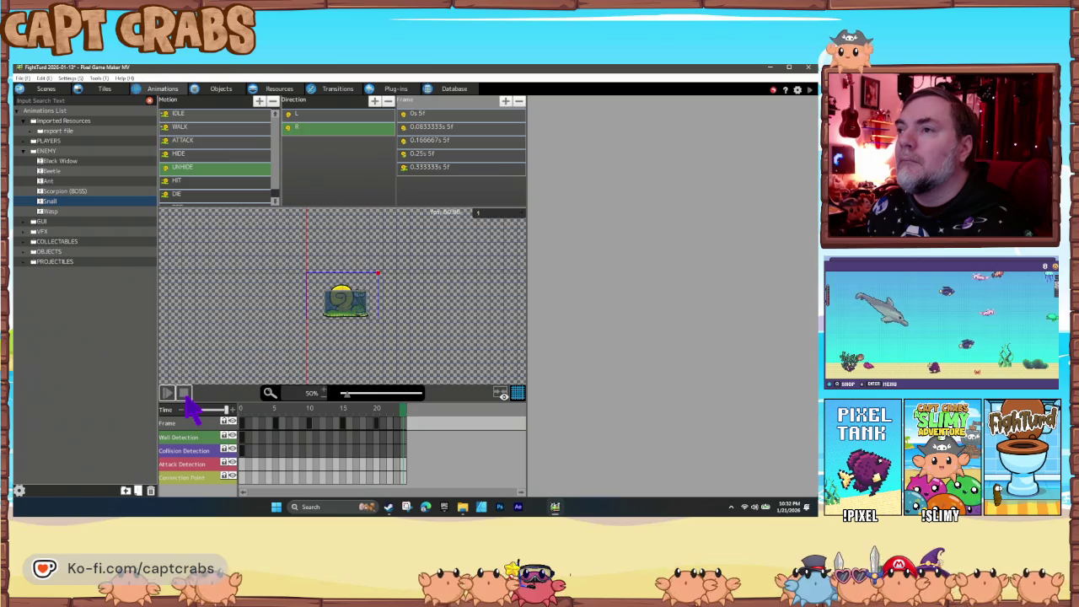
{"action": "key", "text": "ctrl+s"}
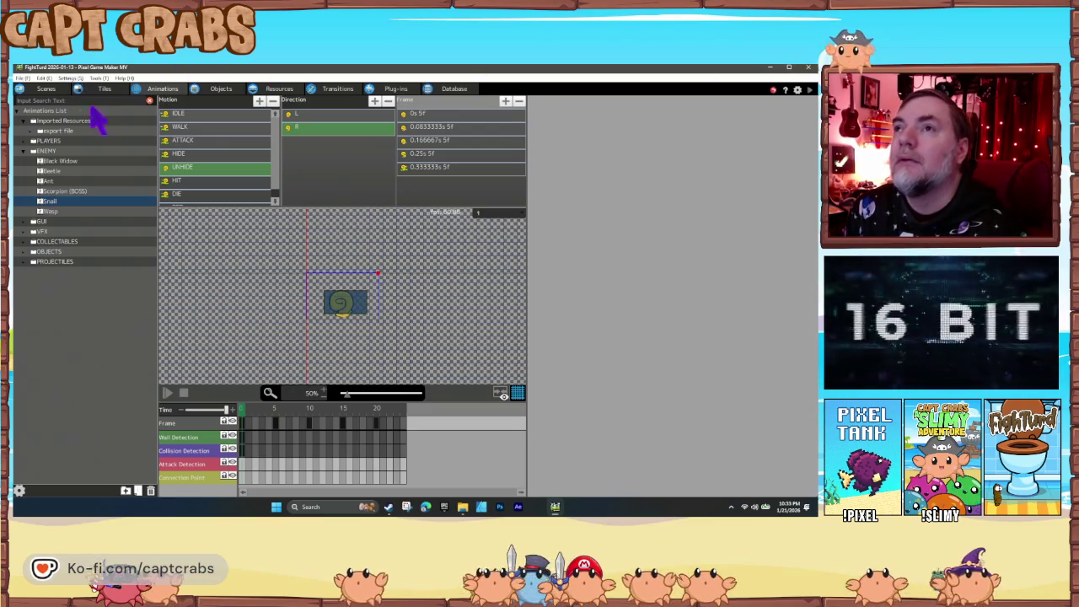
{"action": "left_click", "coordinate": [221, 89]}
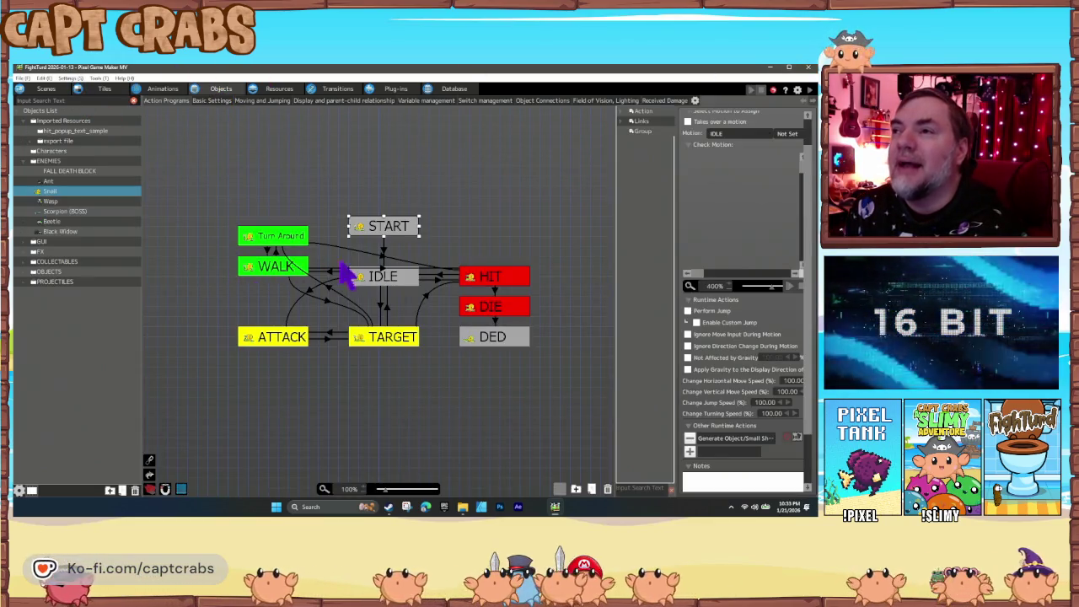
Duplicate the HIT state and place the copy above HIT in the snail's graph.
{"action": "left_click", "coordinate": [496, 282]}
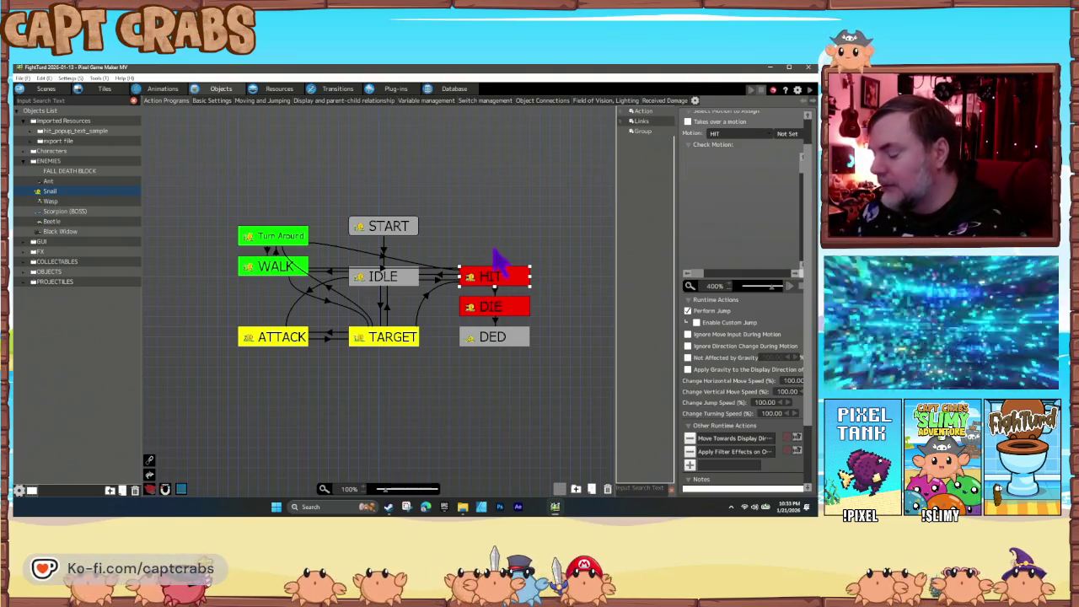
{"action": "key", "text": "ctrl+c"}
{"action": "key", "text": "ctrl+v"}
{"action": "left_click_drag", "start_coordinate": [506, 255], "coordinate": [493, 227]}
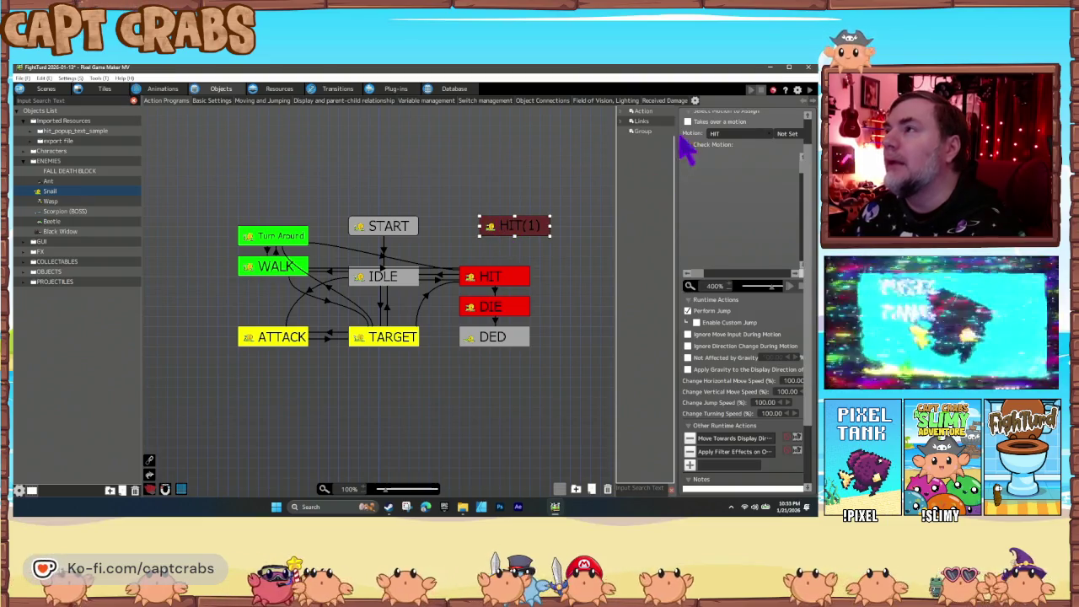
{"action": "scroll", "coordinate": [699, 168], "scroll_direction": "up", "scroll_amount": 2}
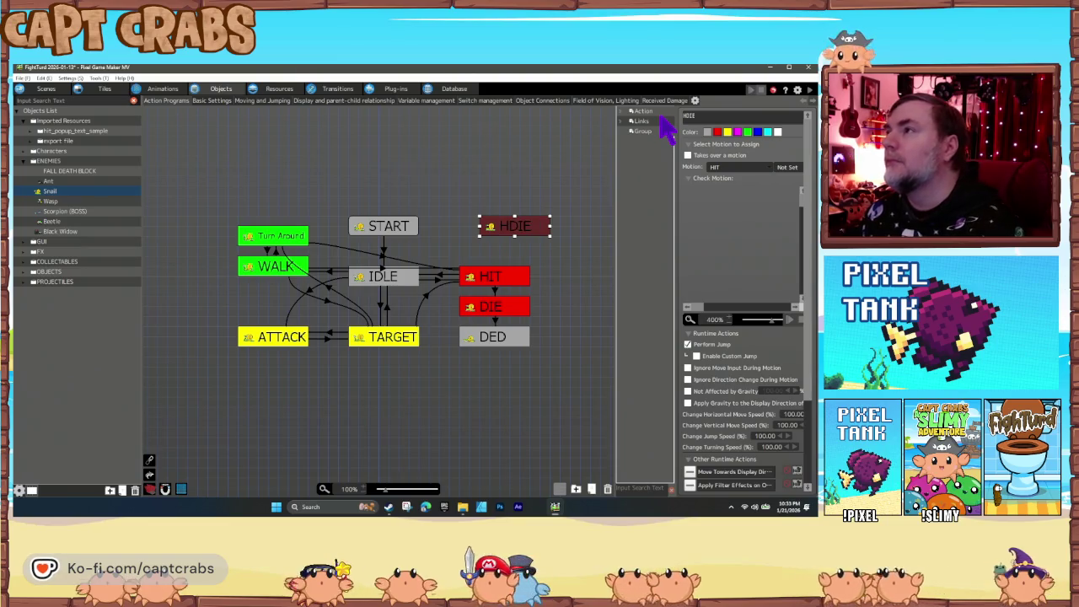
Colour the copied state teal, name it HIDE, and set its motion to HIDE.
{"action": "left_click", "coordinate": [767, 132]}
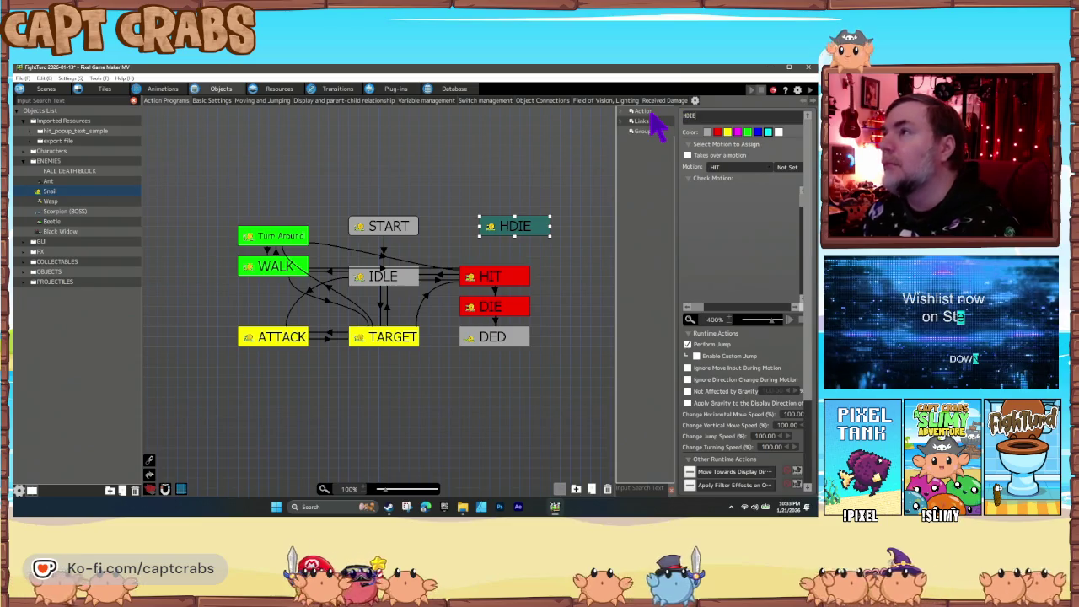
{"action": "type", "text": "HIDE"}
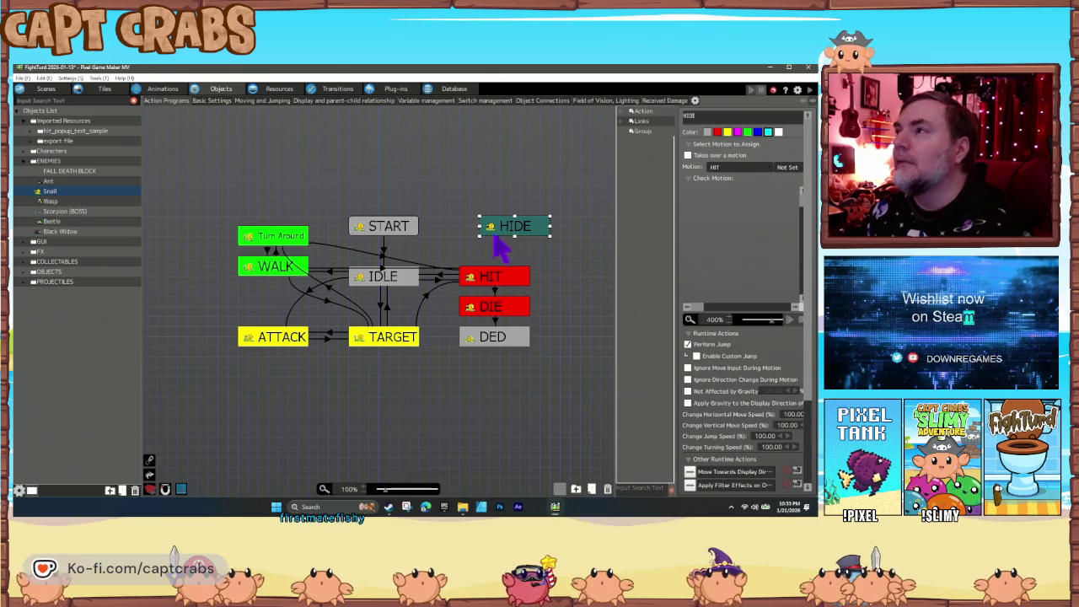
{"action": "left_click", "coordinate": [726, 168]}
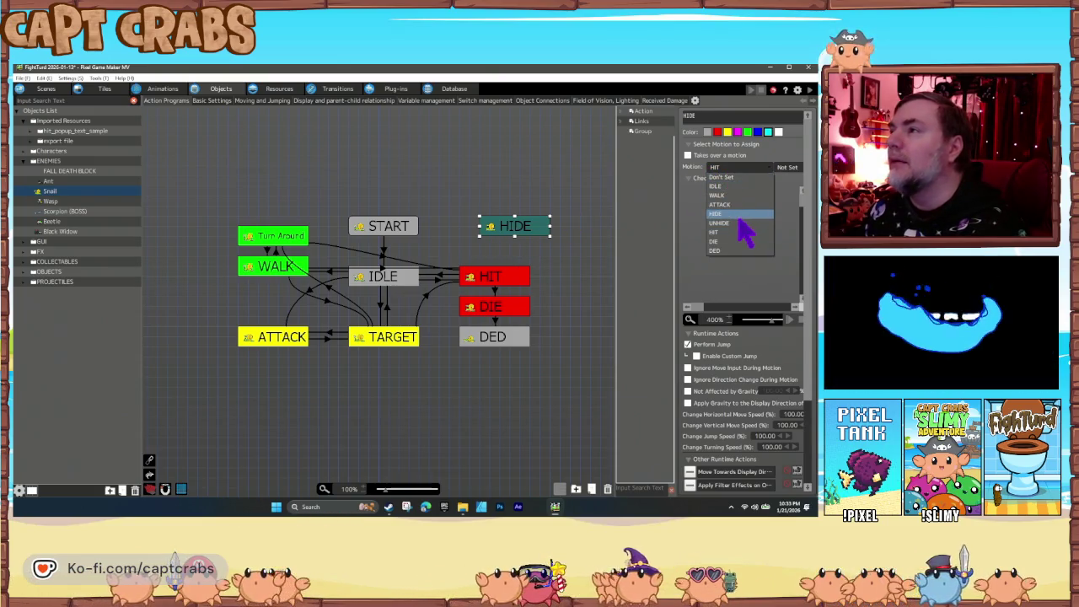
{"action": "left_click", "coordinate": [731, 216]}
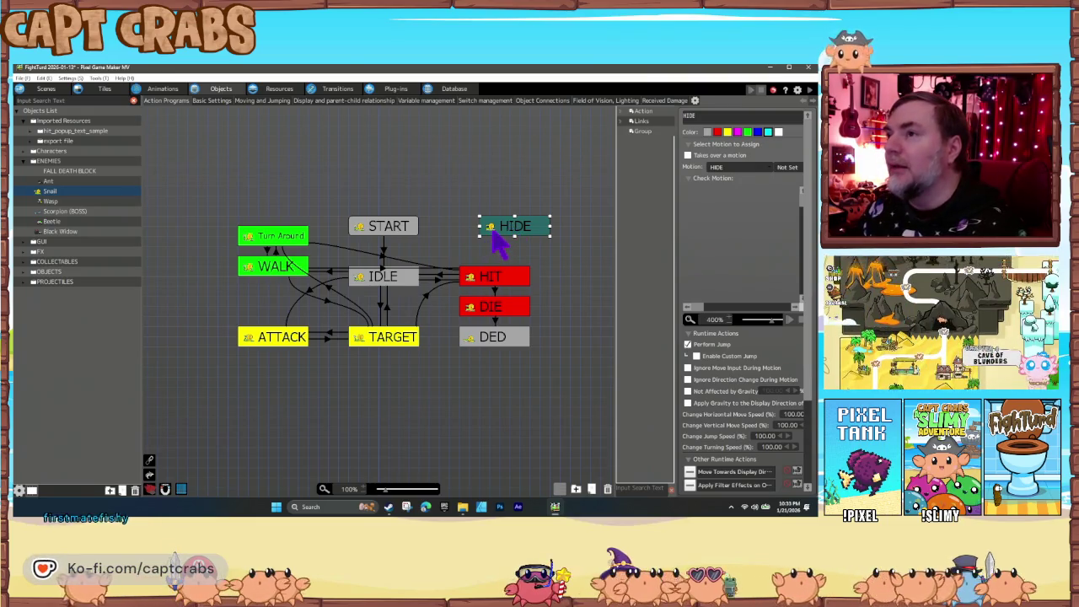
Duplicate HIDE as UNHIDE and arrange UNHIDE just above HIDE beside HIT.
{"action": "key", "text": "ctrl+c"}
{"action": "key", "text": "ctrl+v"}
{"action": "left_click_drag", "start_coordinate": [484, 250], "coordinate": [457, 253]}
{"action": "left_click", "coordinate": [712, 117]}
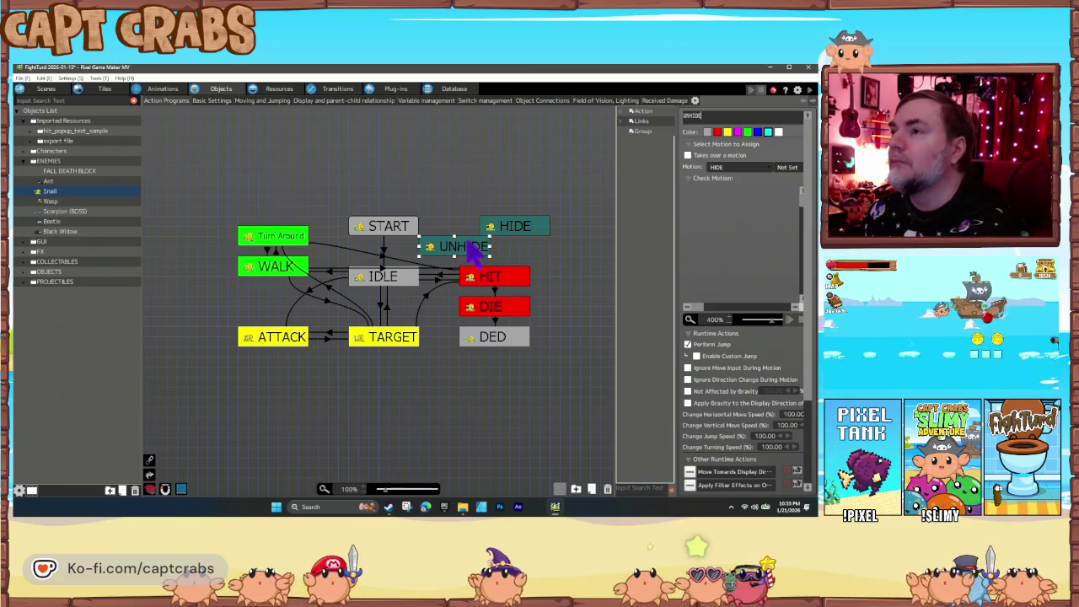
{"action": "left_click_drag", "start_coordinate": [466, 242], "coordinate": [487, 192]}
{"action": "left_click_drag", "start_coordinate": [510, 231], "coordinate": [491, 251]}
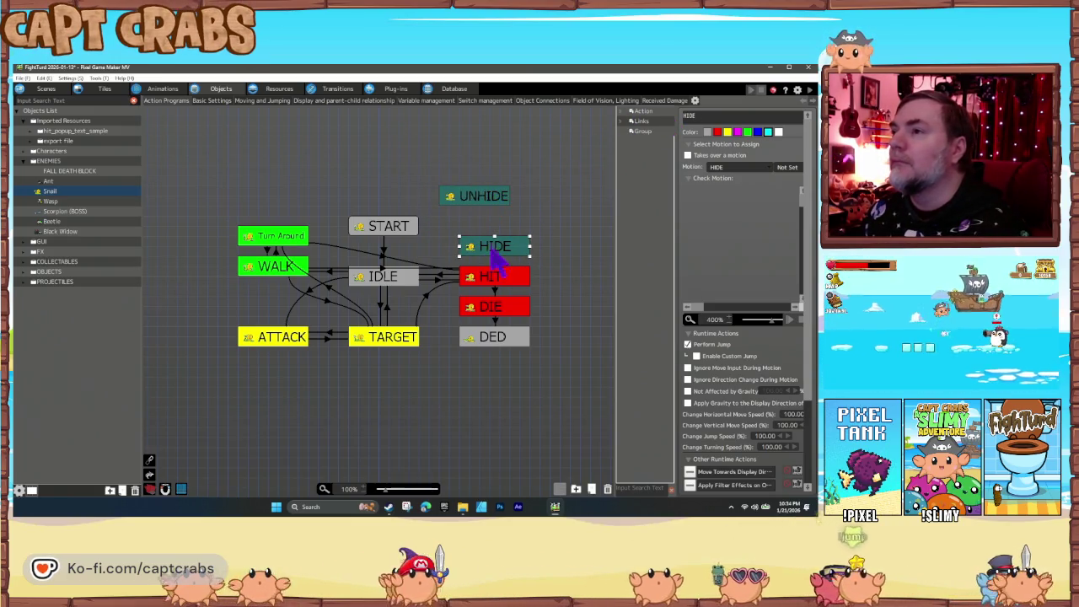
{"action": "left_click_drag", "start_coordinate": [482, 206], "coordinate": [511, 226]}
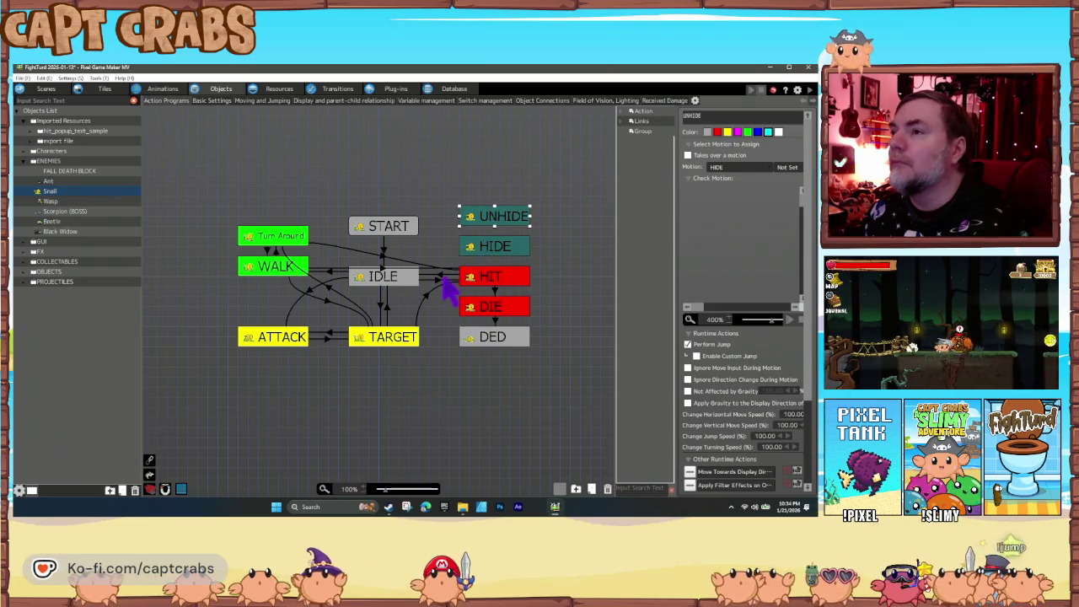
Reroute HIT's outgoing link from IDLE to end at HIDE.
{"action": "left_click", "coordinate": [432, 279]}
{"action": "left_click_drag", "start_coordinate": [426, 289], "coordinate": [489, 259]}
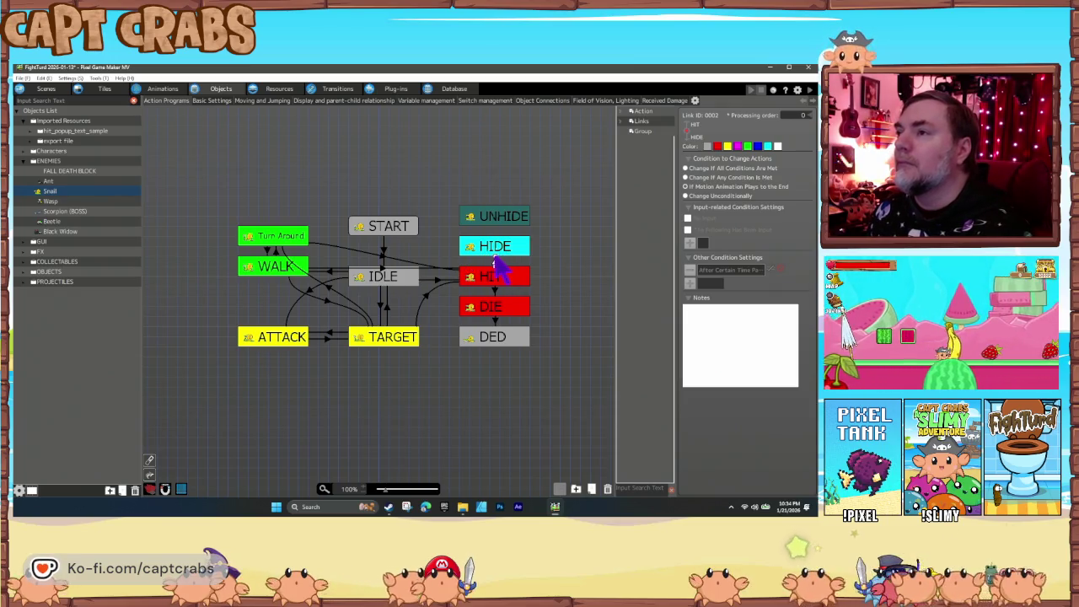
{"action": "left_click", "coordinate": [495, 248]}
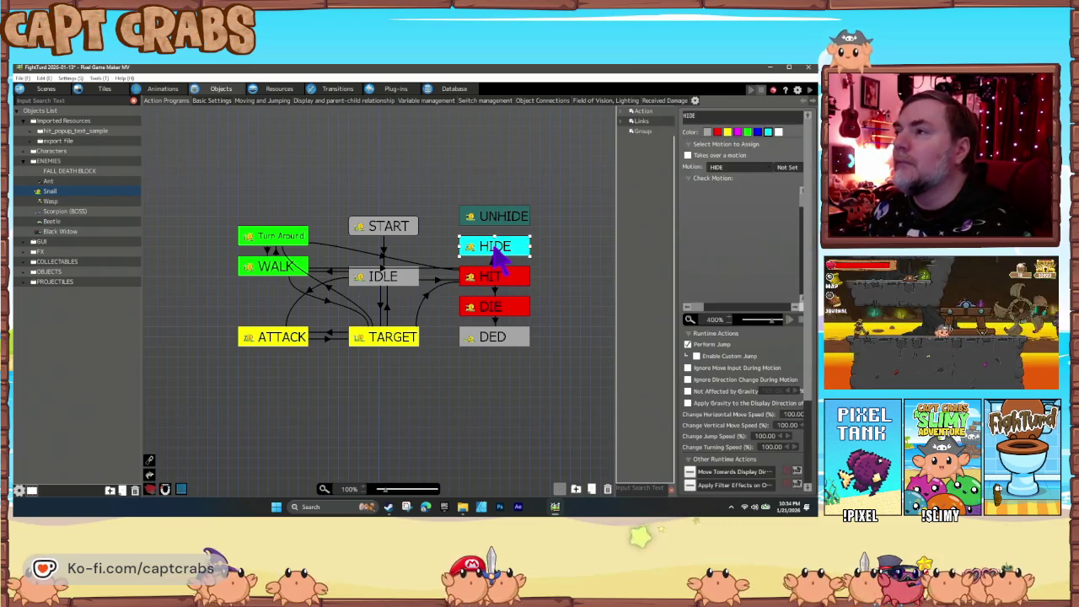
Link HIDE to UNHIDE and set UNHIDE's motion to UNHIDE.
{"action": "right_click", "coordinate": [495, 248]}
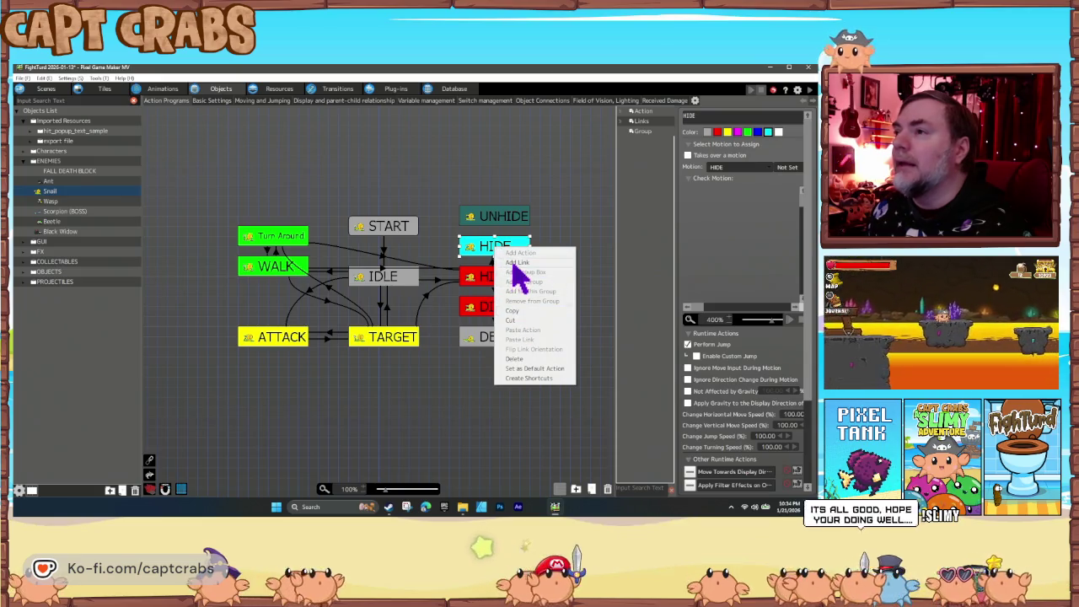
{"action": "left_click", "coordinate": [498, 224]}
{"action": "left_click", "coordinate": [497, 221]}
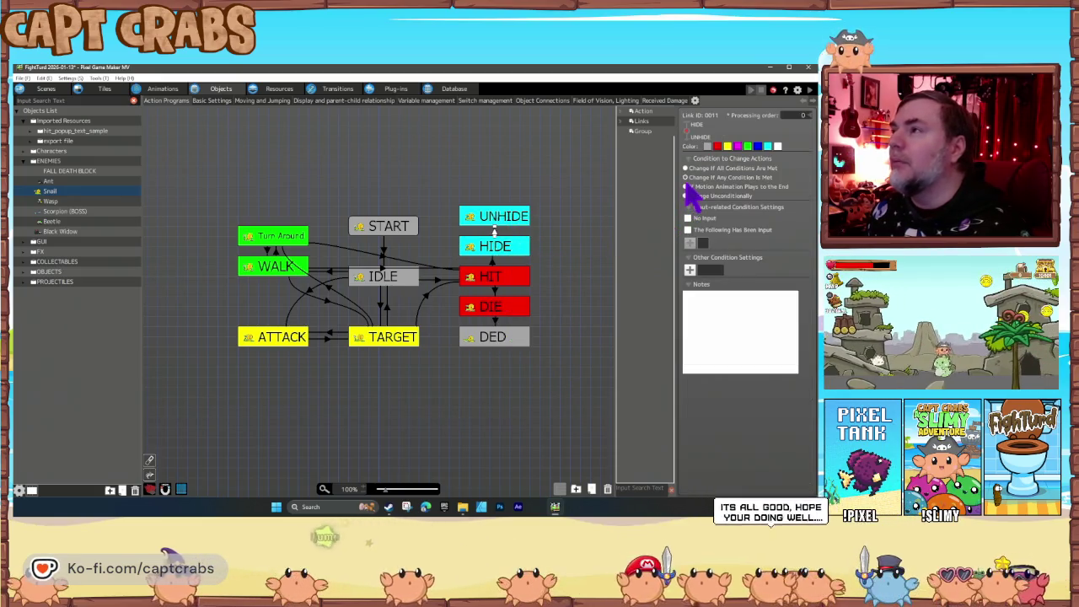
{"action": "left_click", "coordinate": [512, 221]}
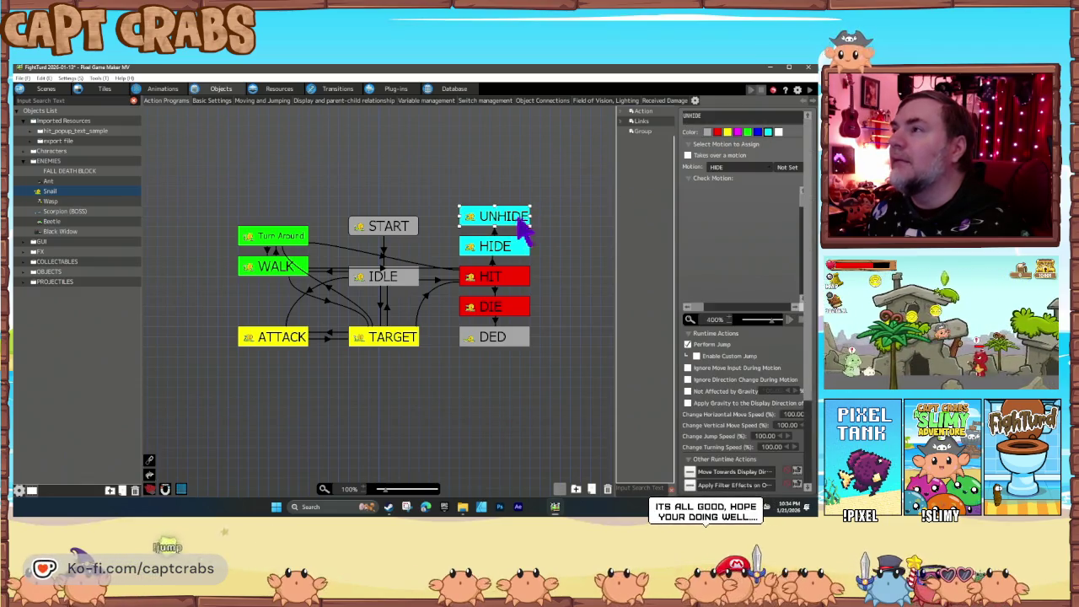
{"action": "left_click", "coordinate": [729, 167]}
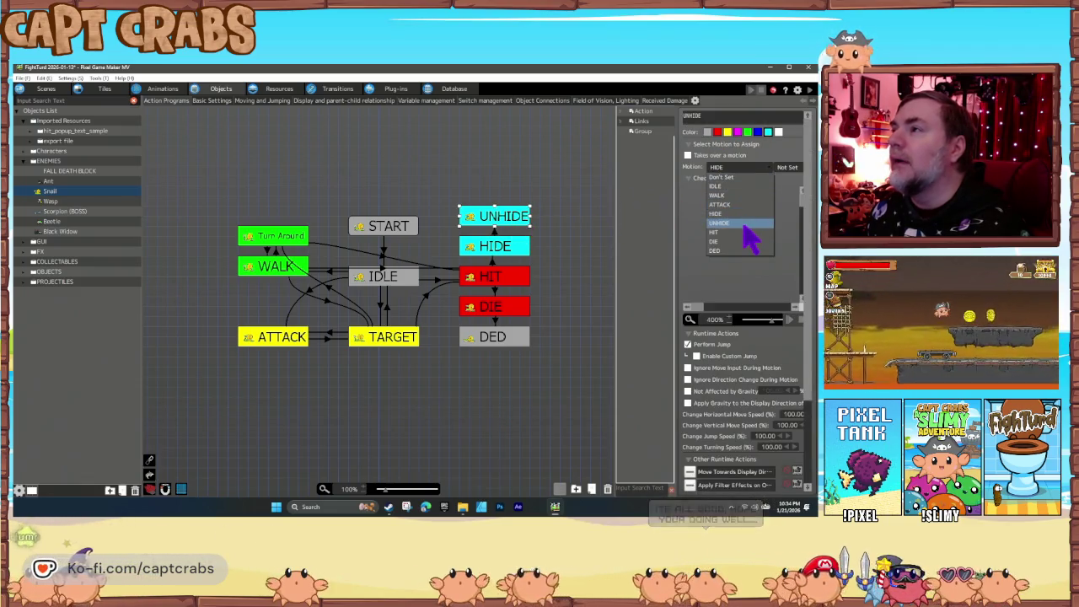
{"action": "left_click", "coordinate": [746, 234]}
Add a link from UNHIDE to IDLE and reroute it along a cleaner path.
{"action": "right_click", "coordinate": [477, 217]}
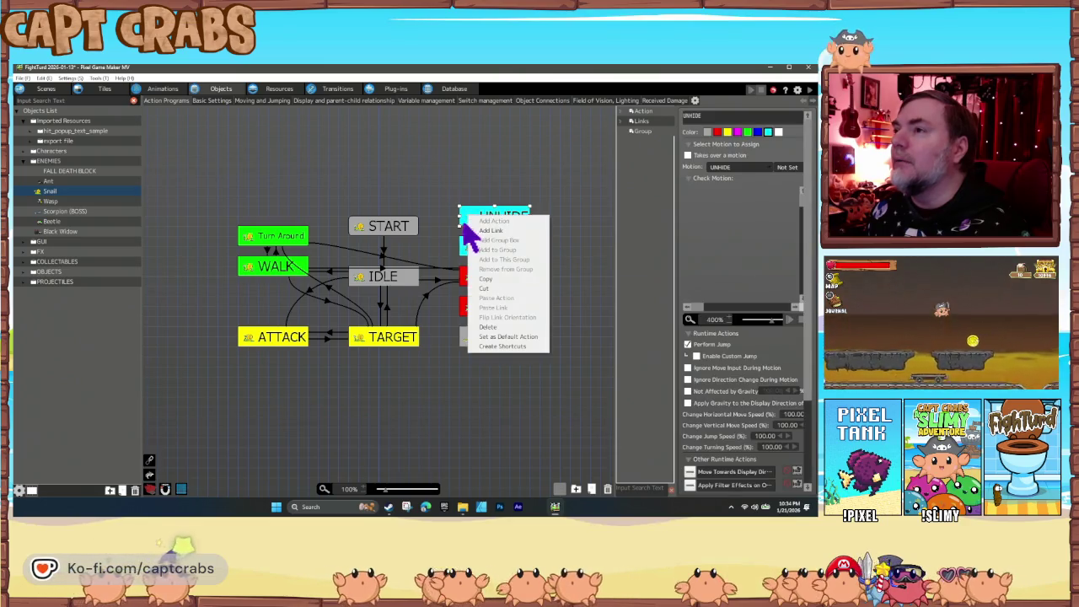
{"action": "left_click", "coordinate": [491, 230]}
{"action": "left_click", "coordinate": [409, 282]}
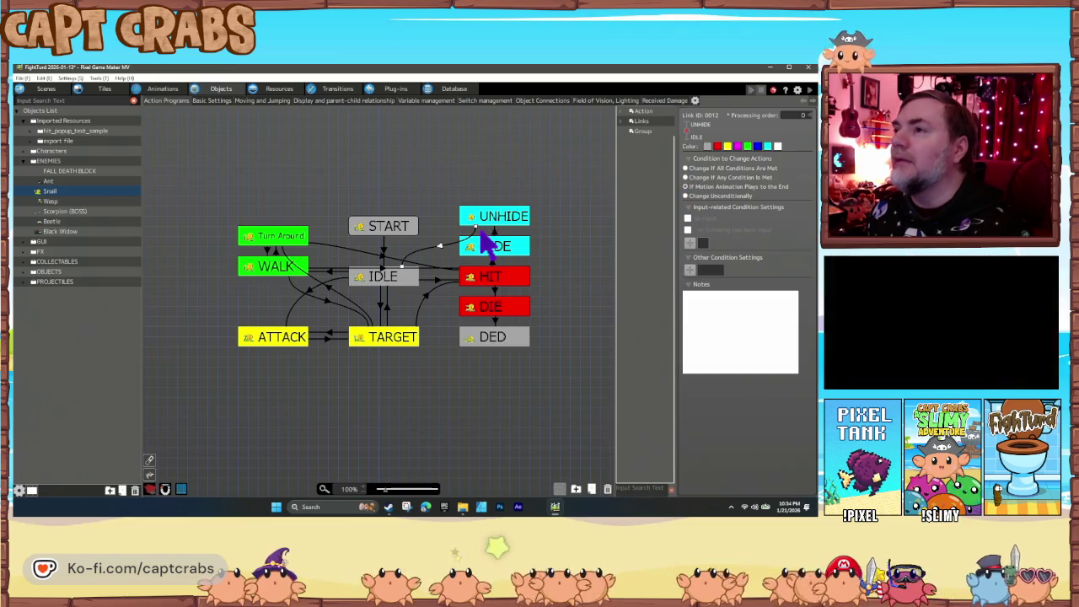
{"action": "left_click", "coordinate": [474, 224]}
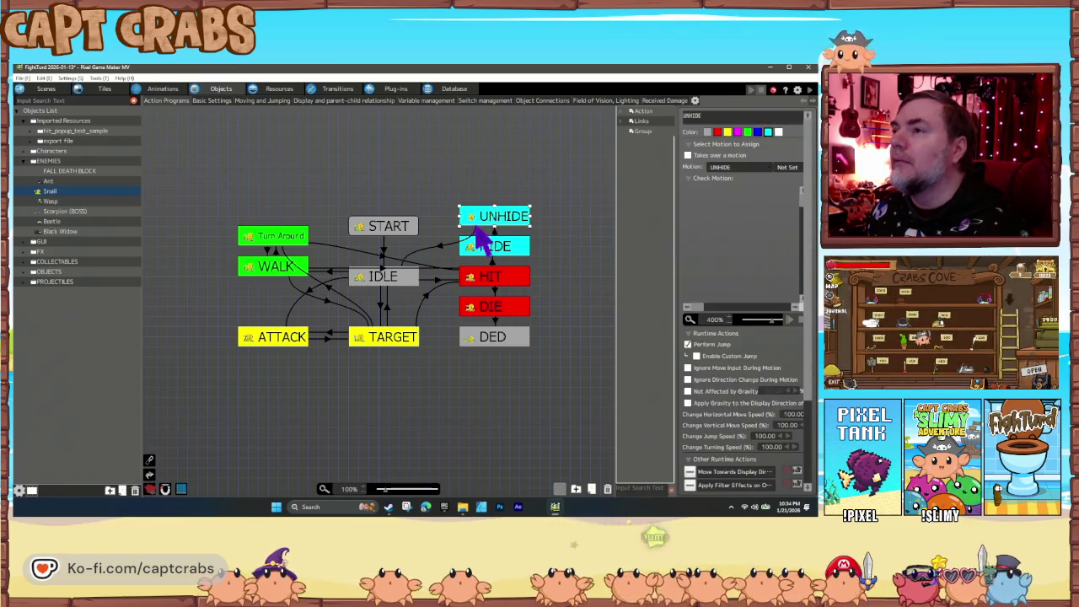
{"action": "left_click", "coordinate": [474, 237]}
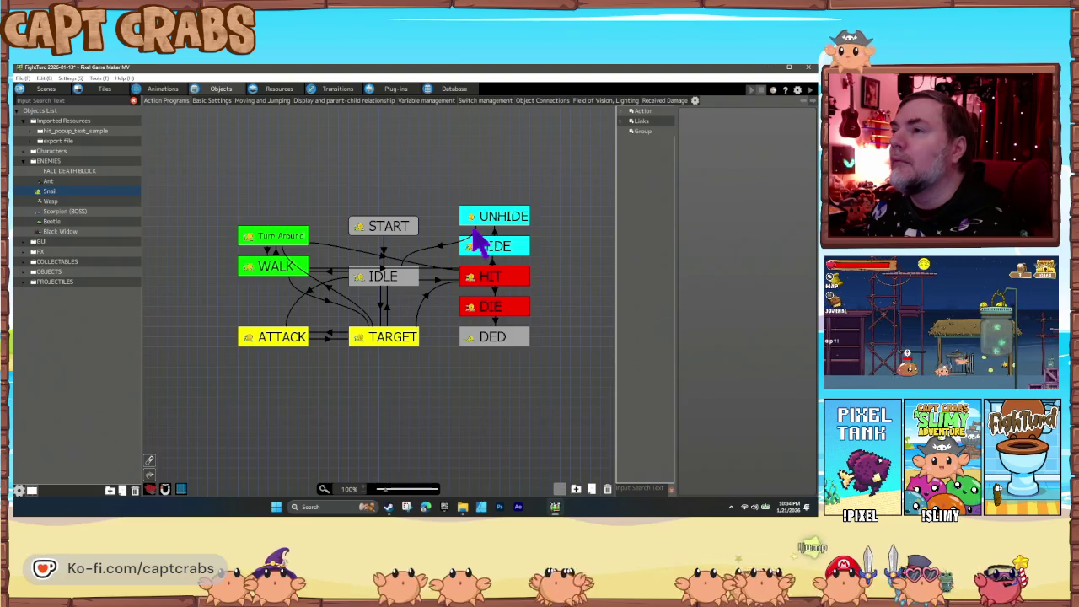
{"action": "left_click", "coordinate": [475, 236]}
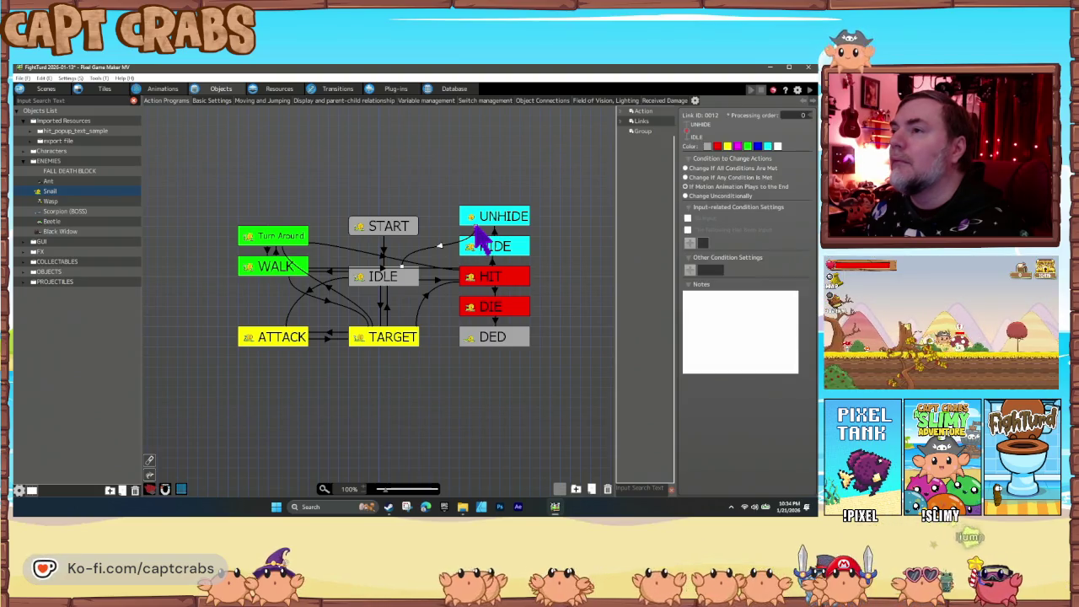
{"action": "left_click_drag", "start_coordinate": [479, 238], "coordinate": [462, 221]}
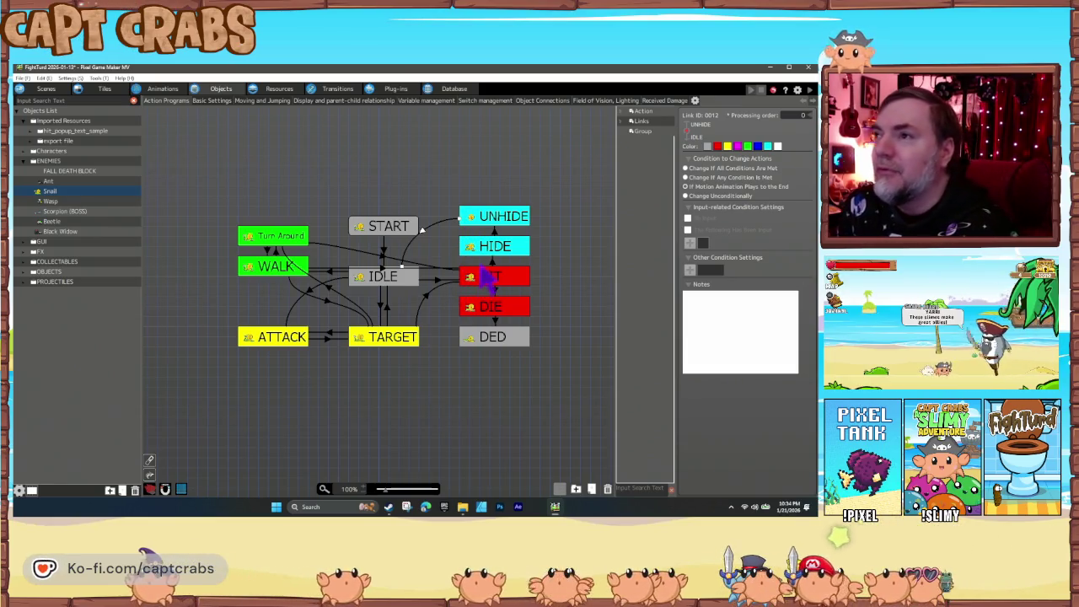
{"action": "left_click", "coordinate": [494, 251]}
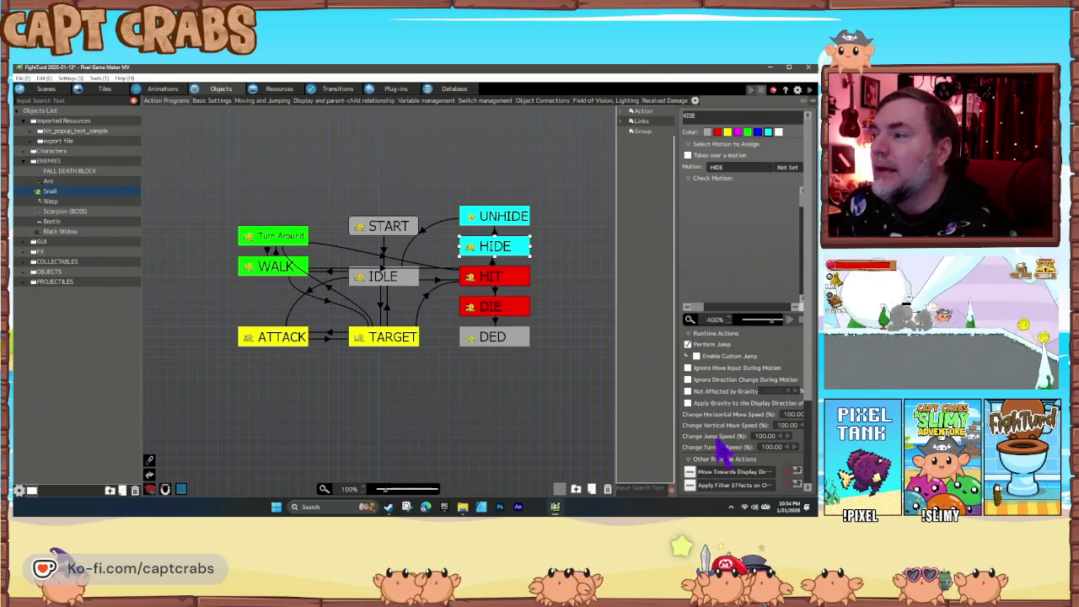
Remove Apply Filter Effects and Move Towards Display Direction from HIDE's Other Runtime Actions.
{"action": "scroll", "coordinate": [721, 451], "scroll_direction": "down", "scroll_amount": 2}
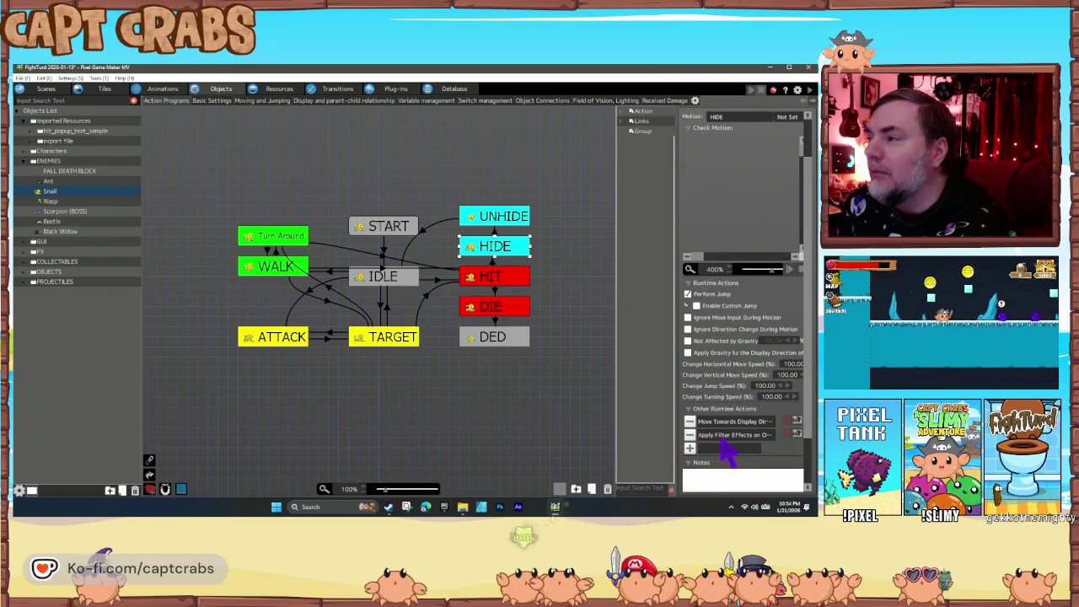
{"action": "double_click", "coordinate": [719, 436]}
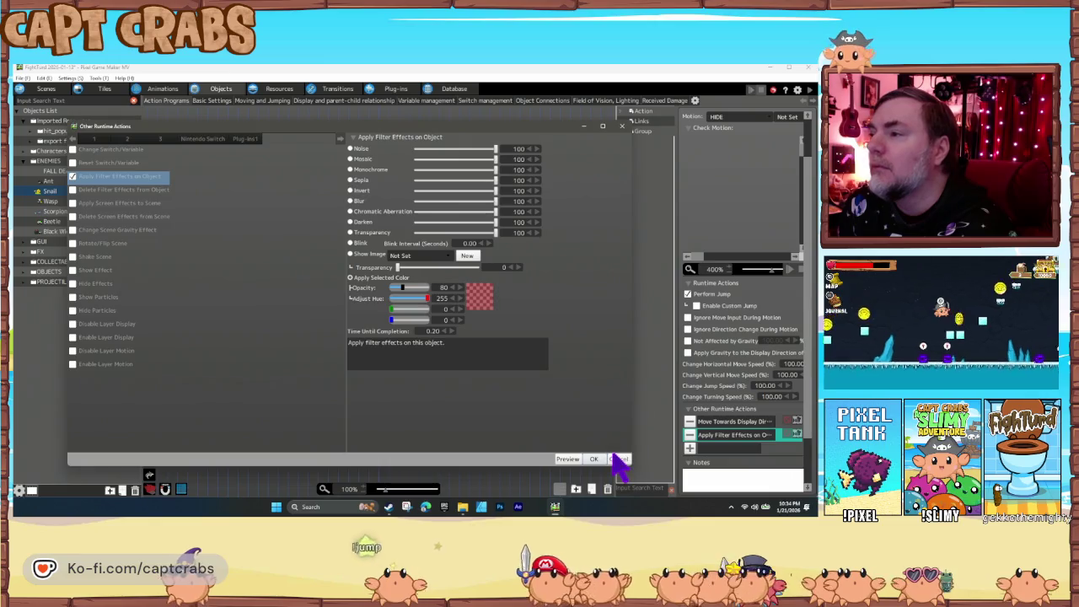
{"action": "left_click", "coordinate": [620, 460]}
{"action": "left_click", "coordinate": [690, 434]}
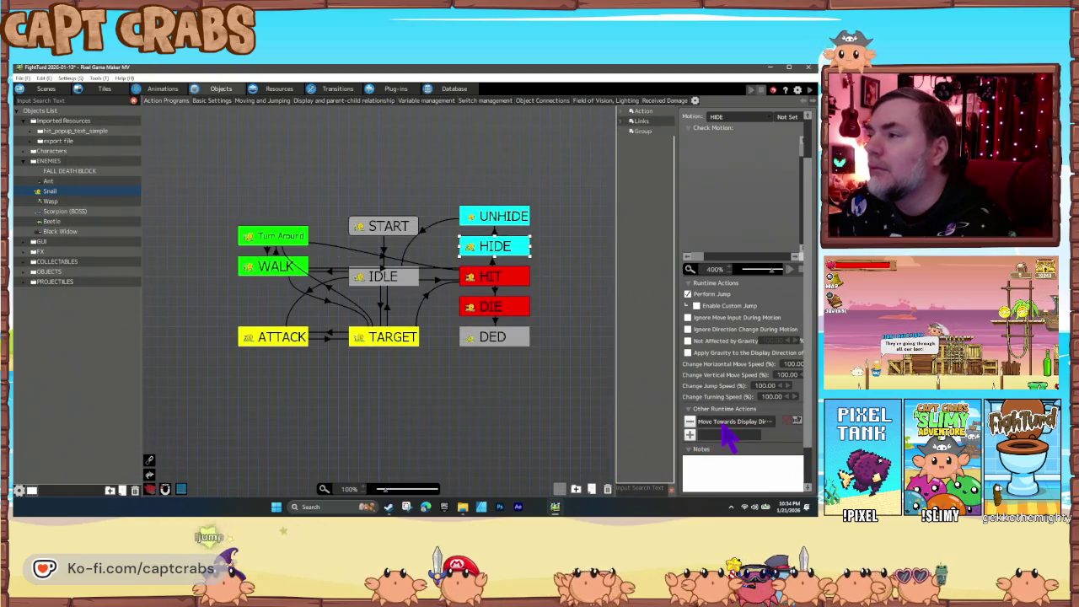
{"action": "double_click", "coordinate": [722, 424]}
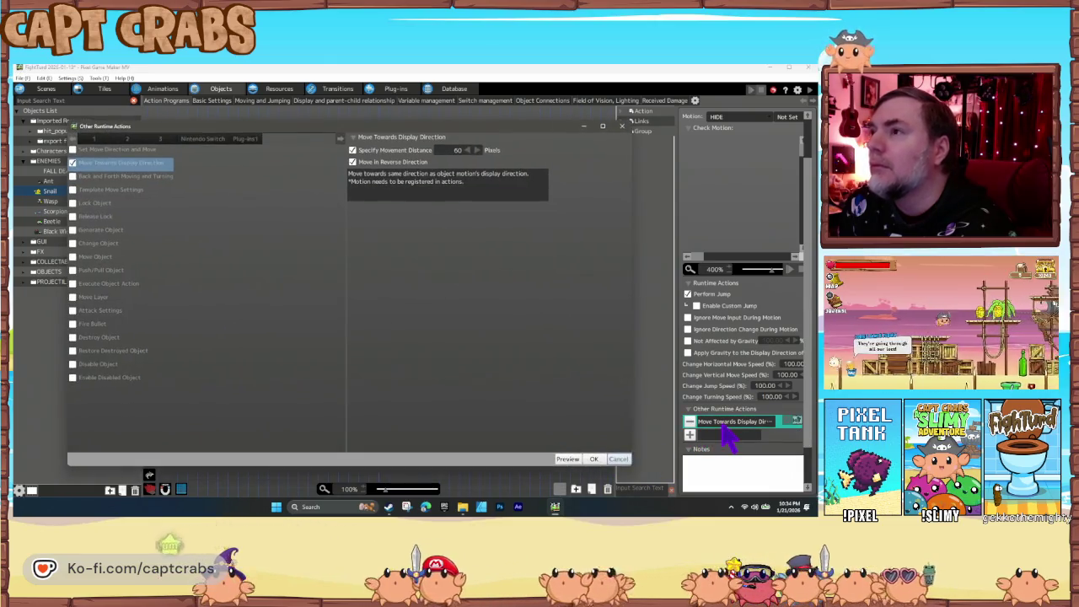
{"action": "left_click", "coordinate": [628, 459]}
{"action": "left_click", "coordinate": [689, 422]}
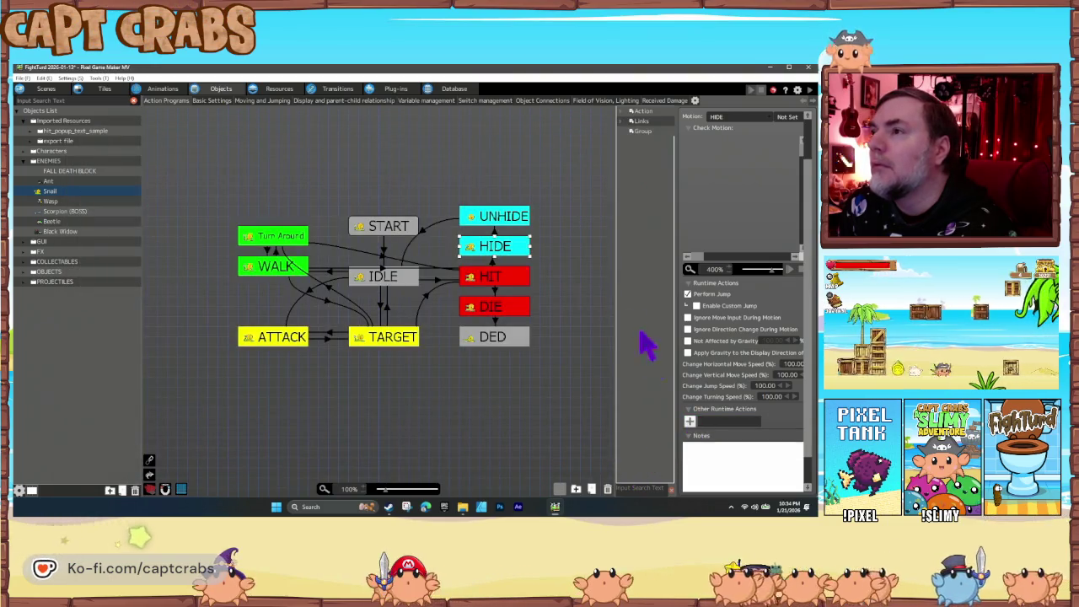
{"action": "left_click", "coordinate": [512, 221]}
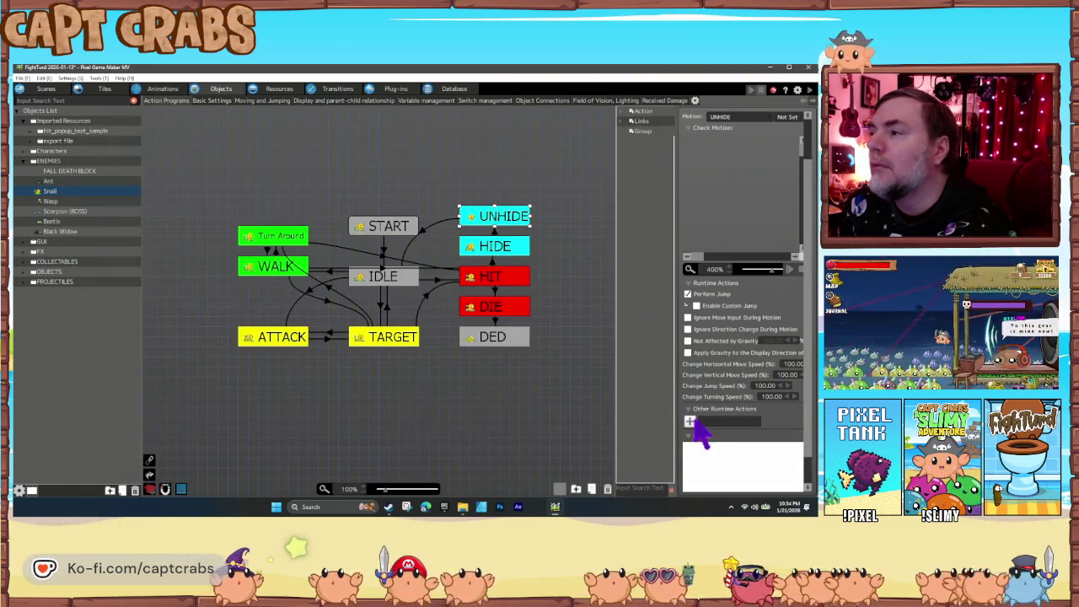
Add a Change Switch/Variable runtime action to the HIDE action.
{"action": "left_click", "coordinate": [512, 247]}
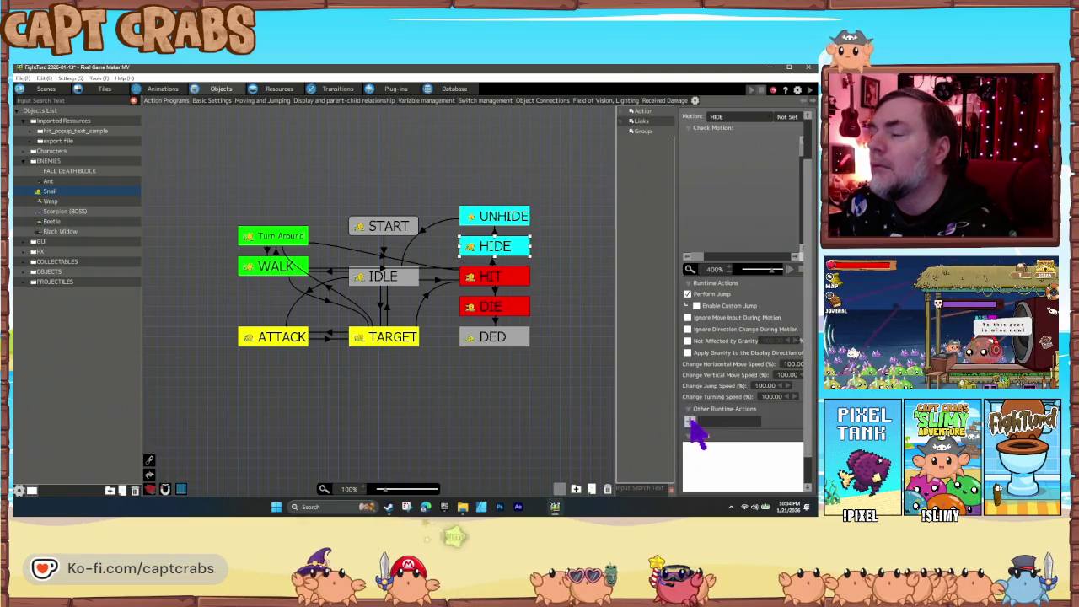
{"action": "left_click", "coordinate": [689, 421]}
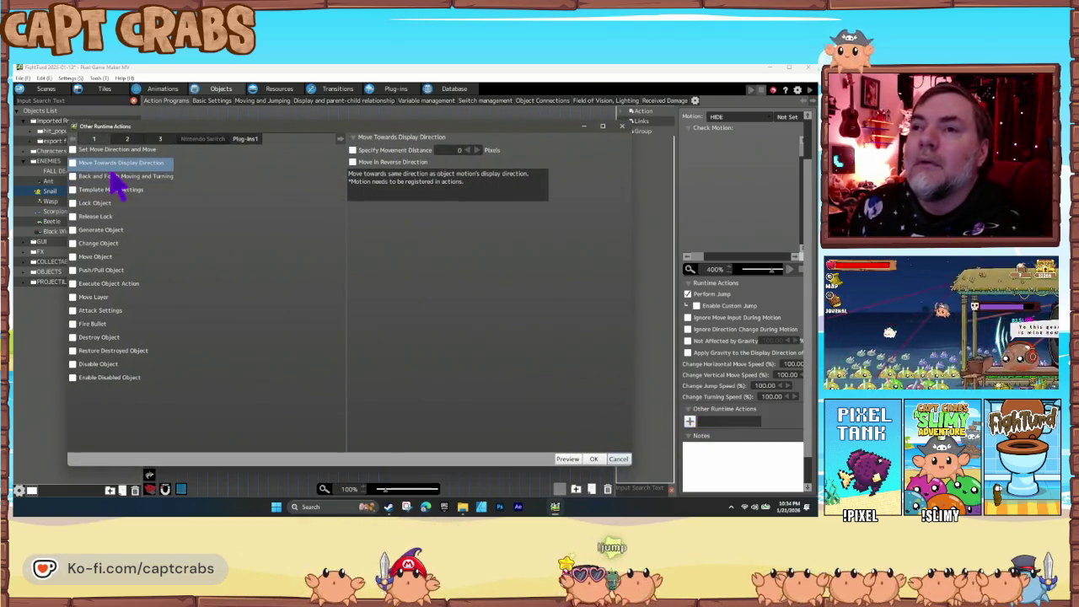
{"action": "left_click", "coordinate": [128, 140]}
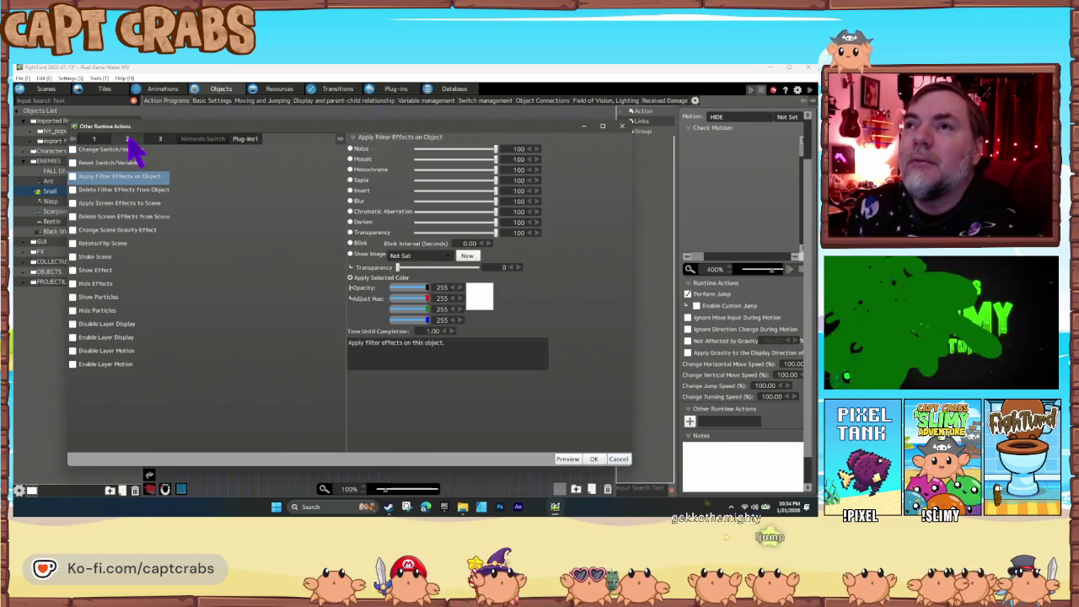
{"action": "left_click", "coordinate": [161, 140]}
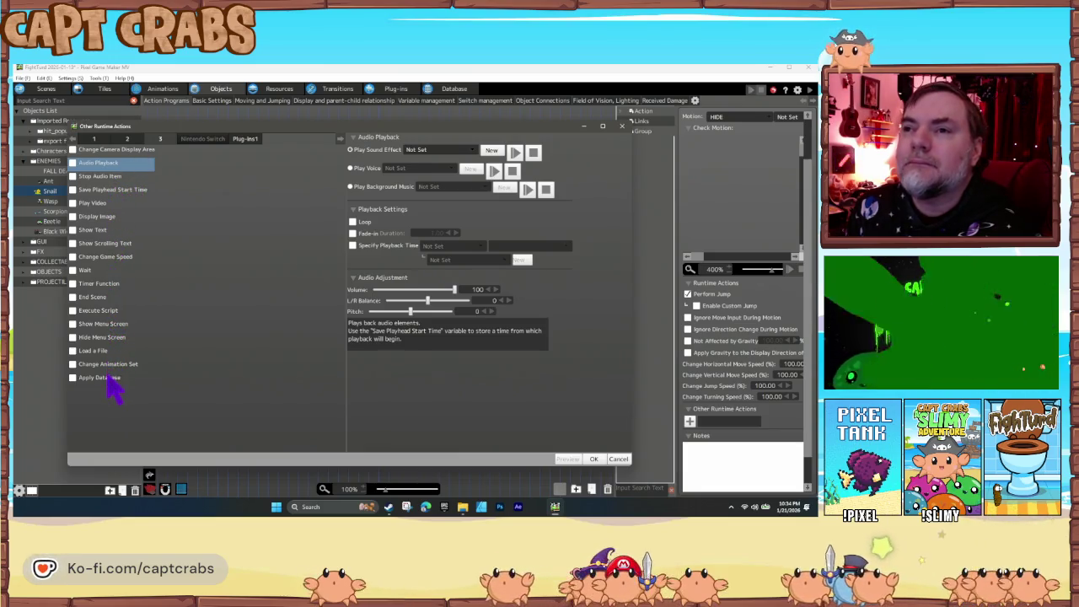
{"action": "left_click", "coordinate": [126, 140]}
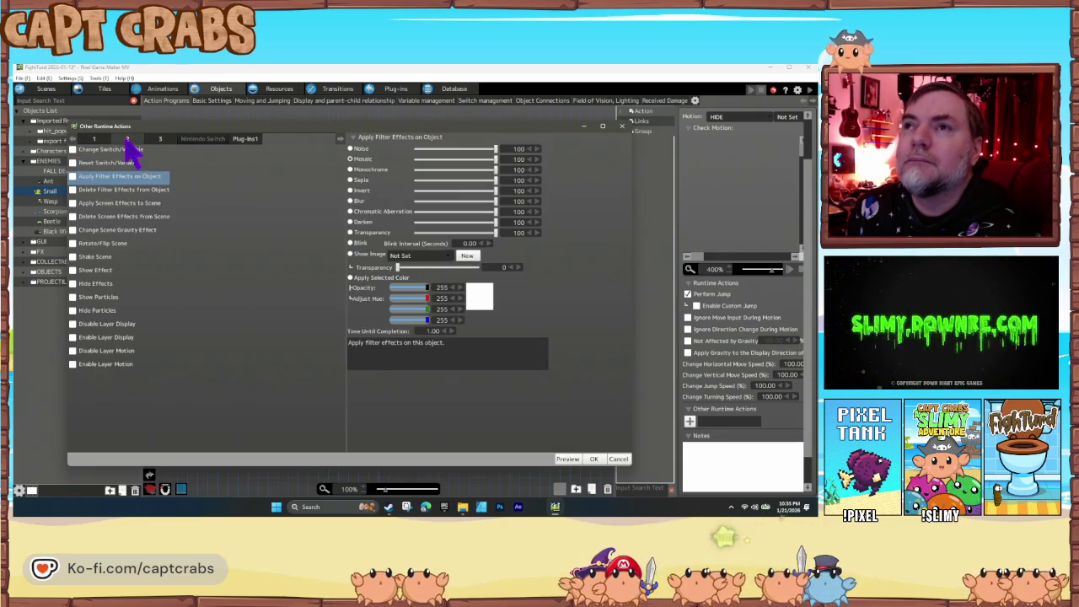
{"action": "left_click", "coordinate": [83, 150]}
Make it set the snail's own Time of Invincibility variable to constant 5.
{"action": "left_click", "coordinate": [350, 190]}
{"action": "left_click", "coordinate": [375, 202]}
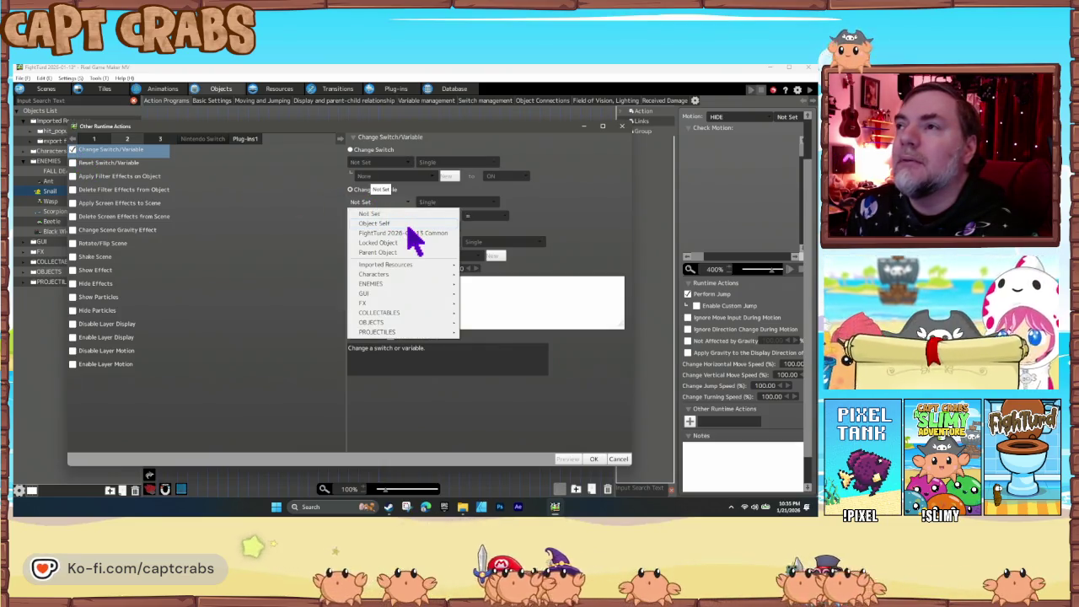
{"action": "left_click", "coordinate": [403, 223]}
{"action": "left_click", "coordinate": [401, 216]}
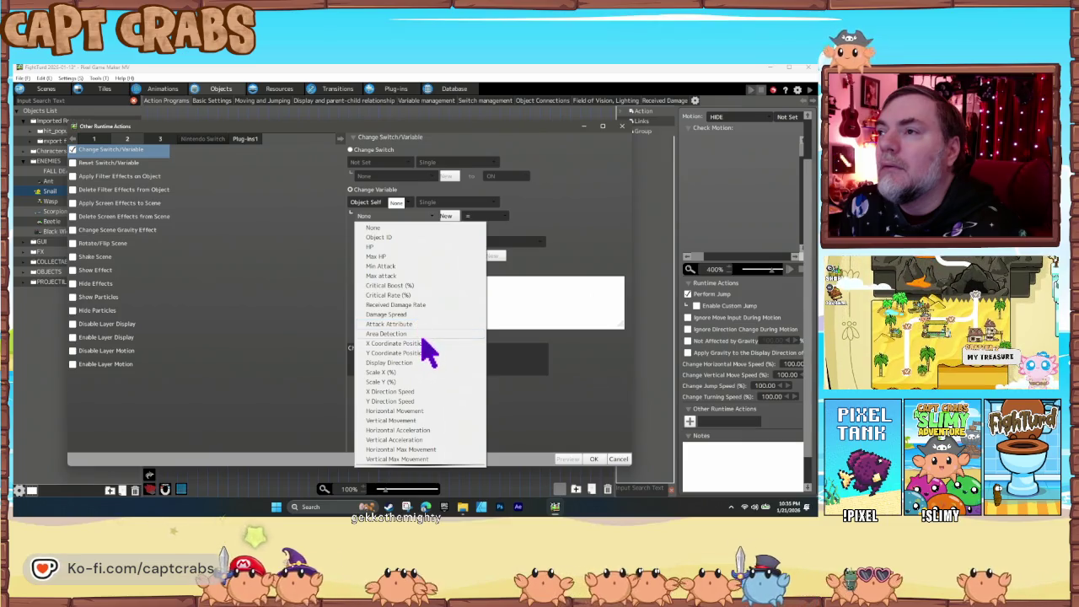
{"action": "scroll", "coordinate": [437, 389], "scroll_direction": "down", "scroll_amount": 1}
{"action": "scroll", "coordinate": [436, 392], "scroll_direction": "down", "scroll_amount": 7}
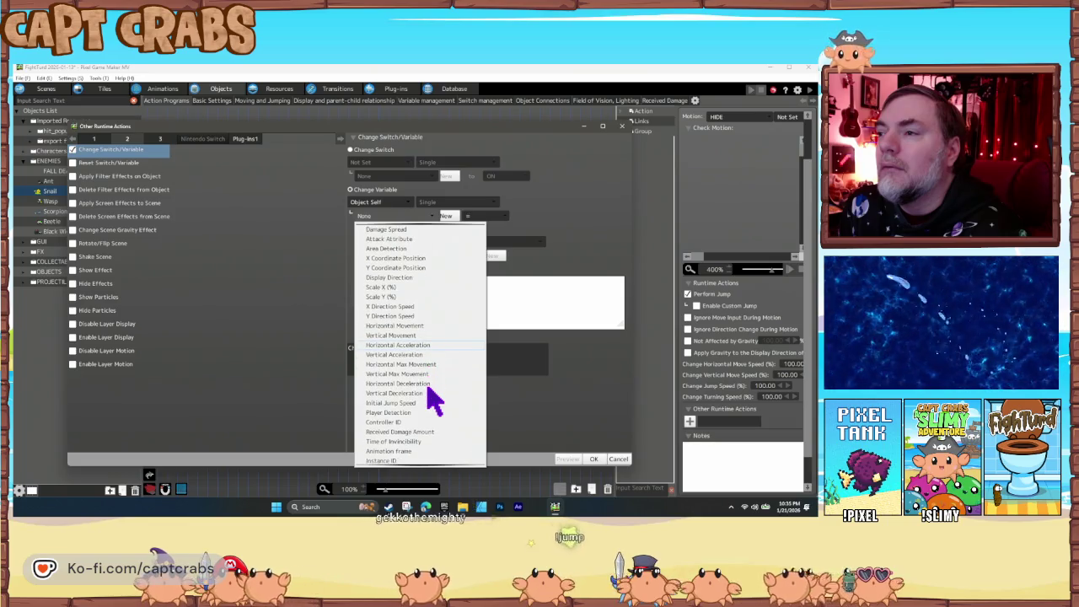
{"action": "scroll", "coordinate": [432, 396], "scroll_direction": "down", "scroll_amount": 4}
{"action": "left_click", "coordinate": [411, 412]}
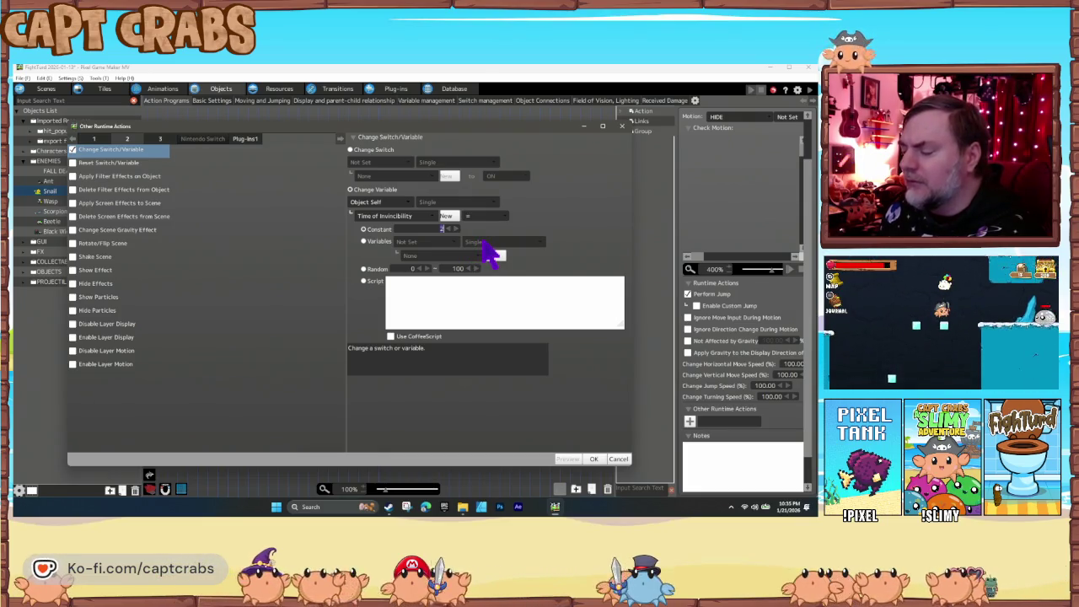
{"action": "type", "text": "5"}
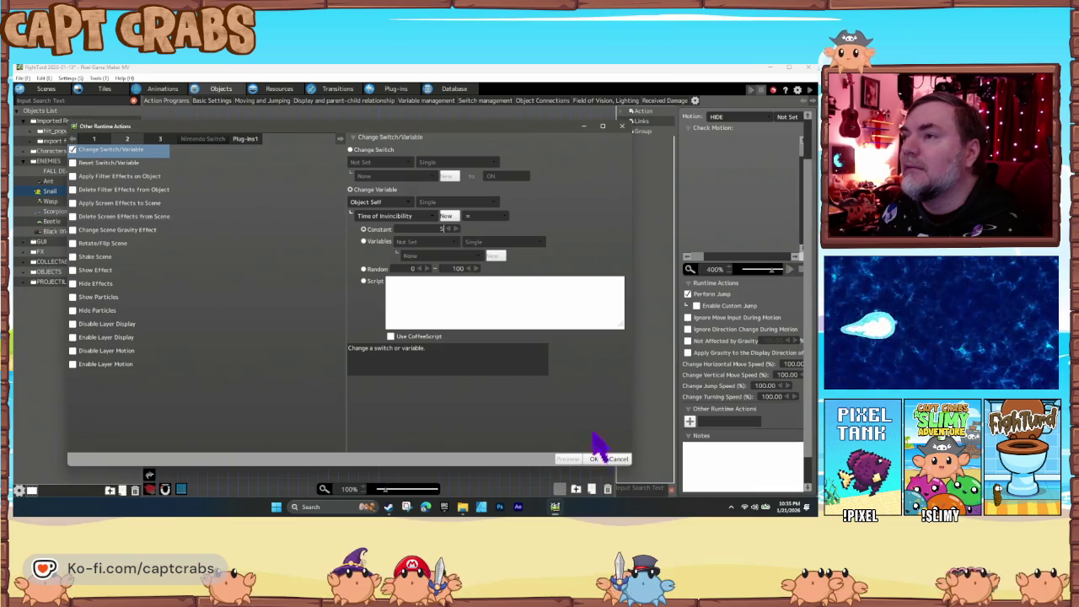
{"action": "left_click", "coordinate": [594, 459]}
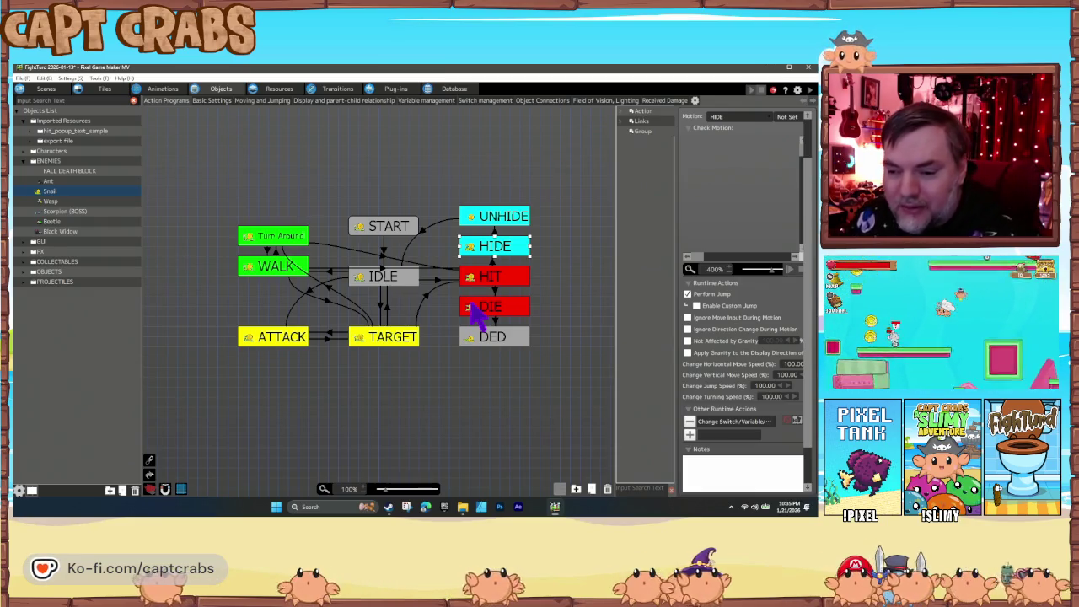
Open the DIE action's settings in the Snail's state graph.
{"action": "double_click", "coordinate": [474, 308]}
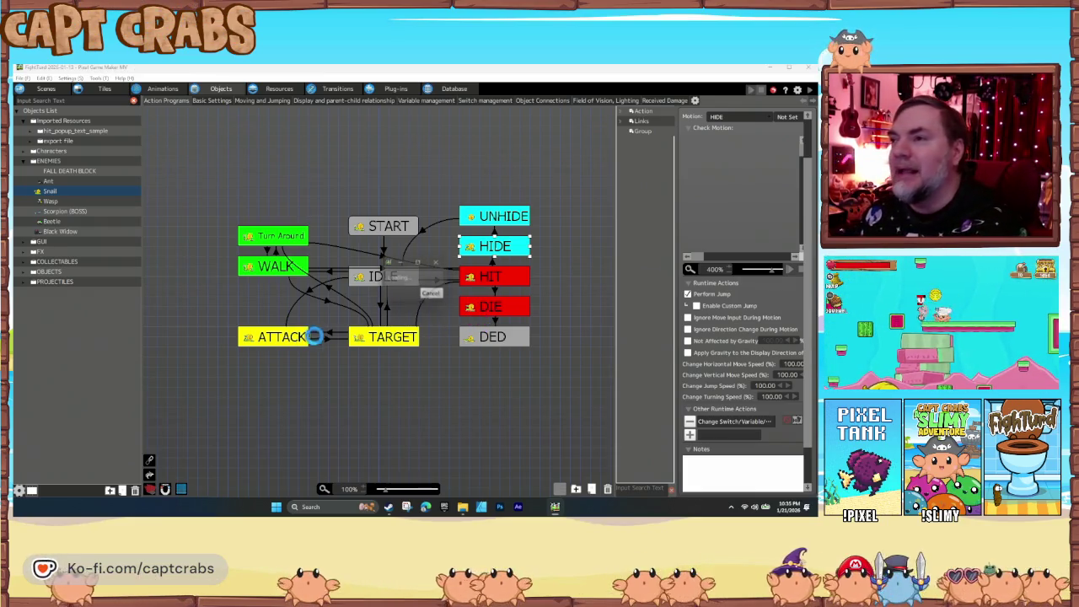
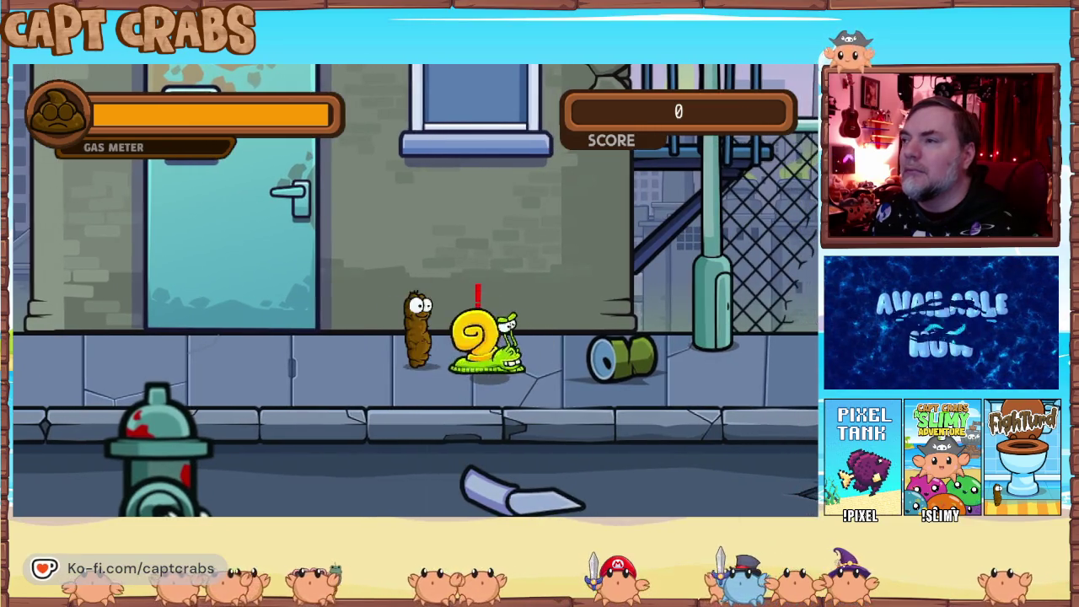
Move along the street past the hornet and gas the snail until it is defeated.
{"action": "key", "text": "Left"}
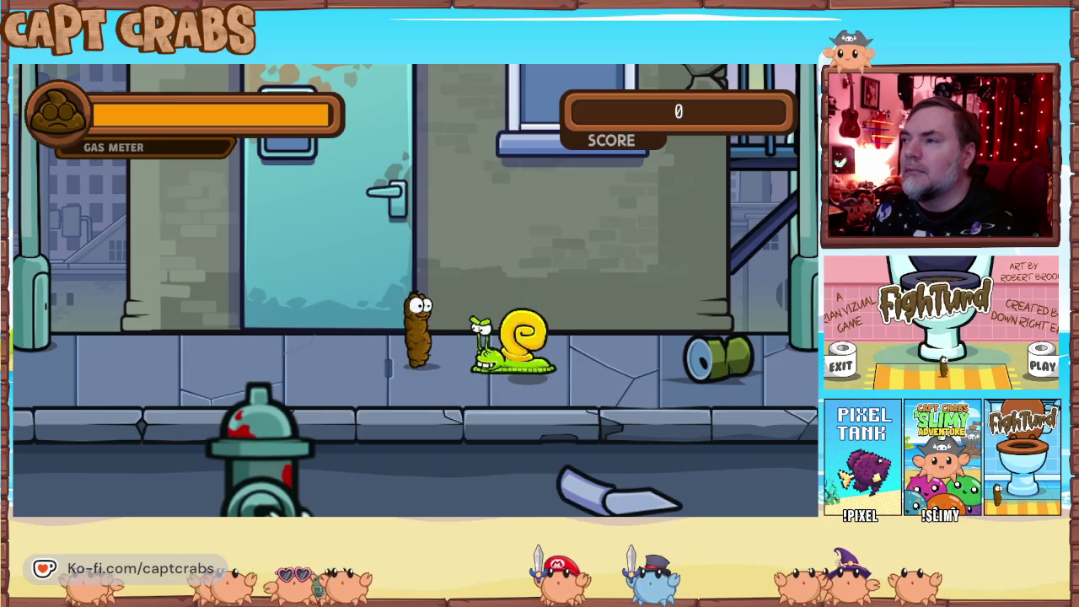
{"action": "key", "text": "space"}
{"action": "key", "text": "Left"}
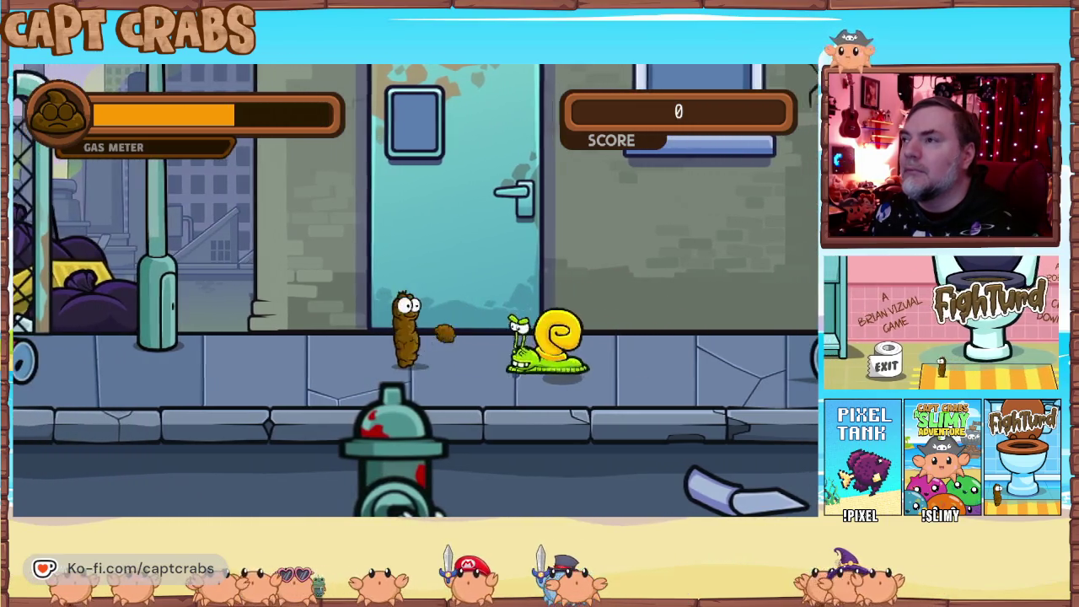
{"action": "key", "text": "Right"}
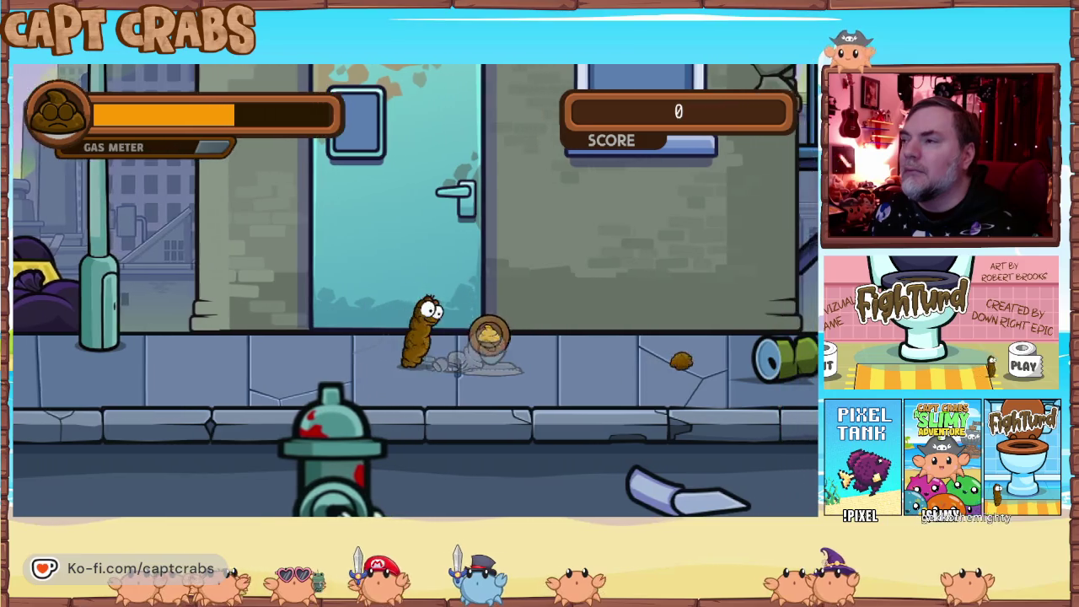
{"action": "key", "text": "Right"}
{"action": "key", "text": "Up"}
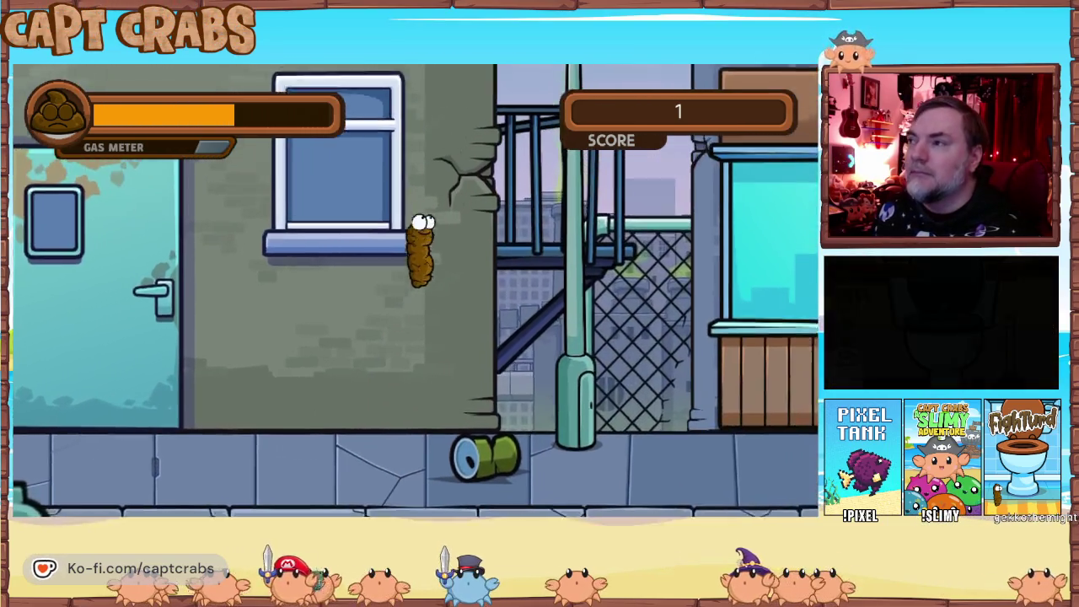
{"action": "key", "text": "Right"}
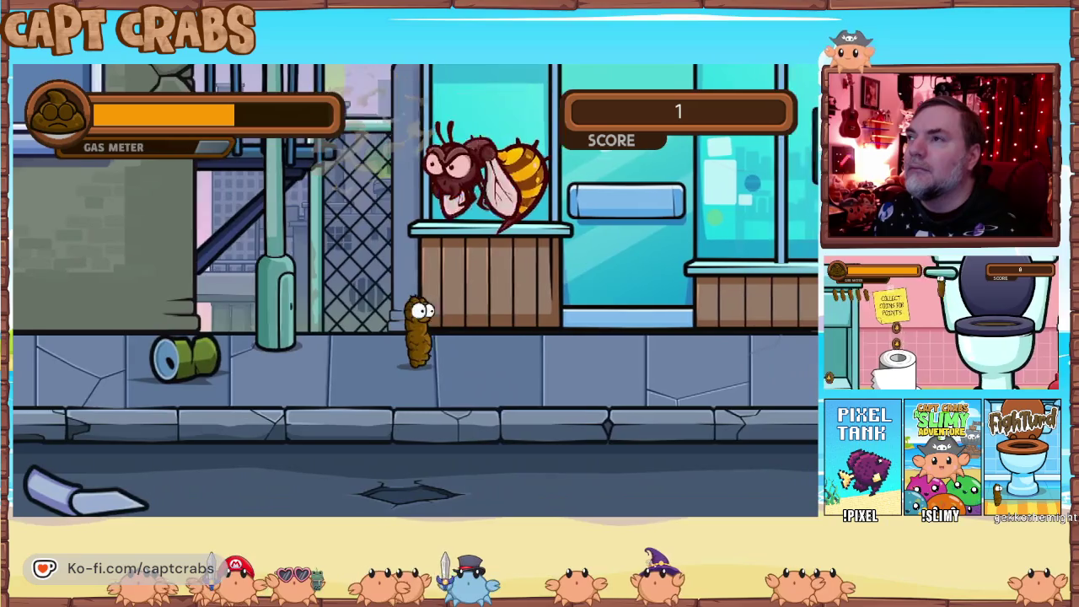
{"action": "key", "text": "Left"}
{"action": "key", "text": "Up"}
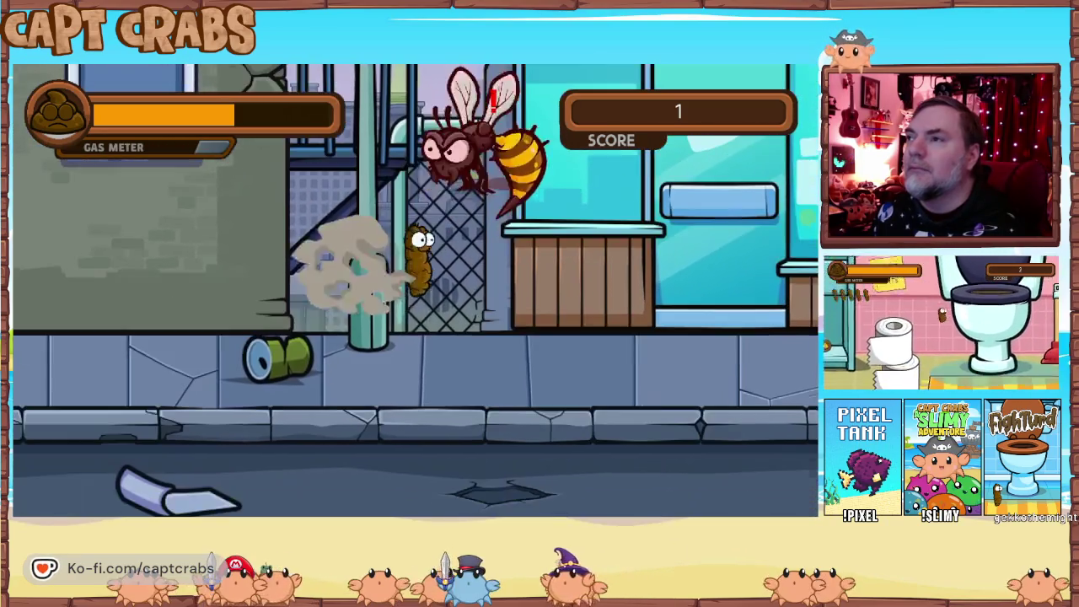
{"action": "key", "text": "Right"}
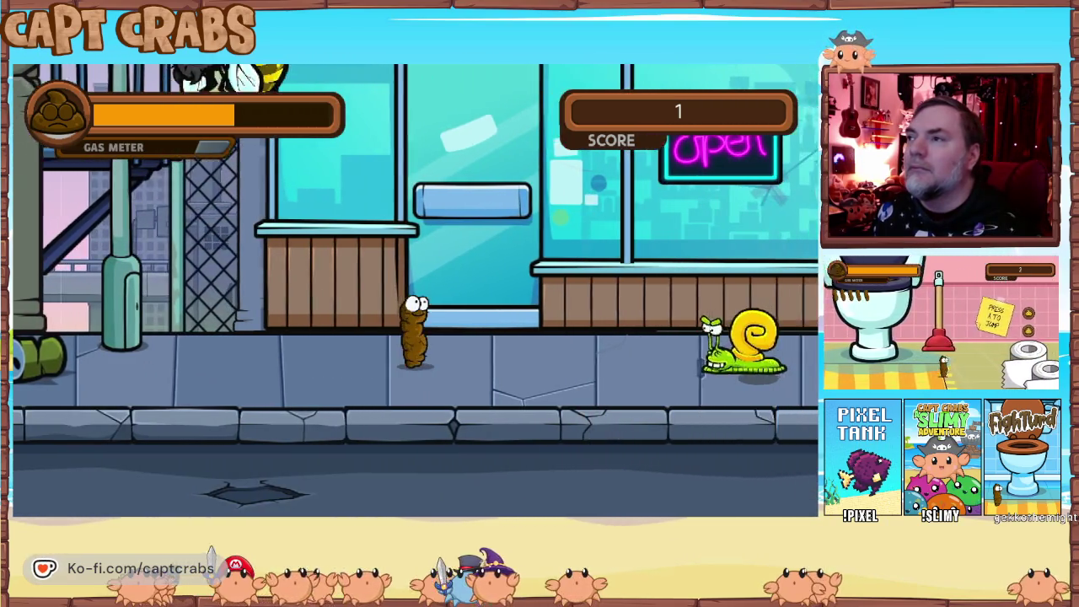
{"action": "key", "text": "Right"}
{"action": "key", "text": "x"}
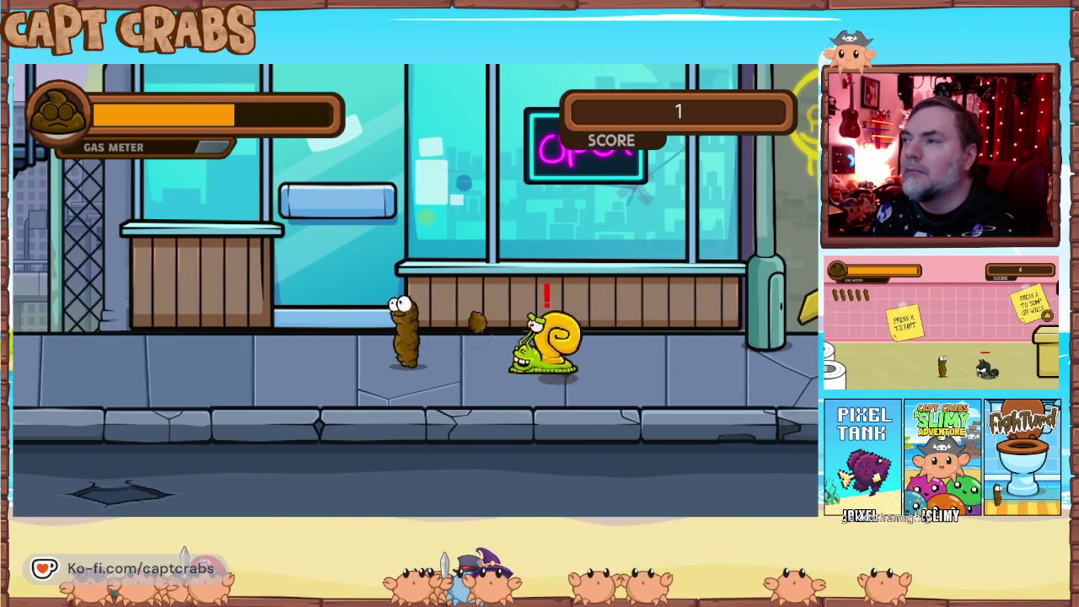
{"action": "key", "text": "x"}
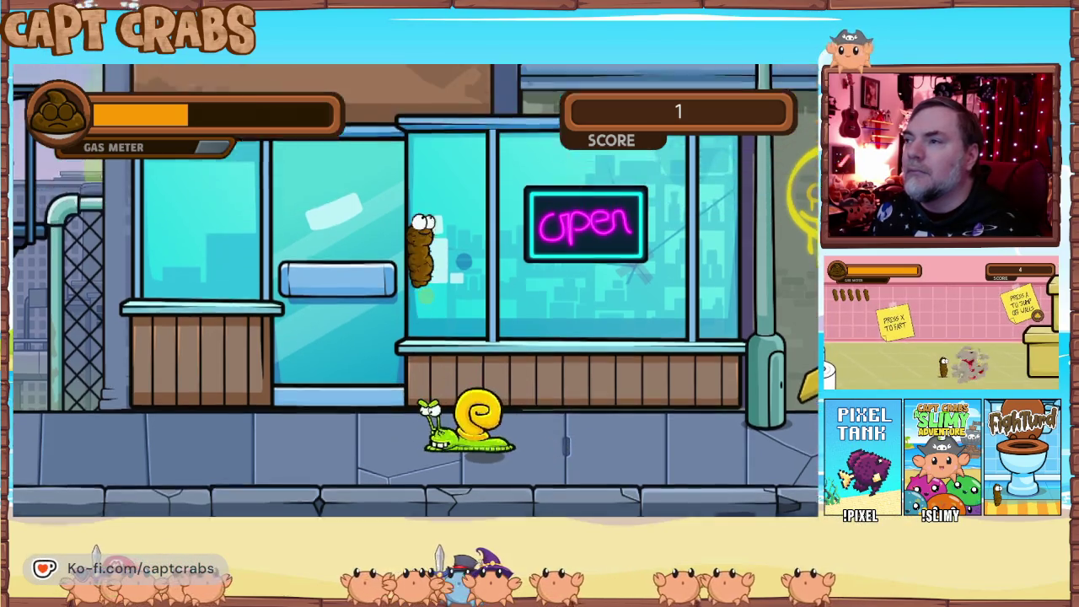
{"action": "key", "text": "x"}
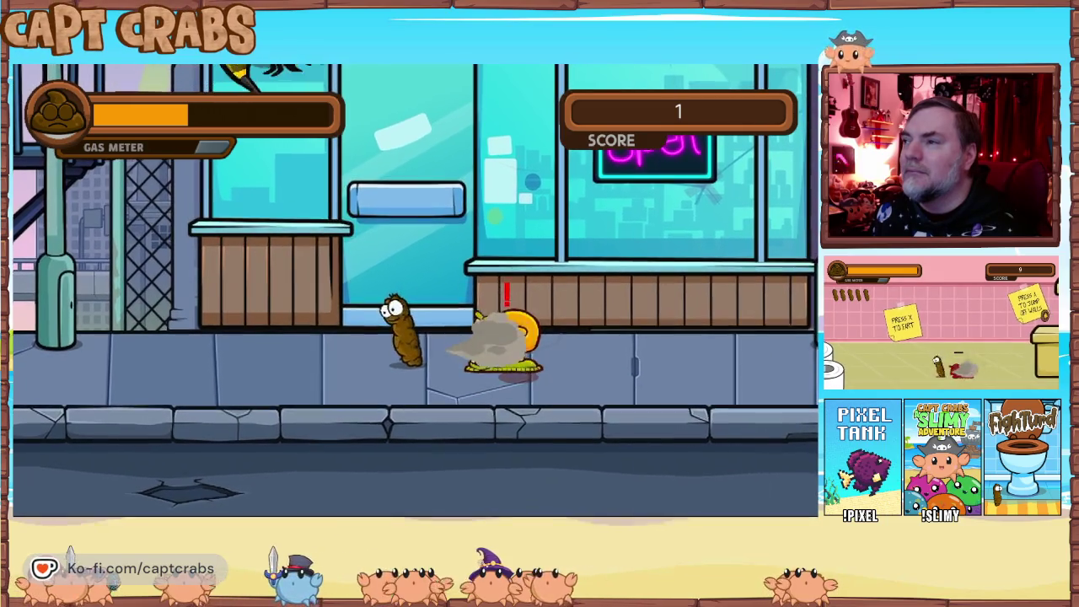
{"action": "key", "text": "Right"}
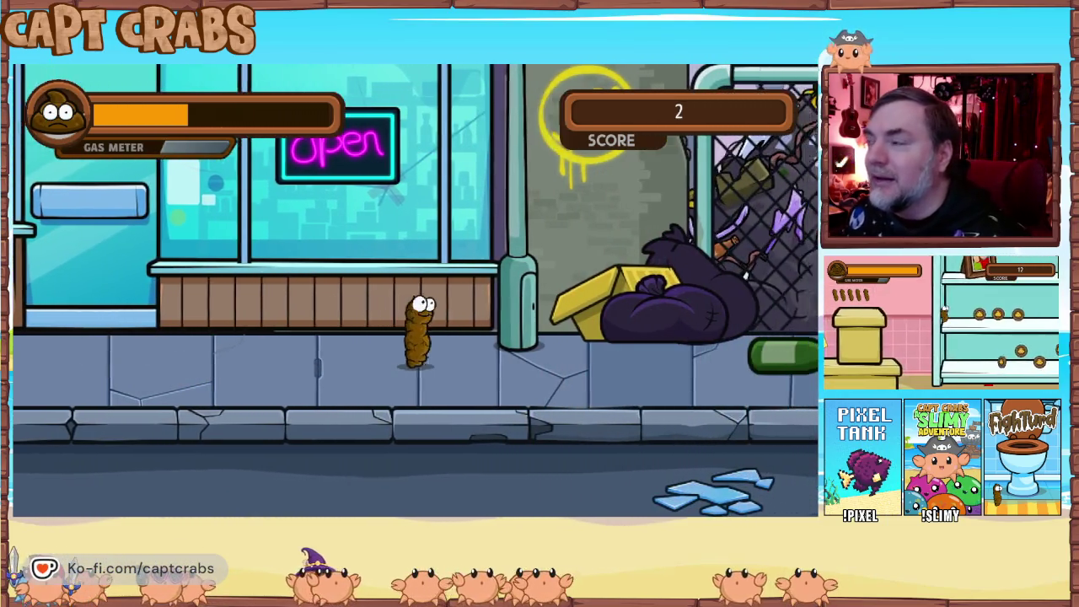
Jump onto the garbage-bag pile and attack the wasp until it is destroyed, bringing the score to 3.
{"action": "key", "text": "Right"}
{"action": "key", "text": "Up"}
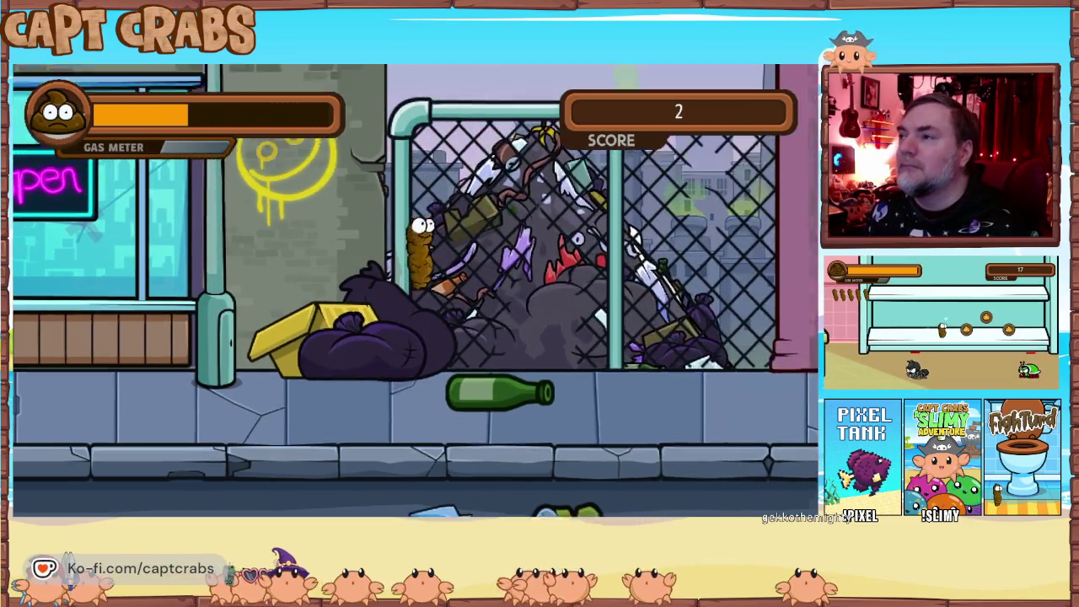
{"action": "key", "text": "Right"}
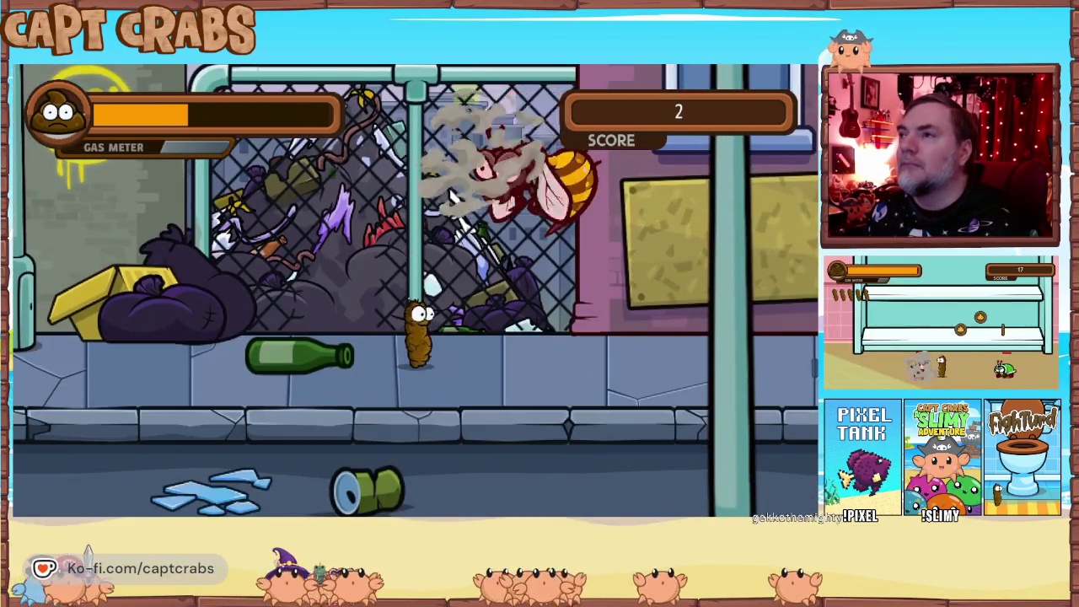
{"action": "key", "text": "Up"}
{"action": "key", "text": "Left"}
{"action": "key", "text": "Up"}
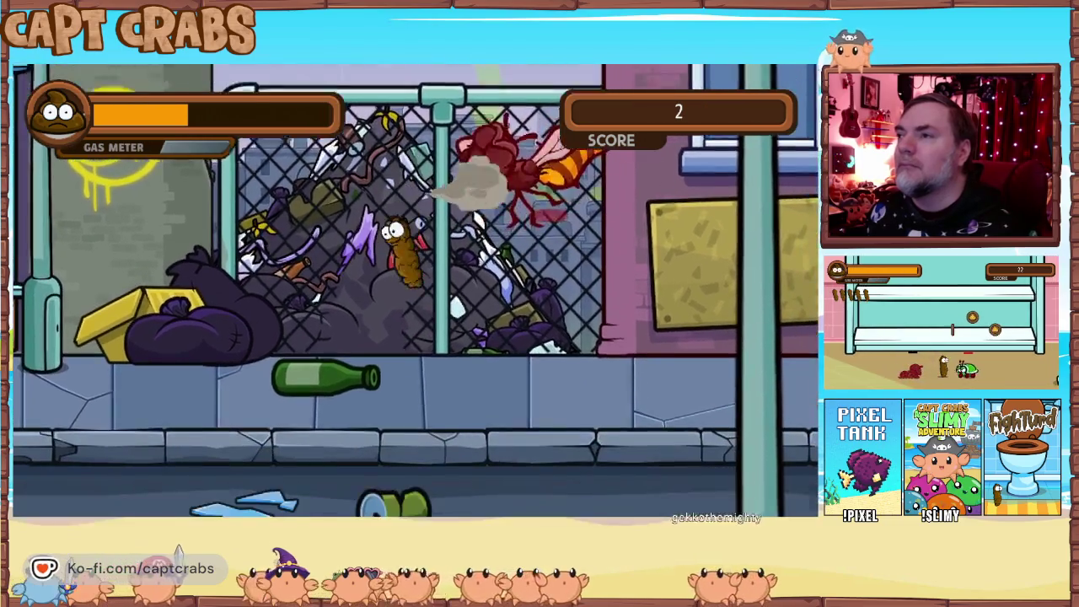
{"action": "key", "text": "Right"}
{"action": "key", "text": "Up"}
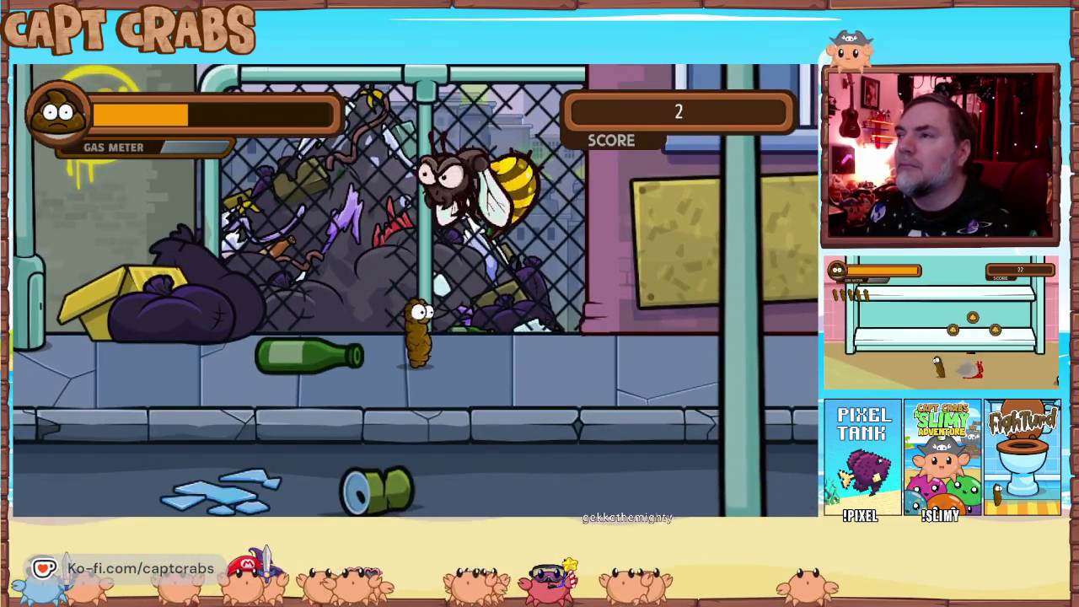
{"action": "key", "text": "Up"}
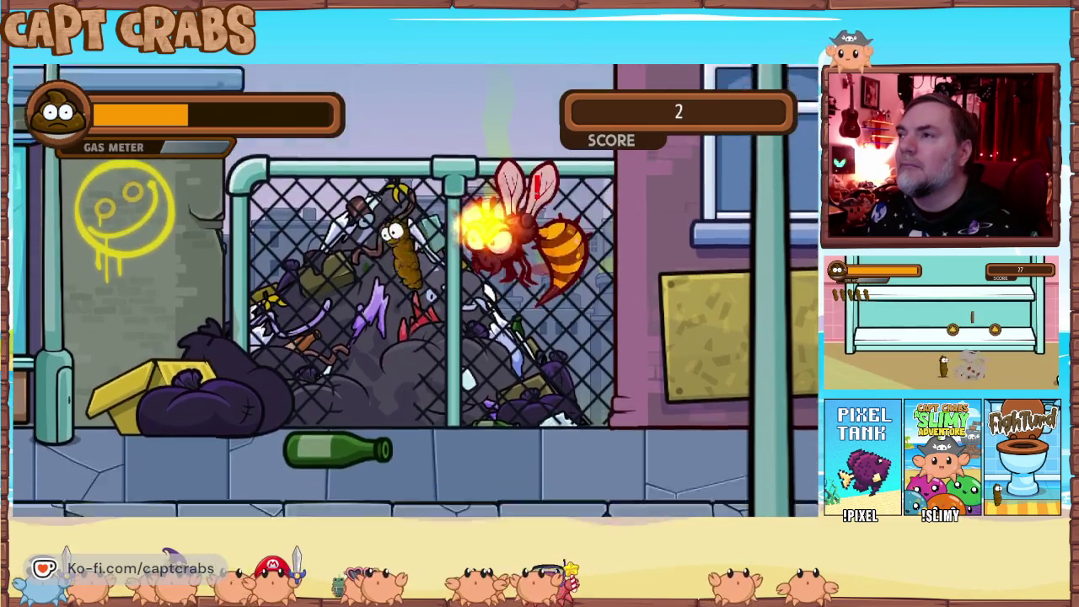
{"action": "key", "text": "Up"}
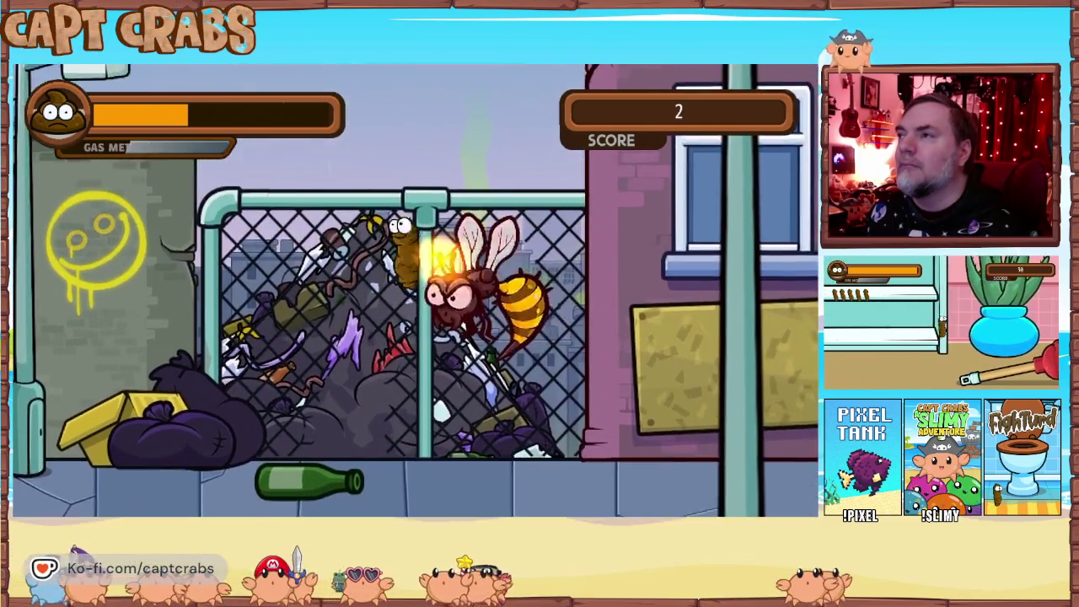
{"action": "key", "text": "Up"}
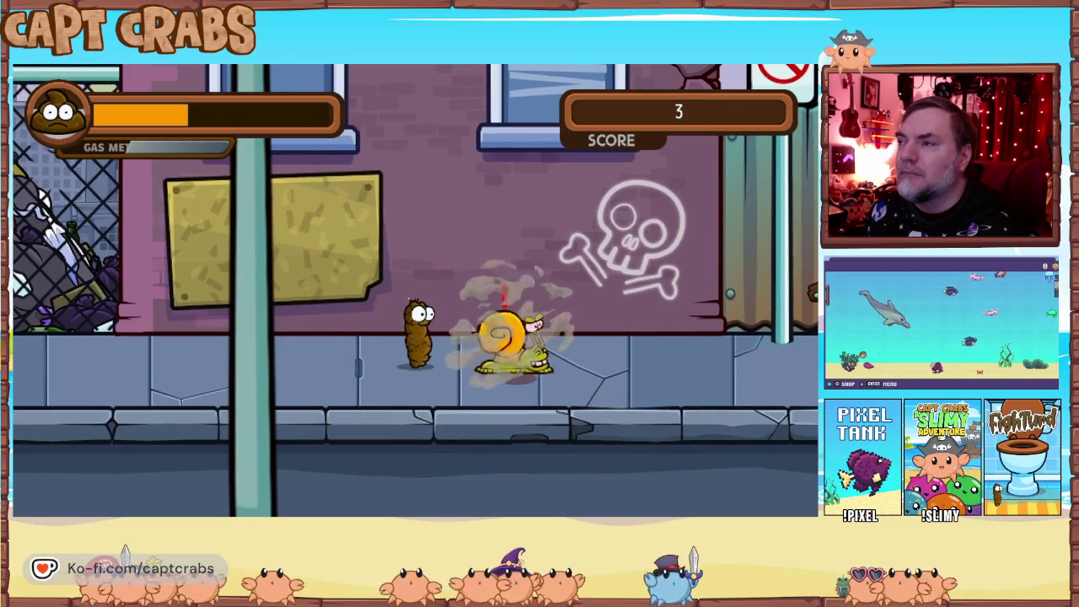
Exit the test play to the editor and open the HIDE action's Change Switch/Variable settings.
{"action": "key", "text": "Escape"}
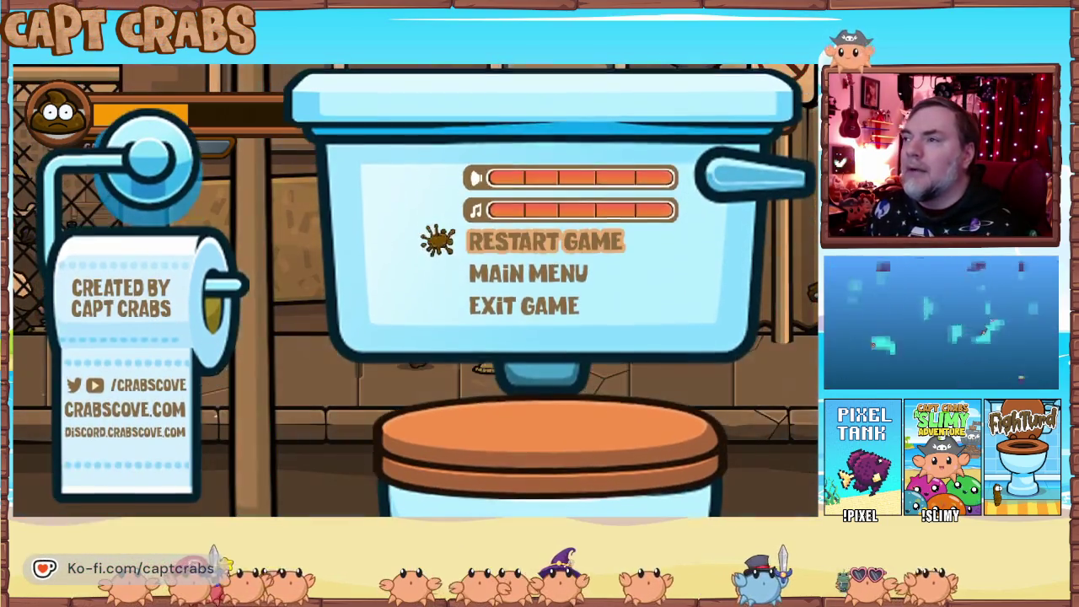
{"action": "key", "text": "Down"}
{"action": "key", "text": "Down"}
{"action": "key", "text": "Return"}
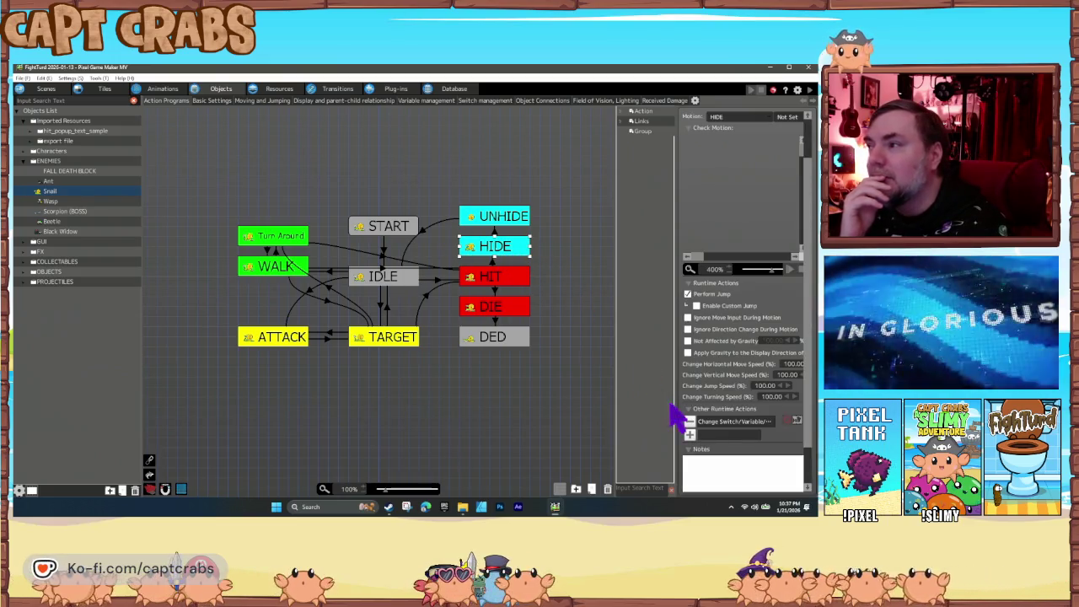
{"action": "double_click", "coordinate": [721, 425]}
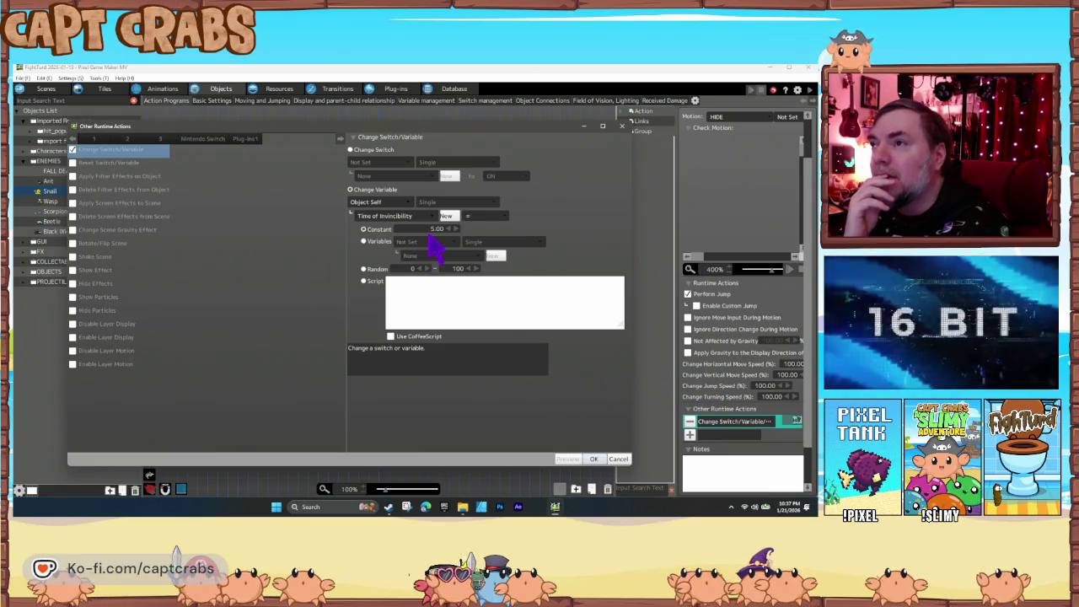
Accept HIDE's Time of Invincibility of 5.00, then review the UNHIDE and HIDE states.
{"action": "left_click", "coordinate": [593, 459]}
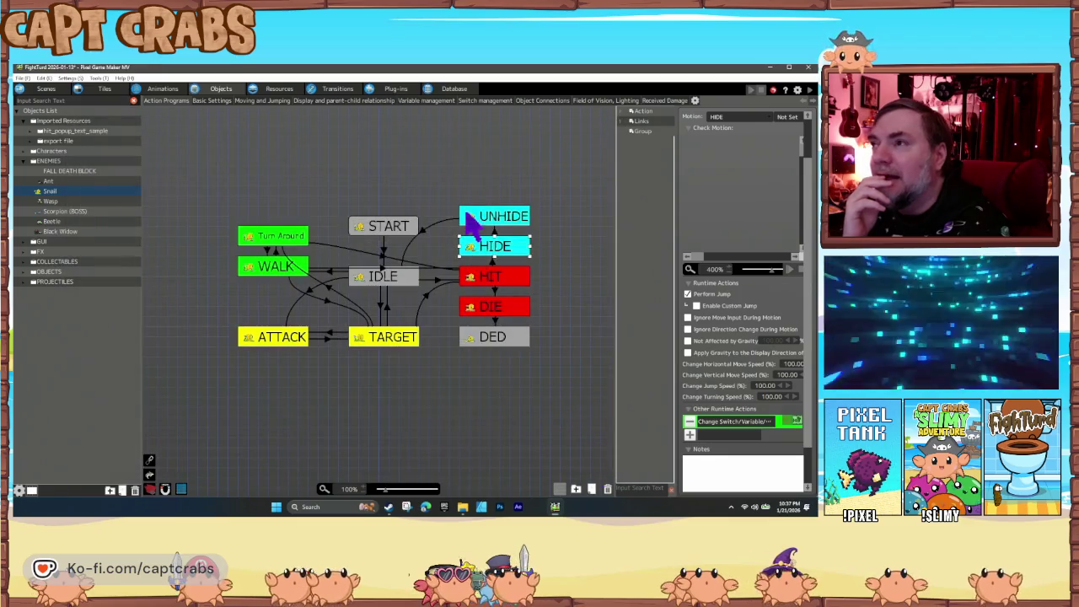
{"action": "left_click", "coordinate": [487, 221]}
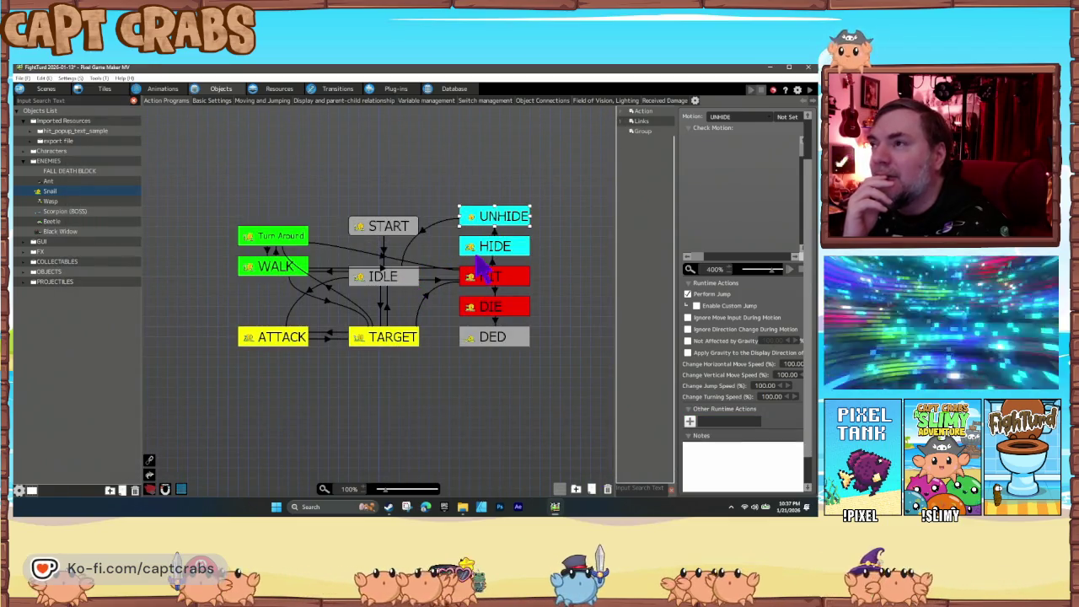
{"action": "left_click", "coordinate": [486, 245]}
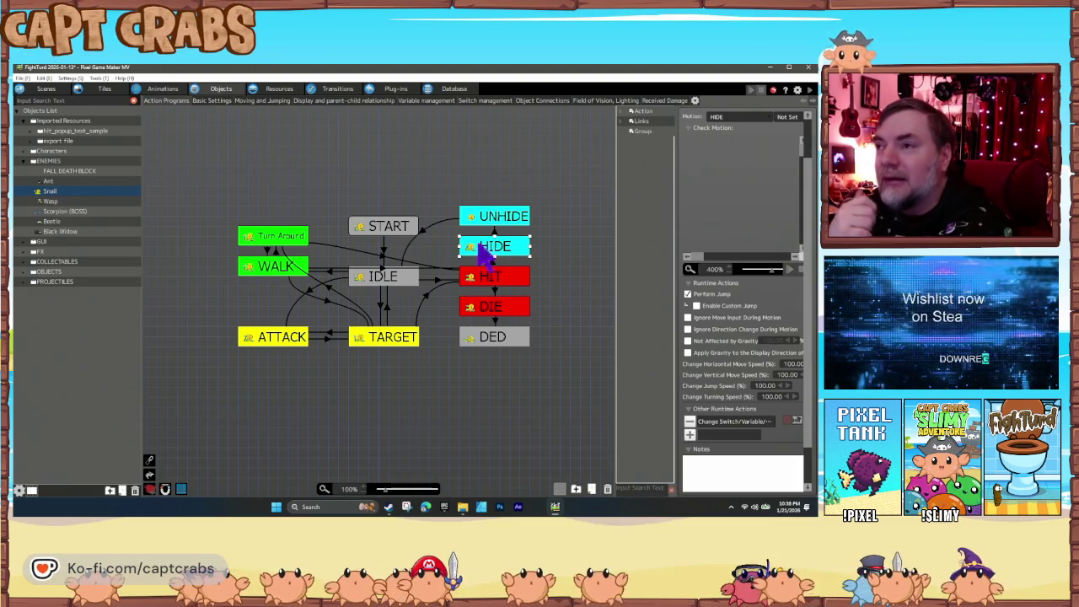
{"action": "left_click", "coordinate": [423, 204]}
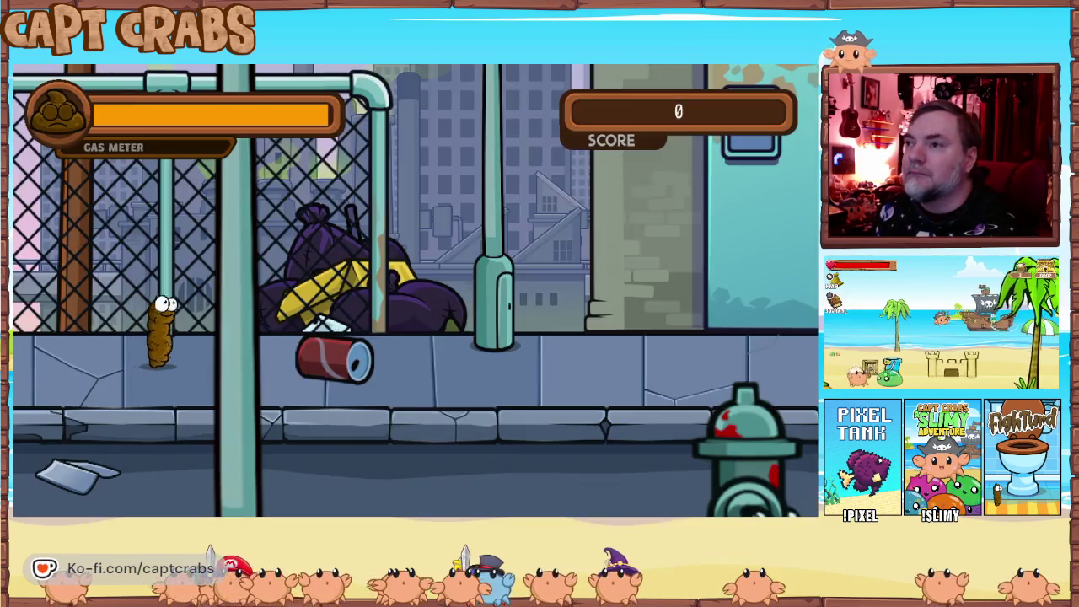
Walk right to the snail, blast it with gas three times, then pause the game.
{"action": "key", "text": "Right"}
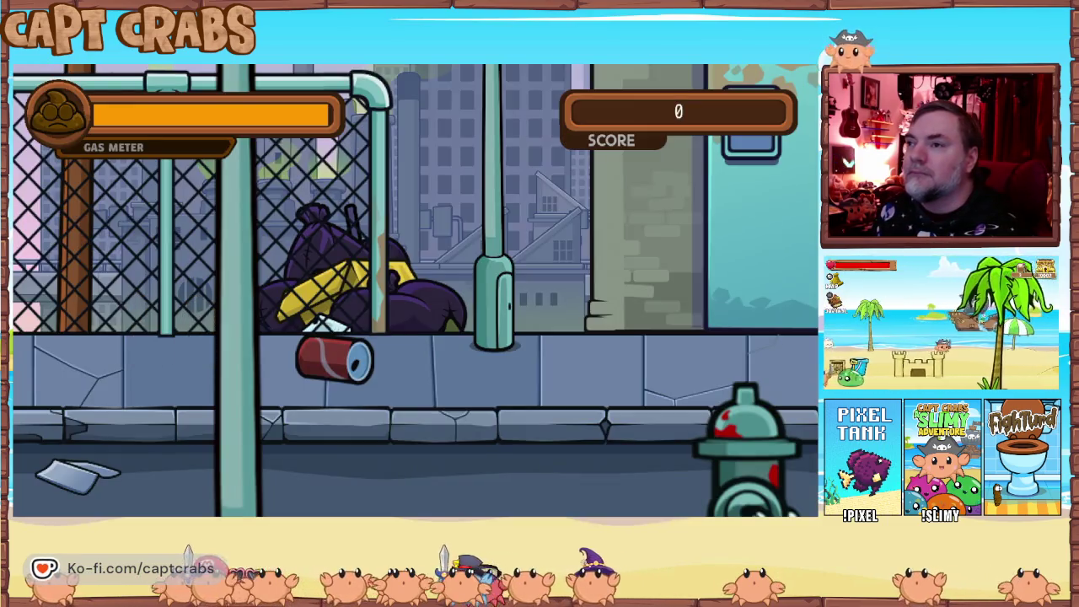
{"action": "key", "text": "Right"}
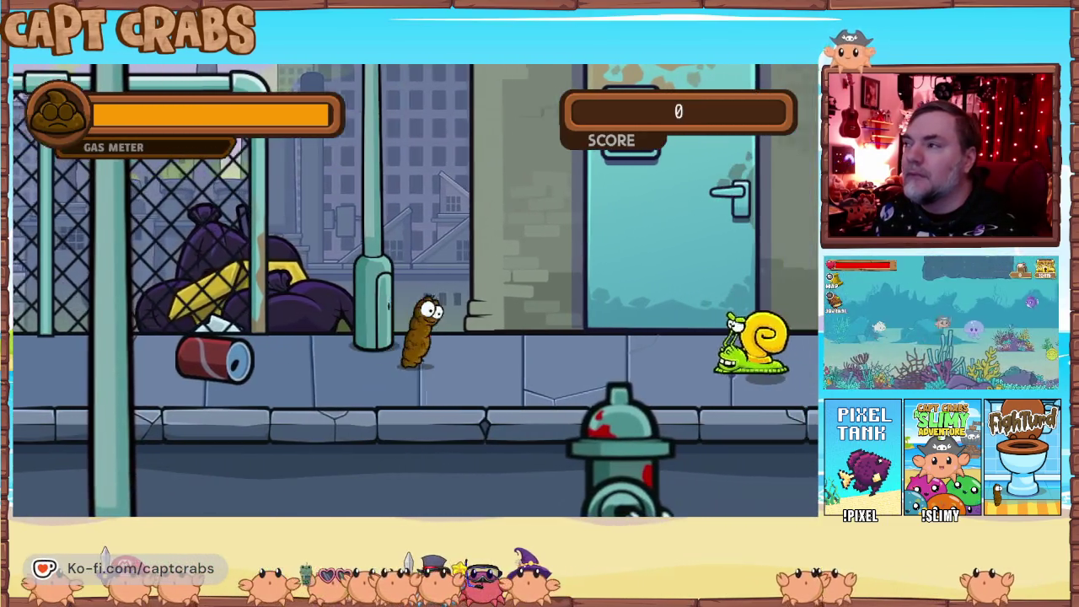
{"action": "key", "text": "Right"}
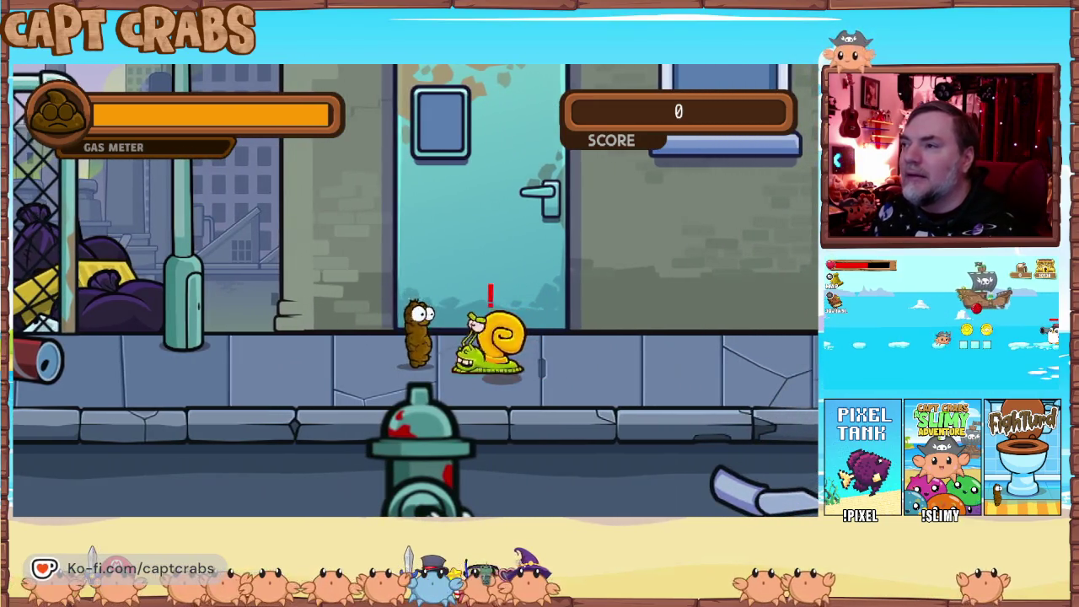
{"action": "key", "text": "space"}
{"action": "key", "text": "space"}
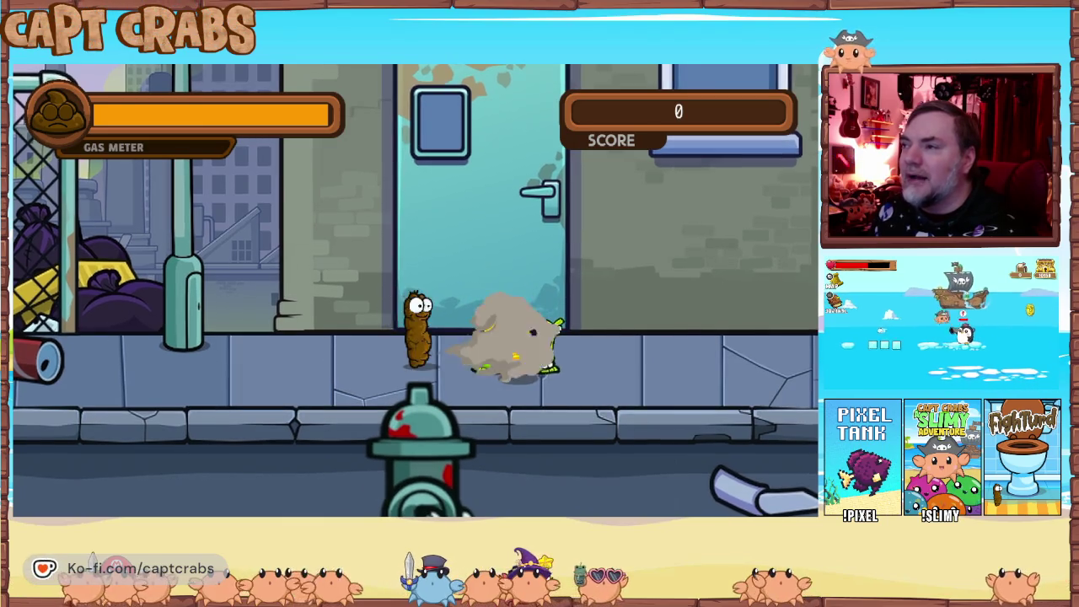
{"action": "key", "text": "space"}
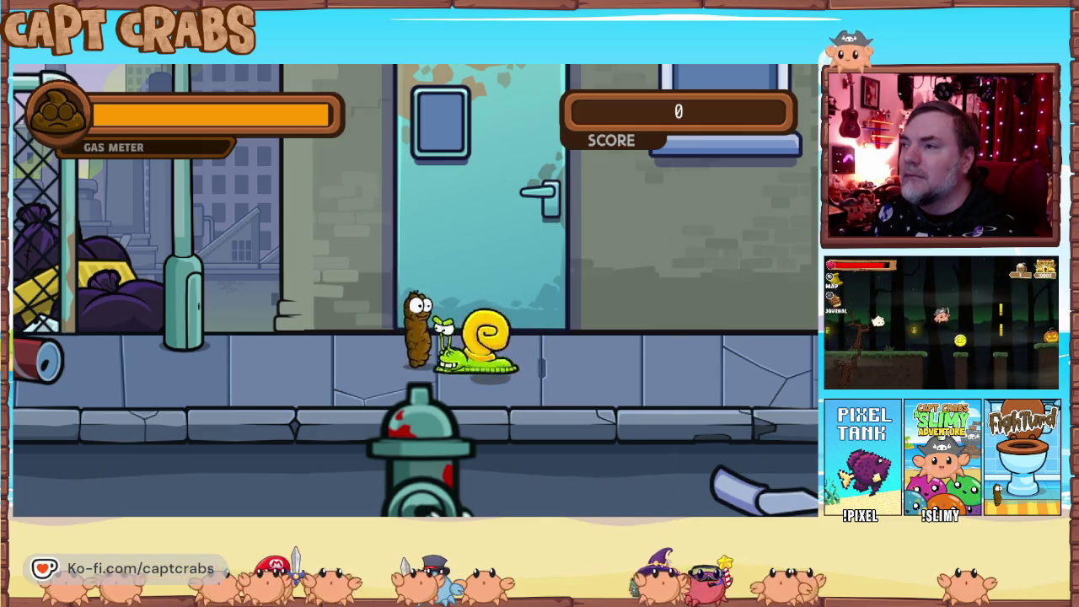
{"action": "key", "text": "space"}
{"action": "key", "text": "space"}
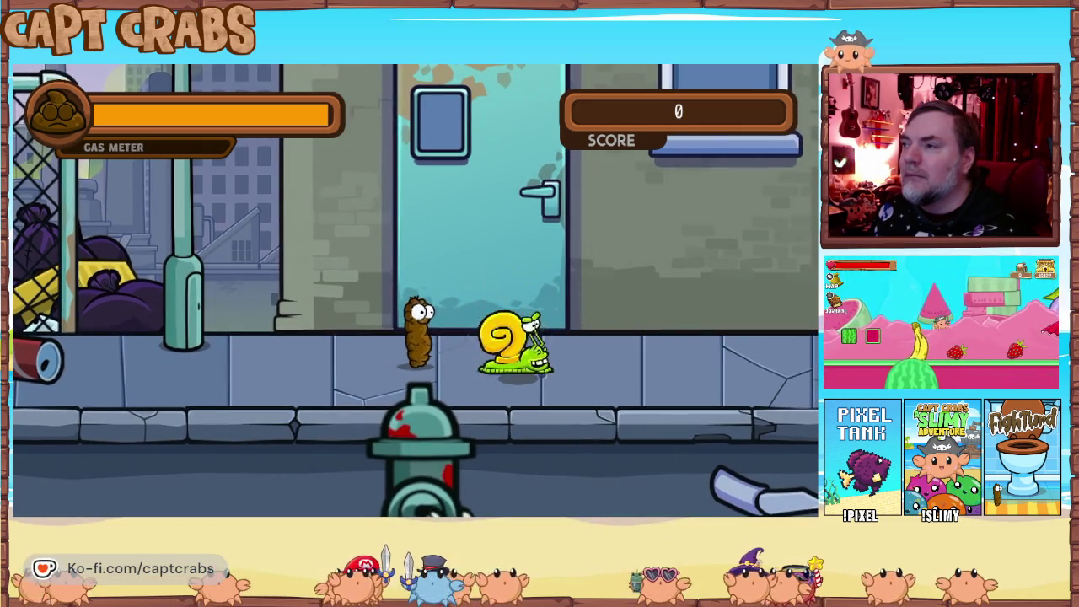
{"action": "key", "text": "Right"}
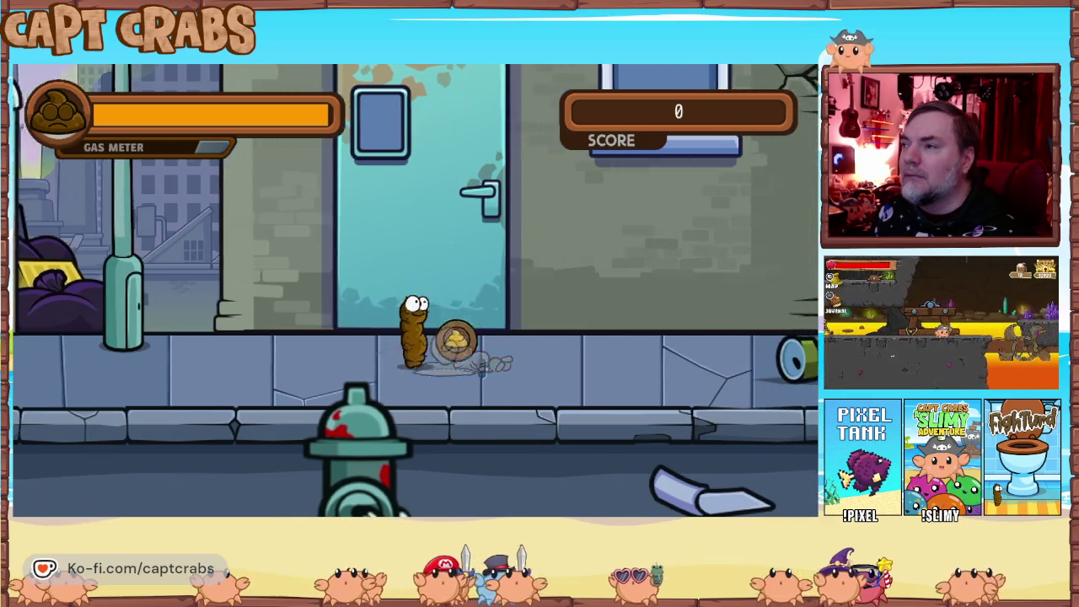
{"action": "key", "text": "Escape"}
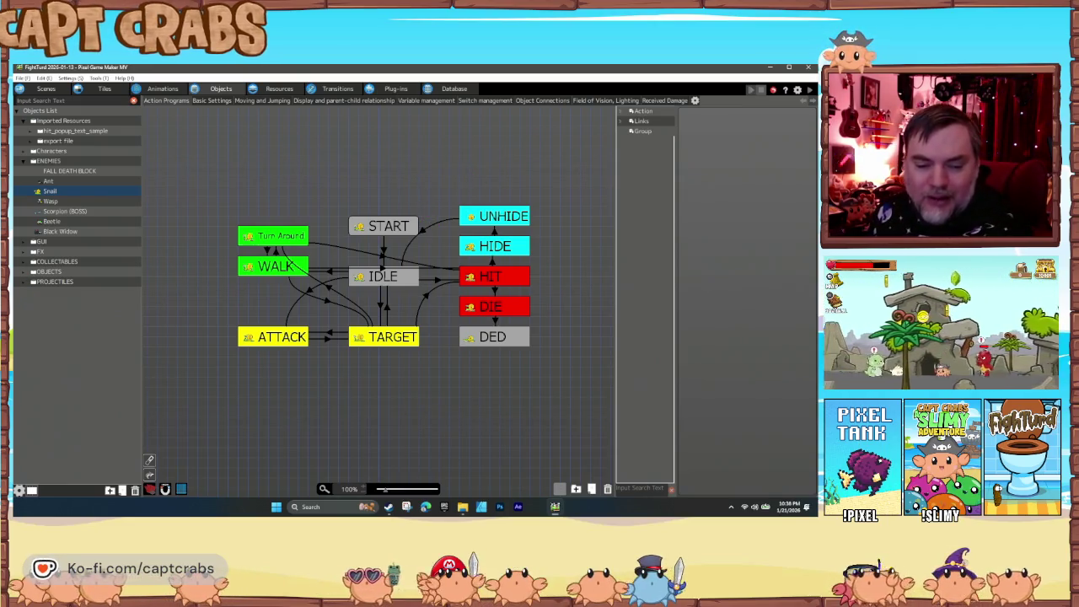
Give the HIDE-to-UNHIDE link an After Certain Time Passes condition of 5 seconds.
{"action": "left_click", "coordinate": [496, 229]}
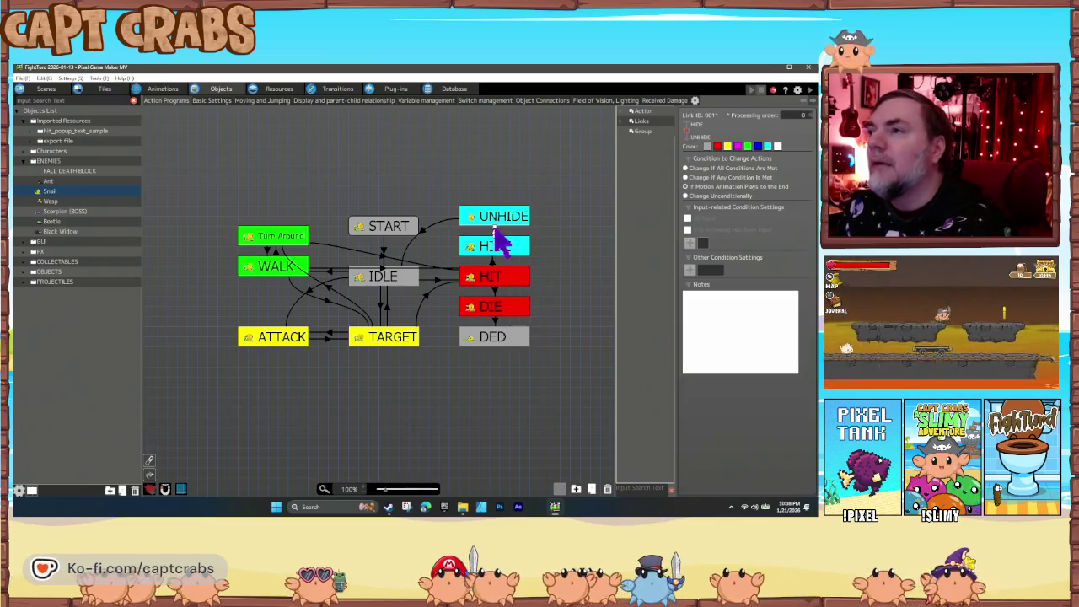
{"action": "left_click", "coordinate": [686, 178]}
{"action": "left_click", "coordinate": [689, 270]}
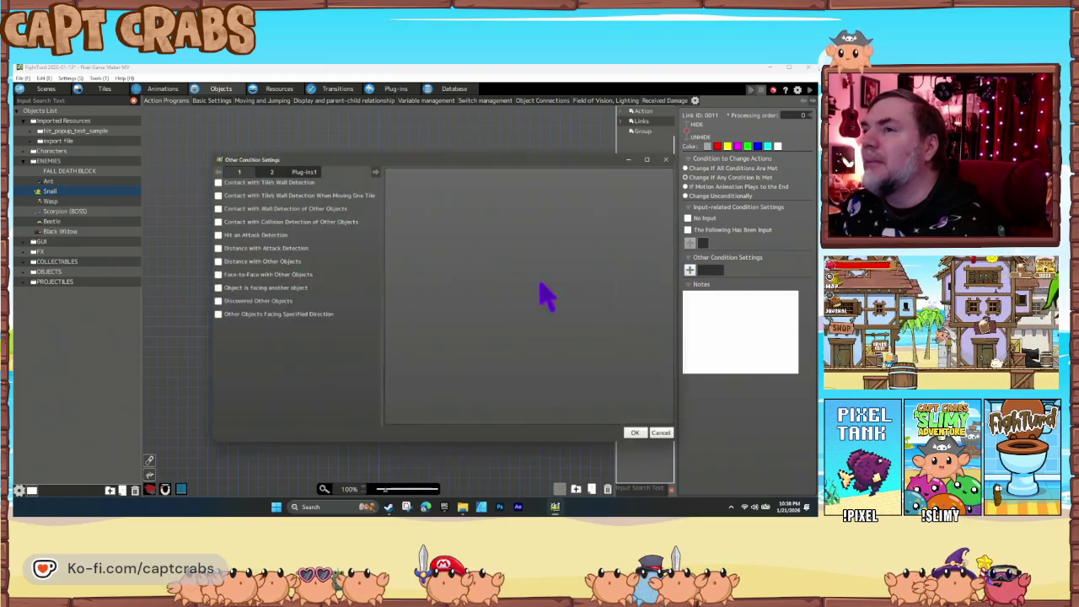
{"action": "left_click", "coordinate": [260, 180]}
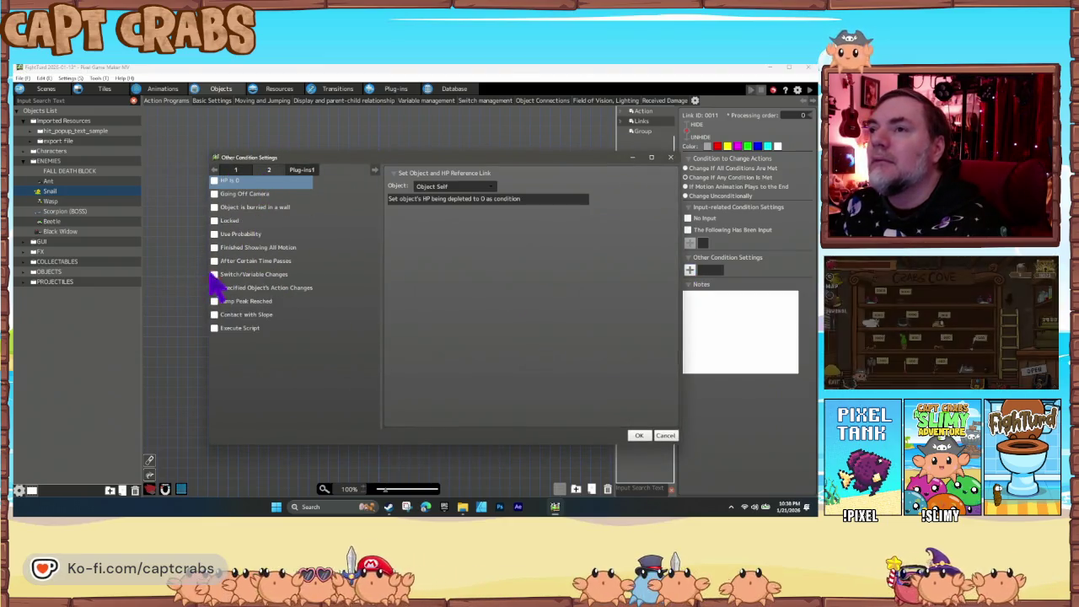
{"action": "left_click", "coordinate": [214, 260]}
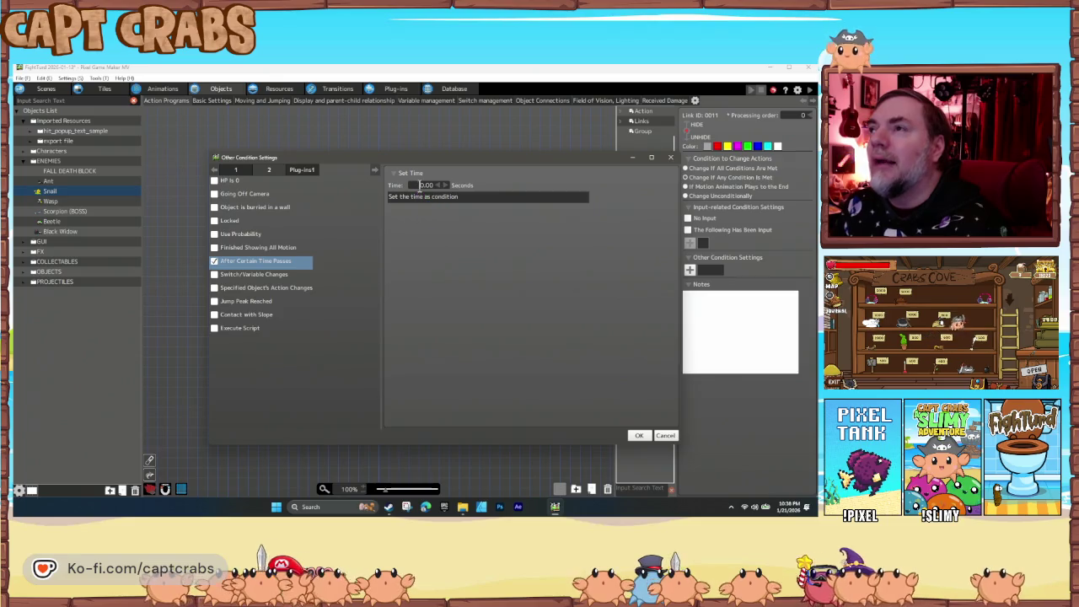
{"action": "left_click", "coordinate": [638, 436]}
{"action": "left_click", "coordinate": [440, 388]}
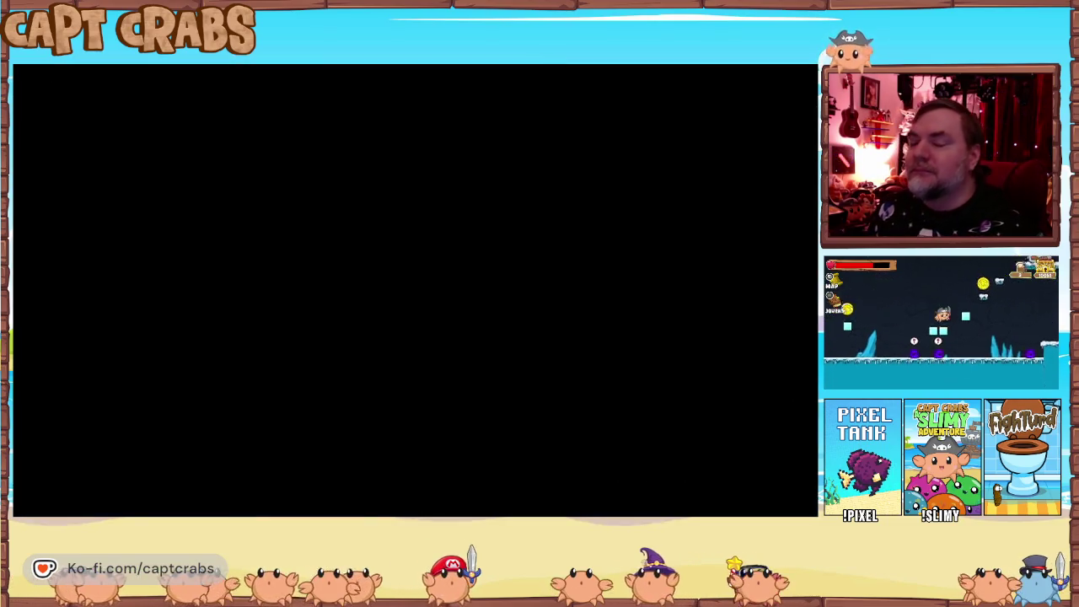
Walk the poop hero right along the street toward the snail.
{"action": "key", "text": "Right"}
{"action": "key", "text": "Up"}
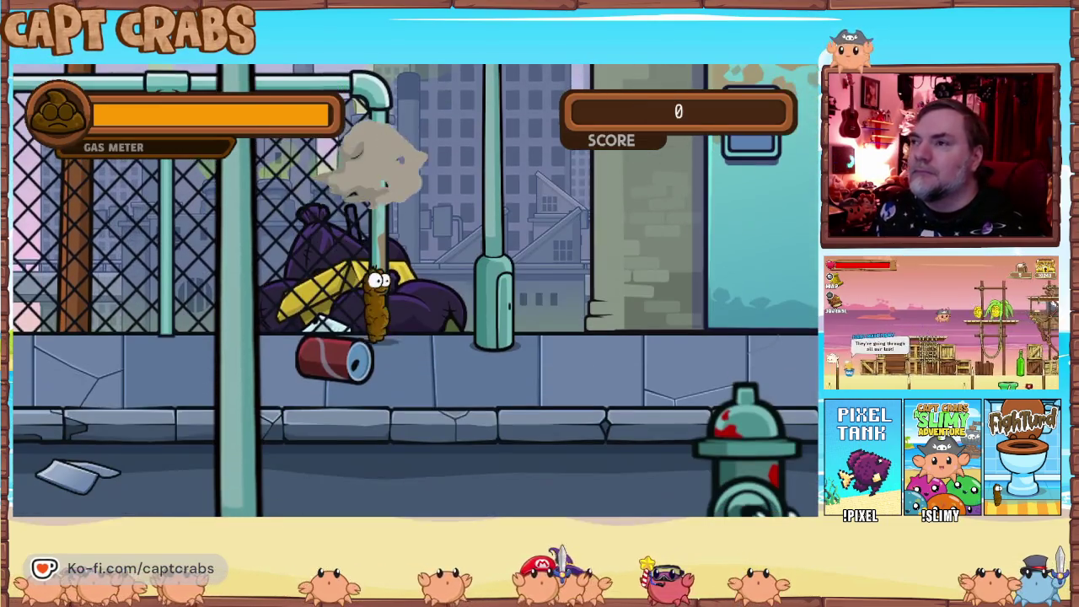
{"action": "key", "text": "Right"}
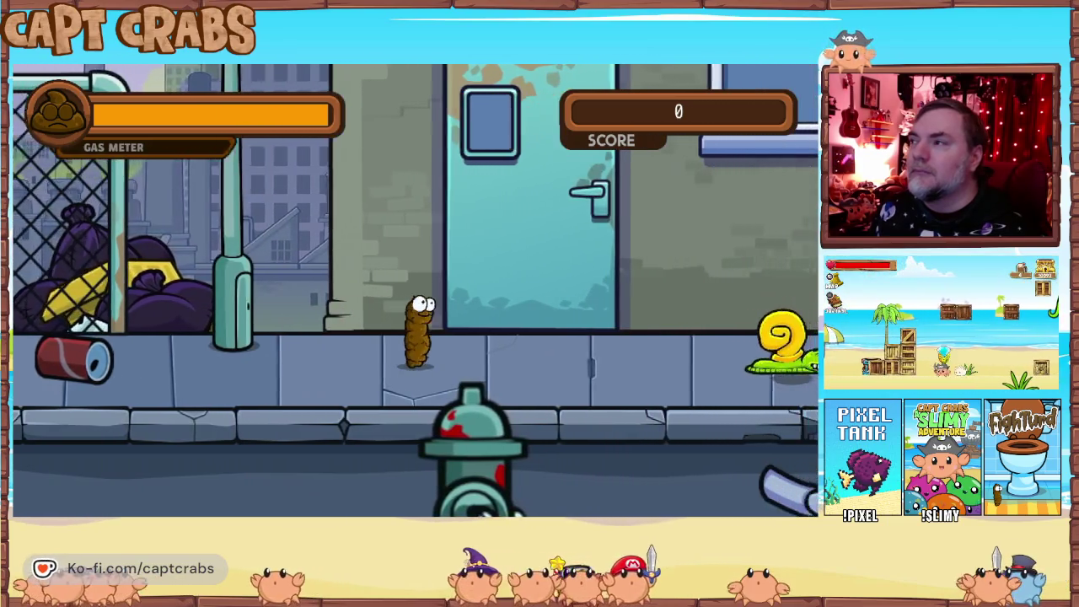
{"action": "key", "text": "Right"}
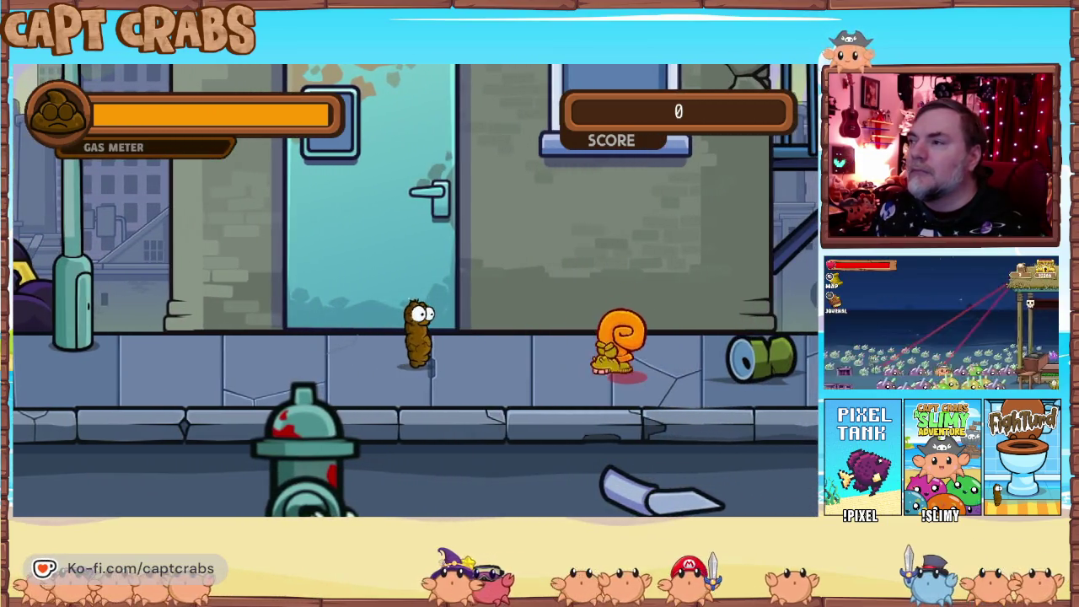
{"action": "key", "text": "Right"}
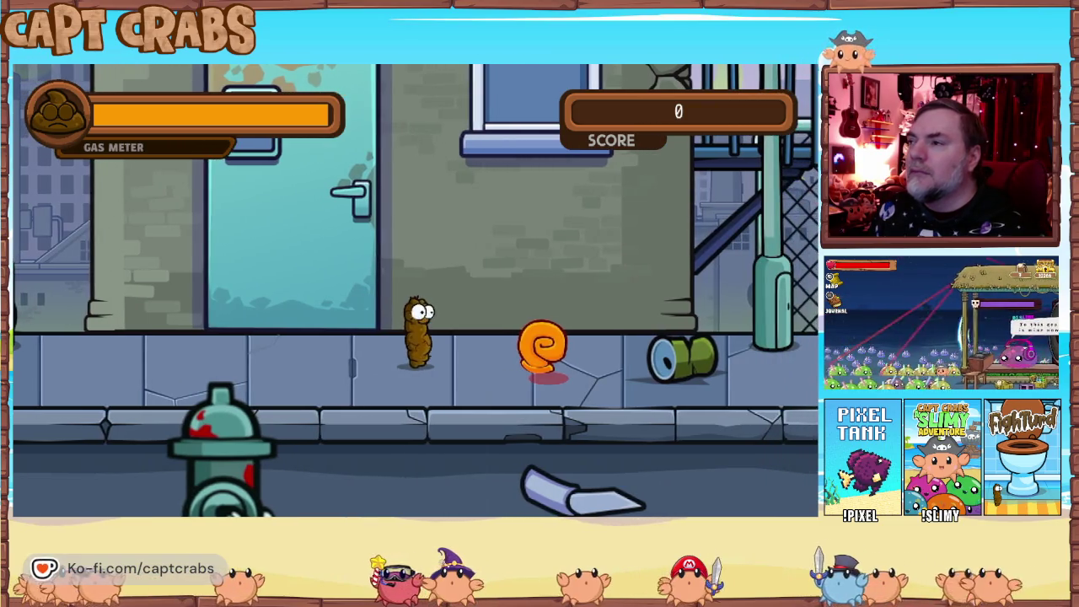
Gas the snail repeatedly as it hides and re-emerges until it dies, then exit via Main Menu.
{"action": "key", "text": "space"}
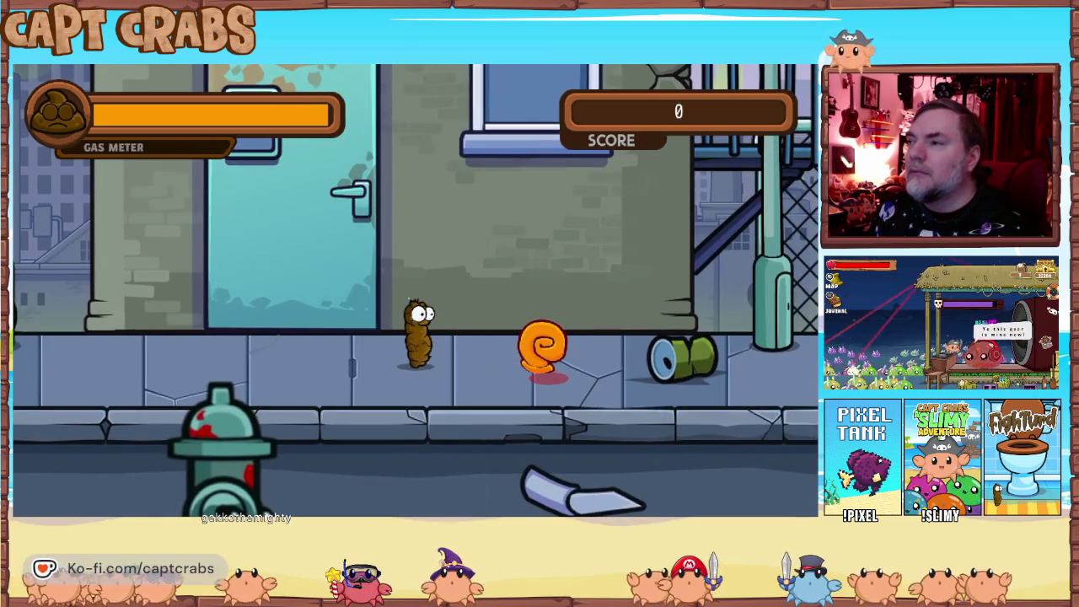
{"action": "key", "text": "space"}
{"action": "key", "text": "space"}
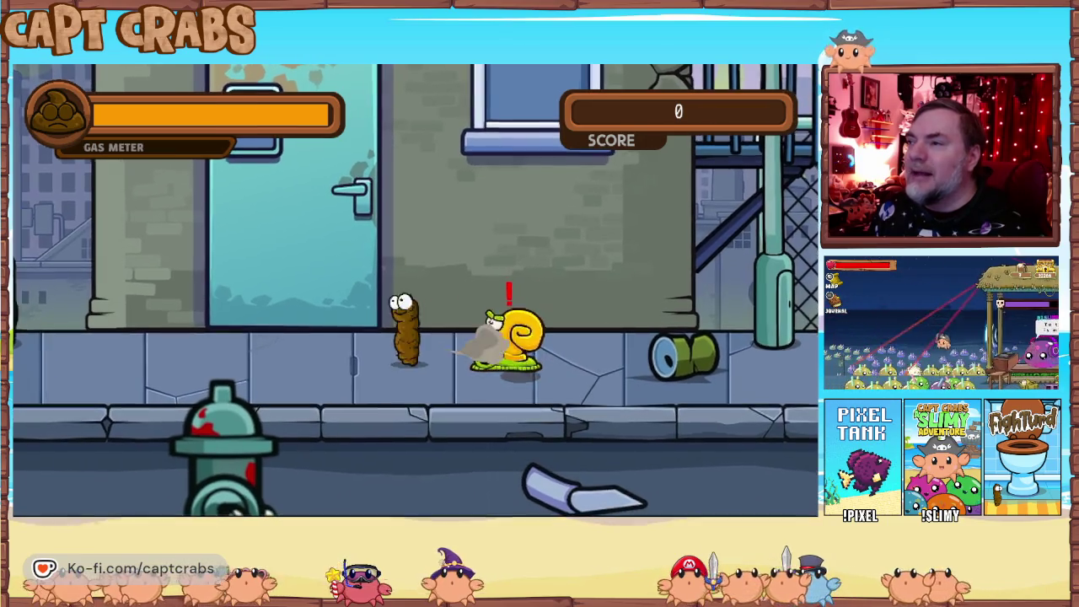
{"action": "key", "text": "space"}
{"action": "key", "text": "space"}
{"action": "key", "text": "space"}
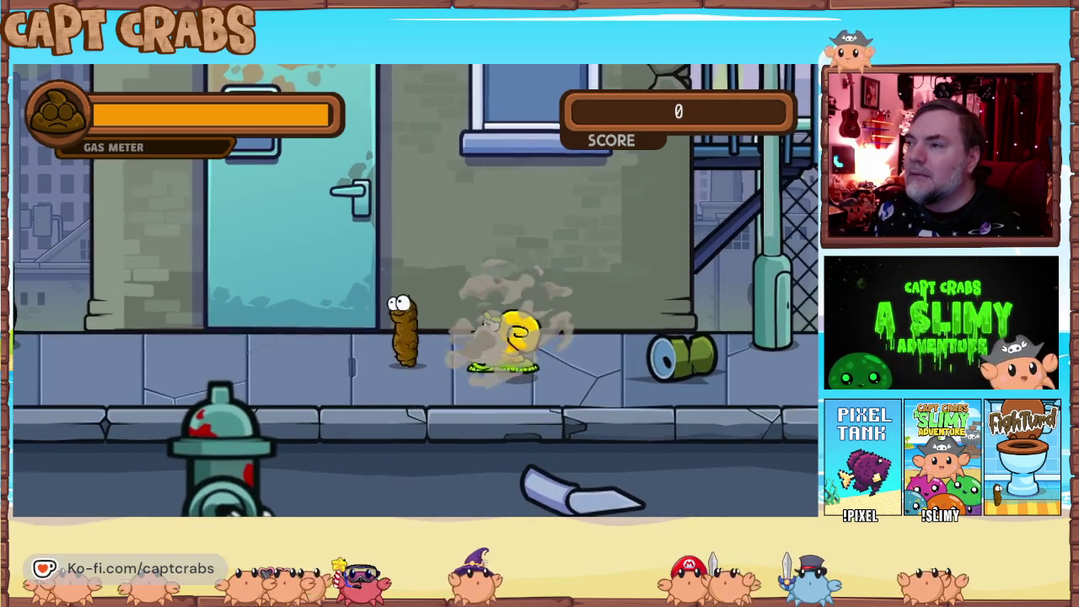
{"action": "key", "text": "space"}
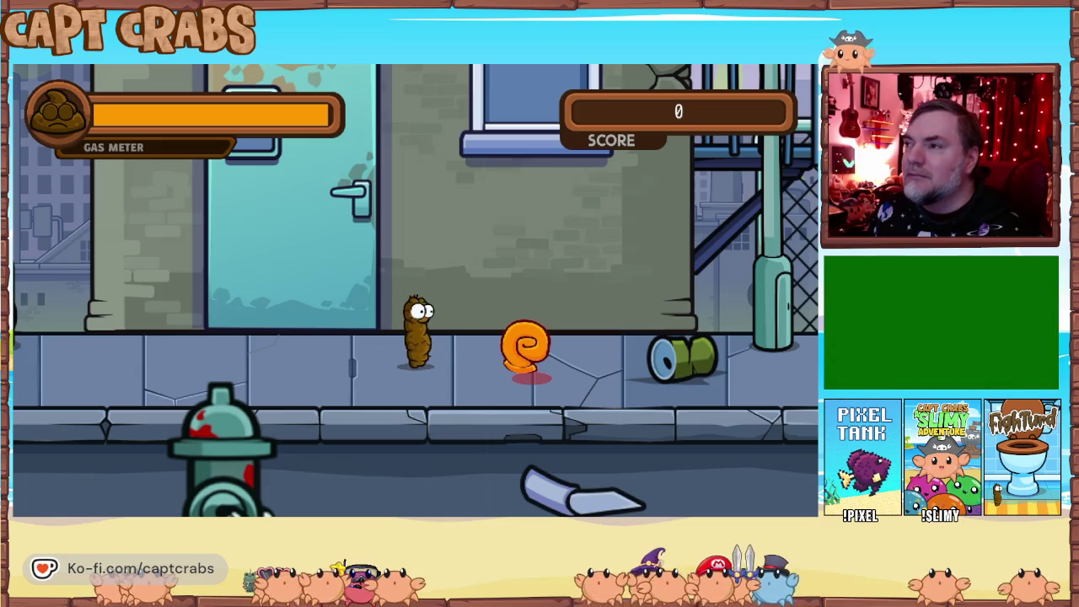
{"action": "key", "text": "space"}
{"action": "key", "text": "space"}
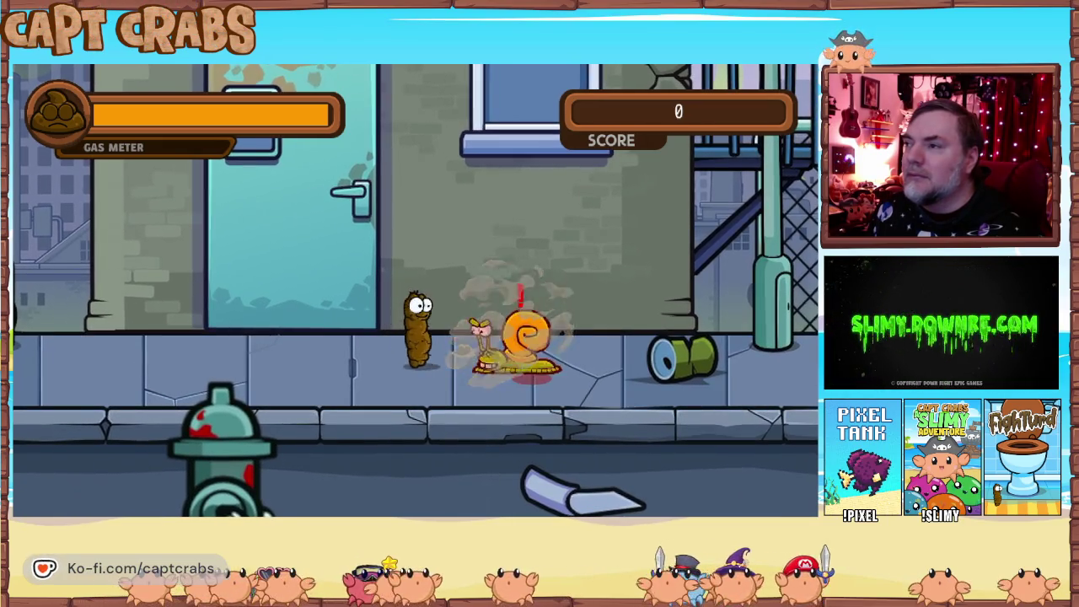
{"action": "key", "text": "space"}
{"action": "key", "text": "space"}
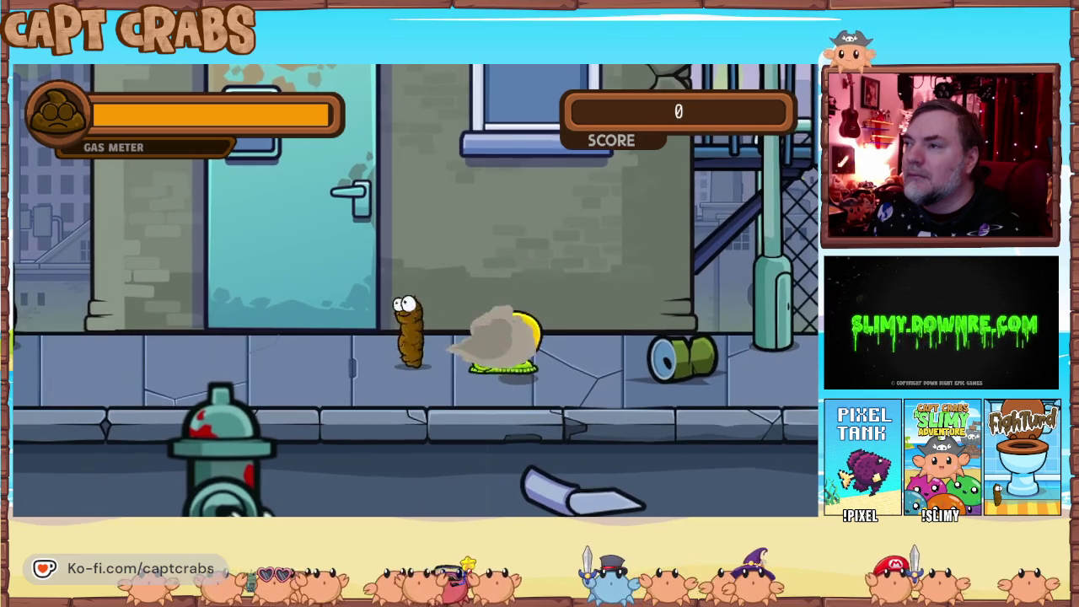
{"action": "key", "text": "space"}
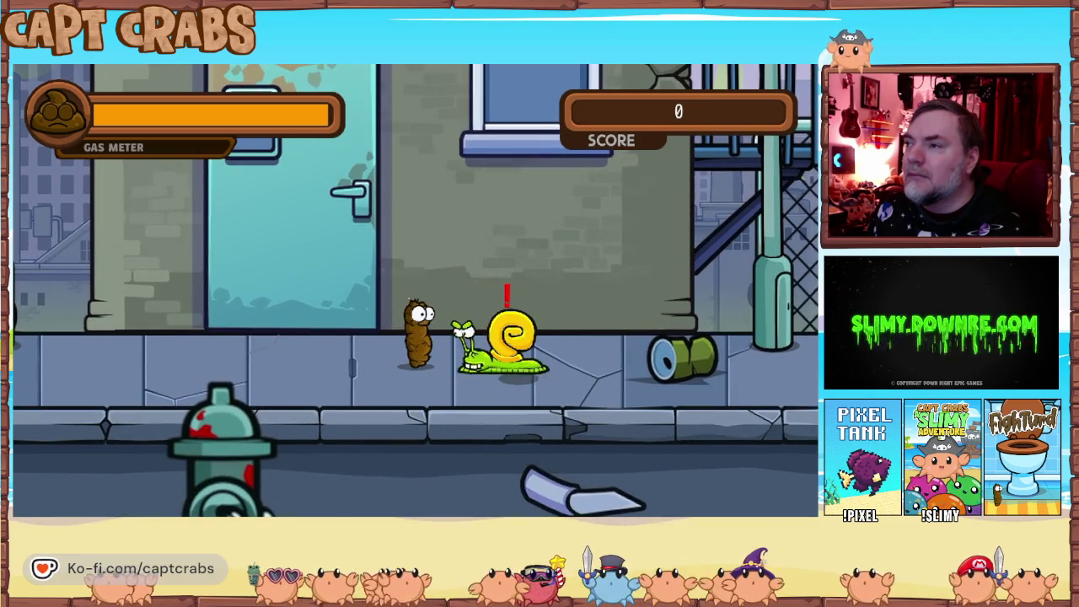
{"action": "key", "text": "space"}
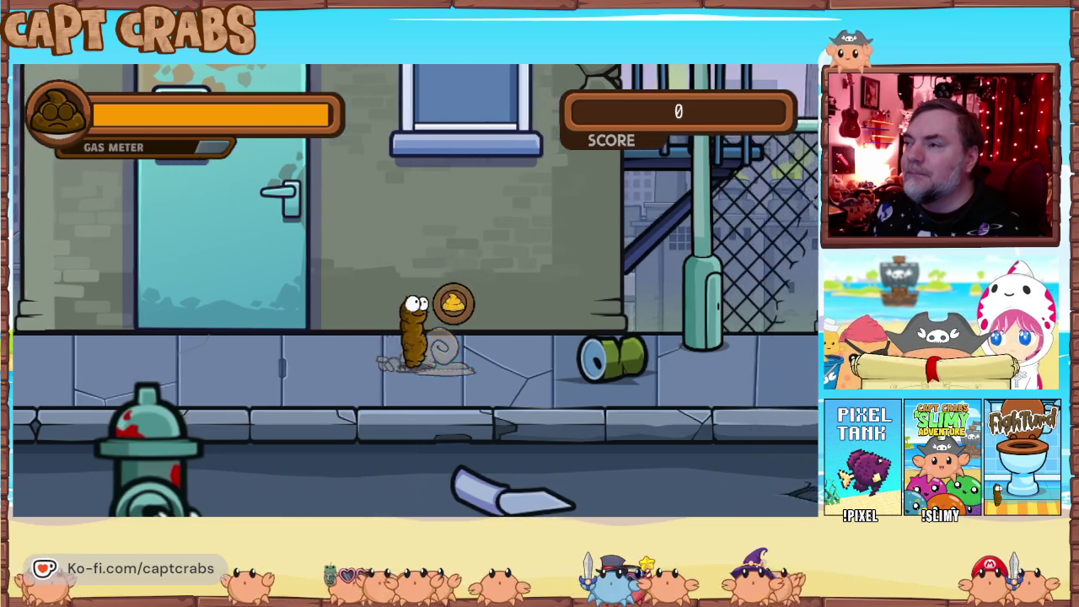
{"action": "key", "text": "Escape"}
{"action": "key", "text": "Down"}
{"action": "key", "text": "Down"}
{"action": "key", "text": "Down"}
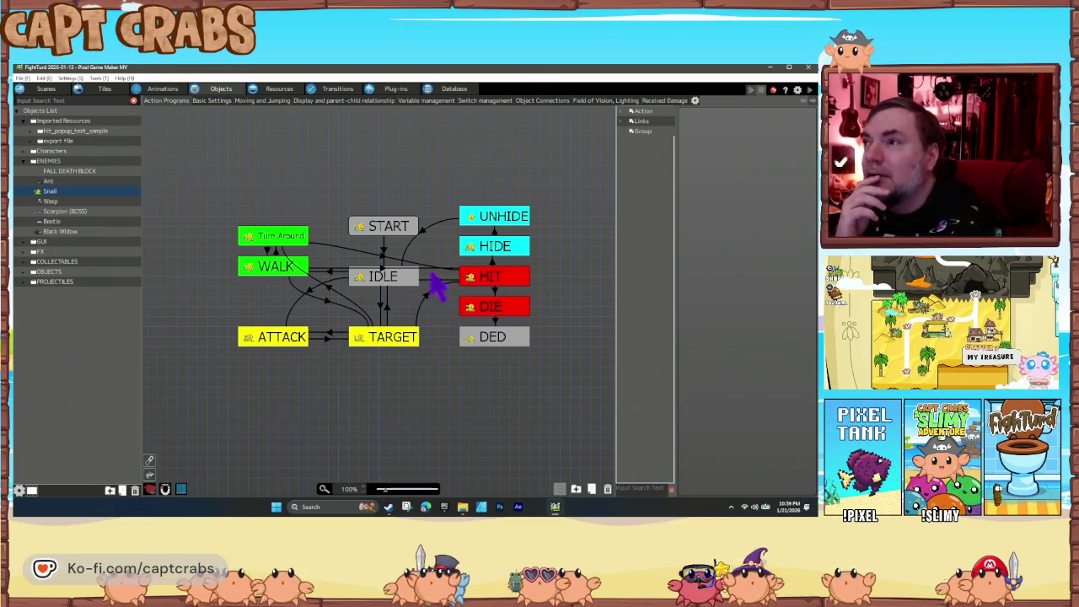
Compare the HIDE action's settings with the HIT action's filter effect action.
{"action": "left_click", "coordinate": [491, 250]}
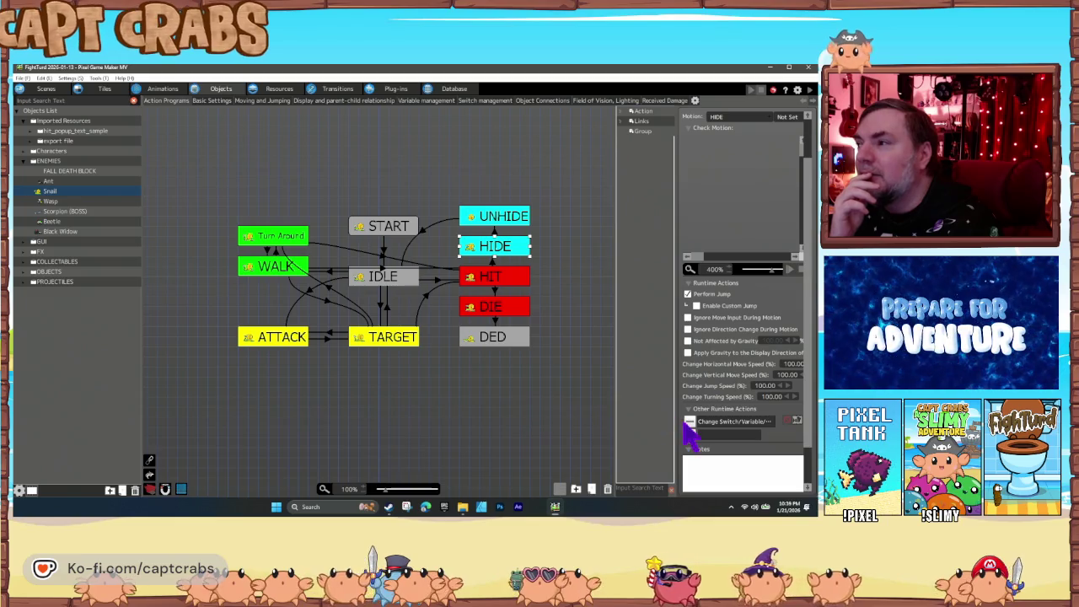
{"action": "left_click", "coordinate": [498, 282]}
{"action": "left_click", "coordinate": [721, 434]}
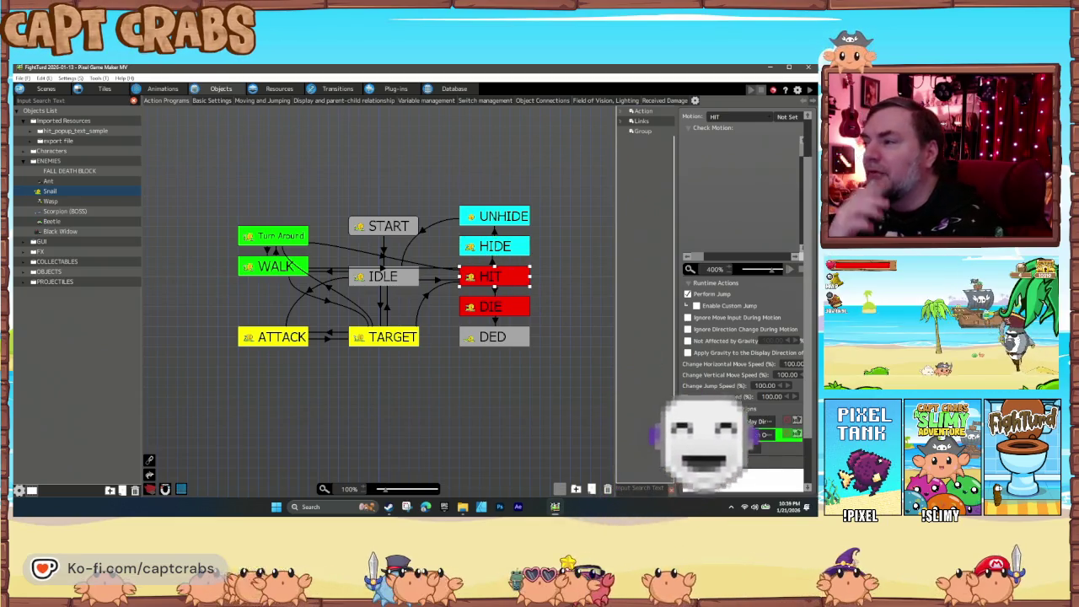
{"action": "left_click", "coordinate": [493, 251]}
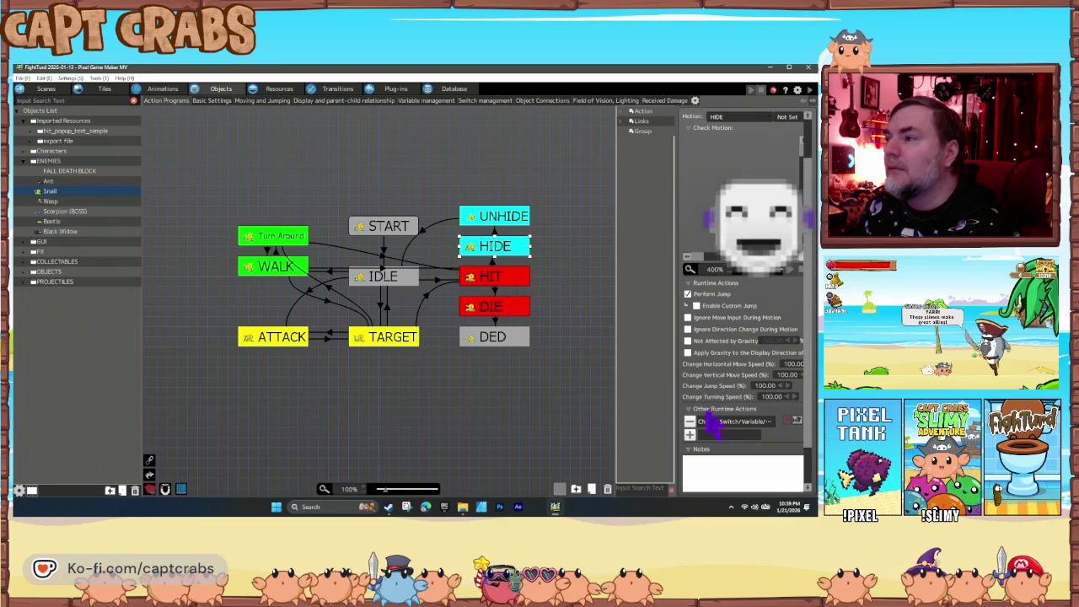
{"action": "double_click", "coordinate": [716, 435]}
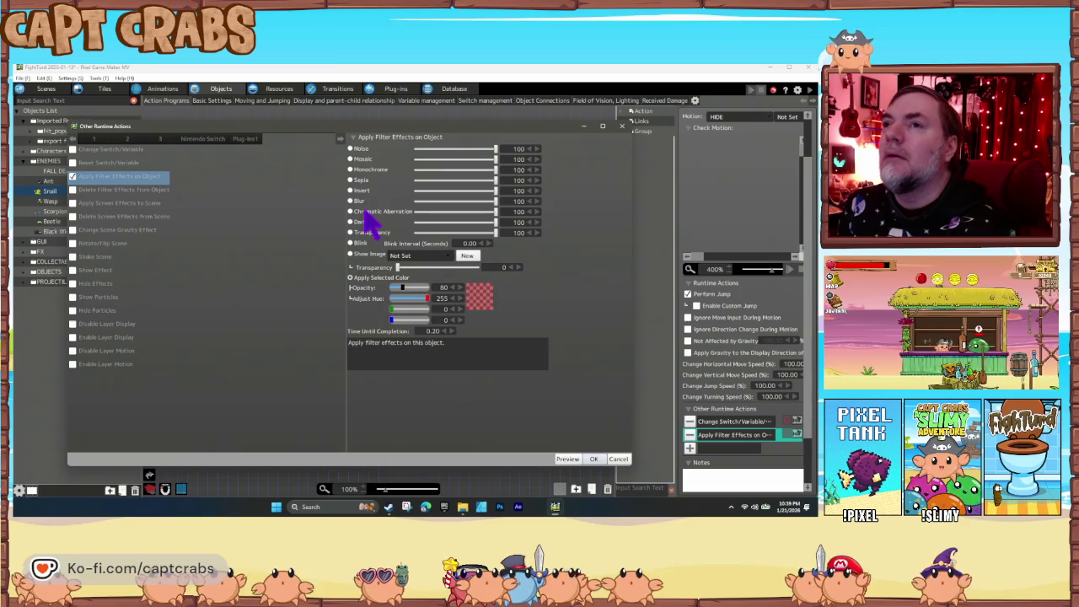
{"action": "left_click", "coordinate": [619, 459]}
Add Delete Filter Effects from Object with All Filter Effects to the HIDE action.
{"action": "left_click", "coordinate": [689, 434]}
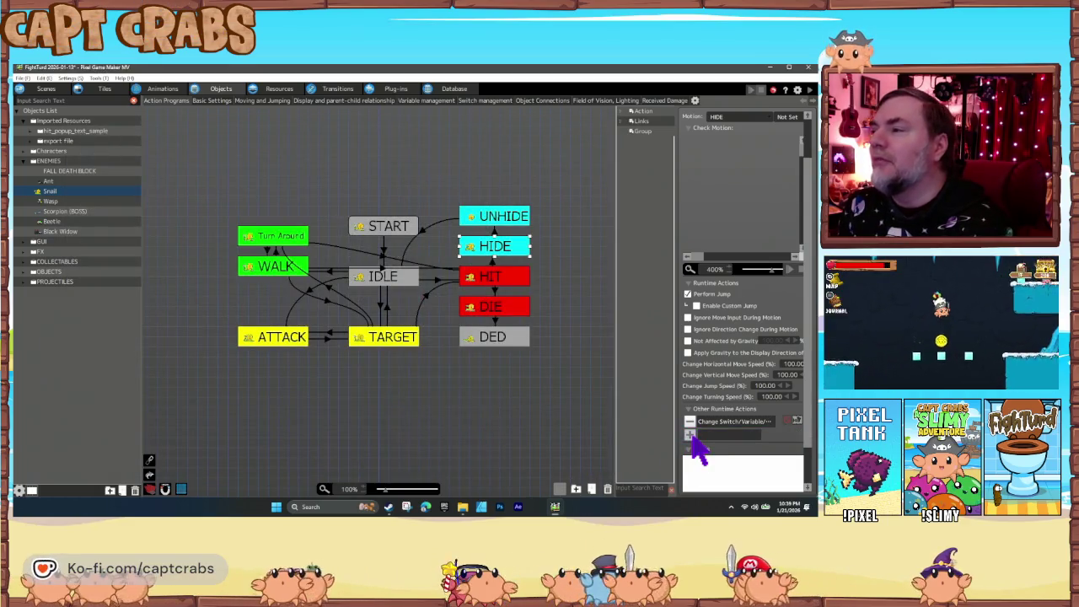
{"action": "left_click", "coordinate": [689, 434]}
{"action": "left_click", "coordinate": [80, 190]}
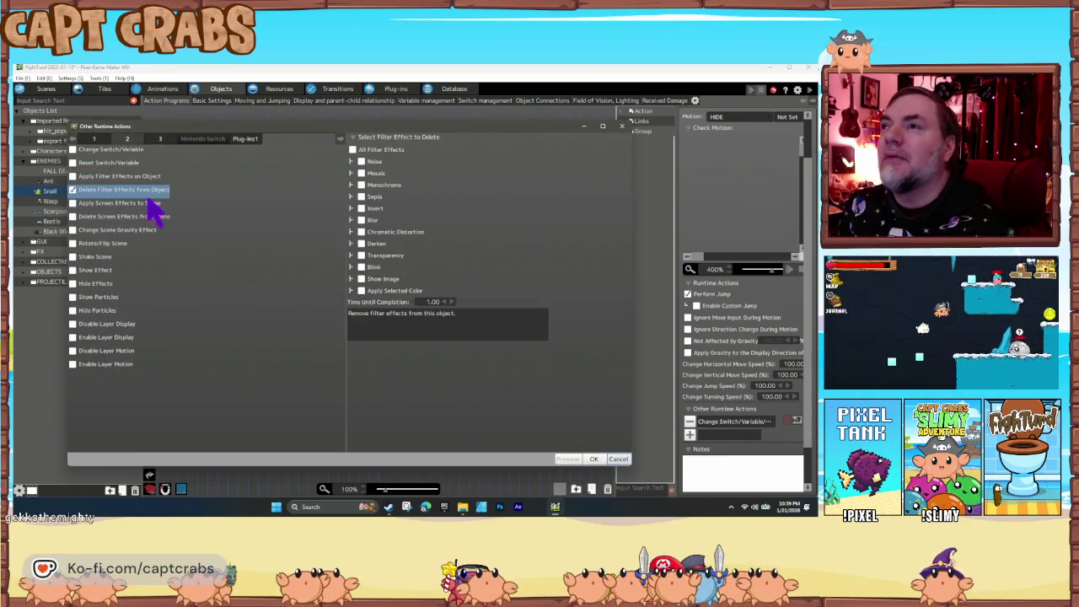
{"action": "left_click", "coordinate": [595, 459]}
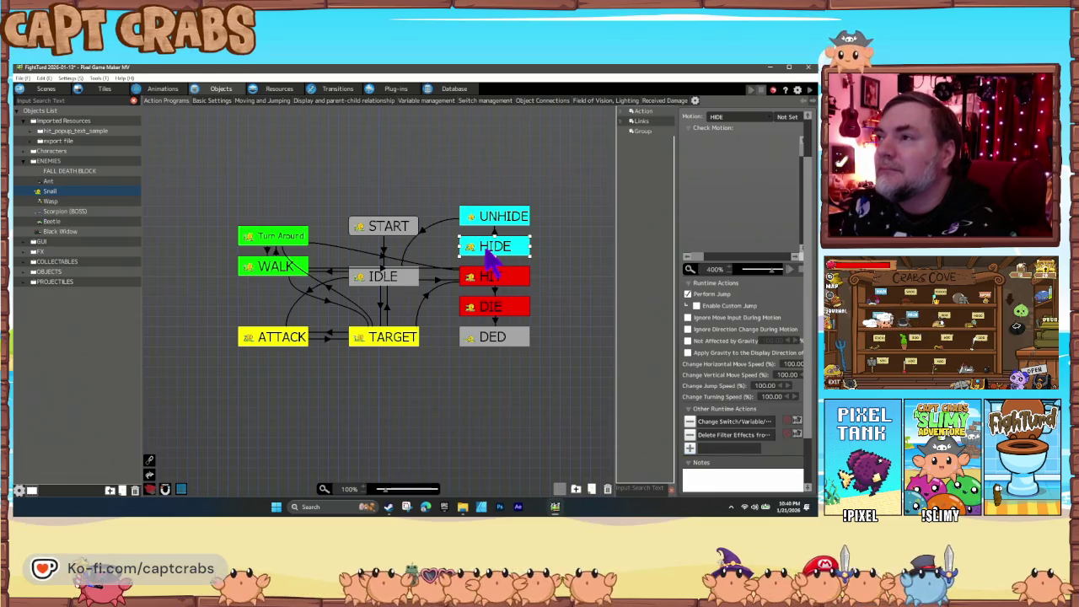
{"action": "left_click", "coordinate": [486, 217]}
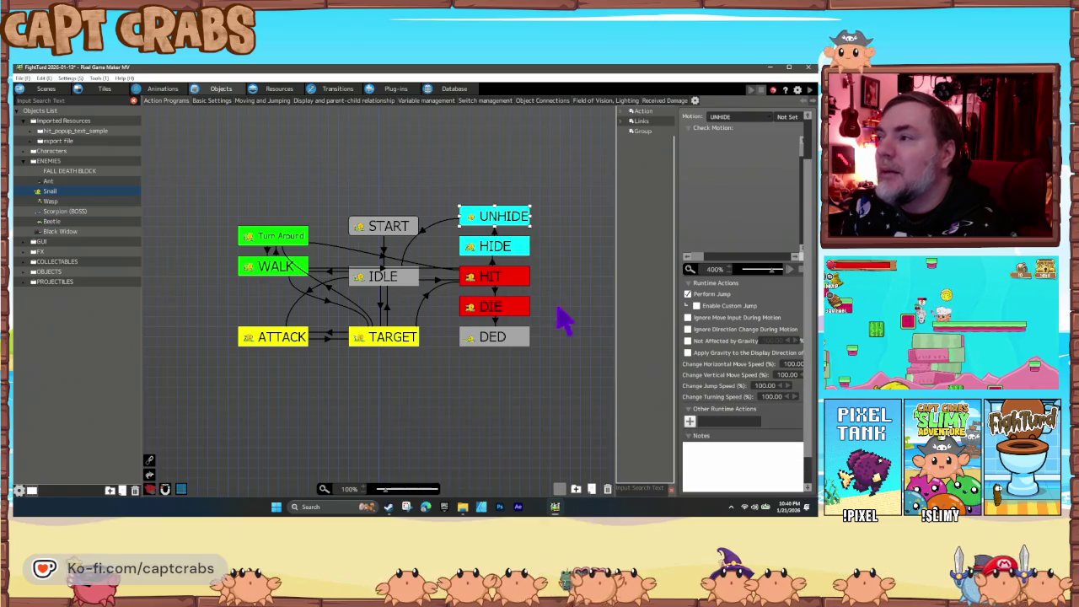
Paste the Change Switch/Variable action into UNHIDE and set its Time of Invincibility to 0.
{"action": "left_click", "coordinate": [512, 246]}
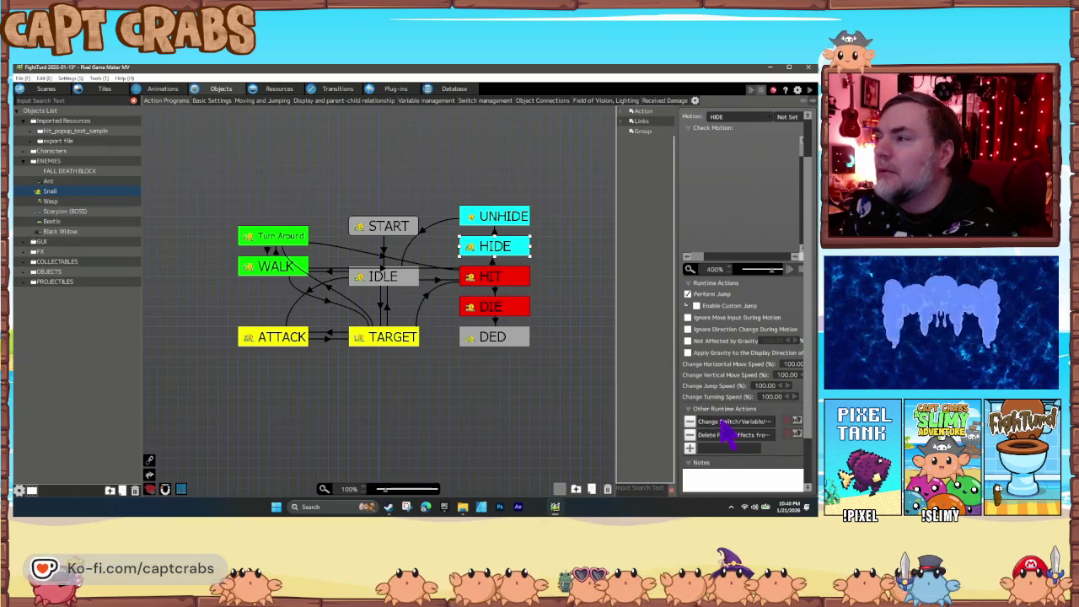
{"action": "left_click", "coordinate": [512, 217]}
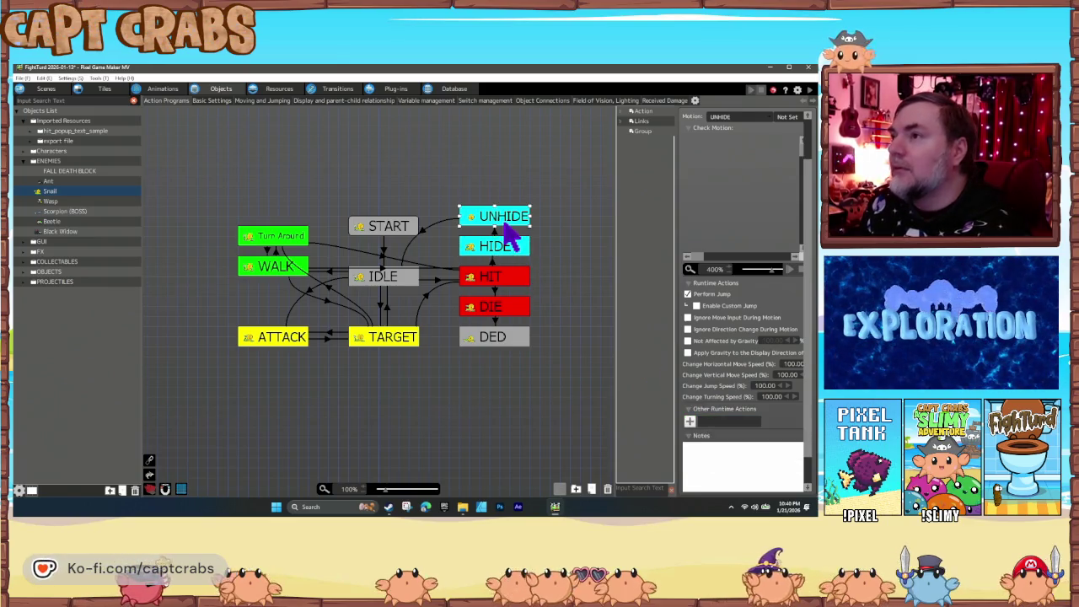
{"action": "key", "text": "ctrl+v"}
{"action": "double_click", "coordinate": [708, 423]}
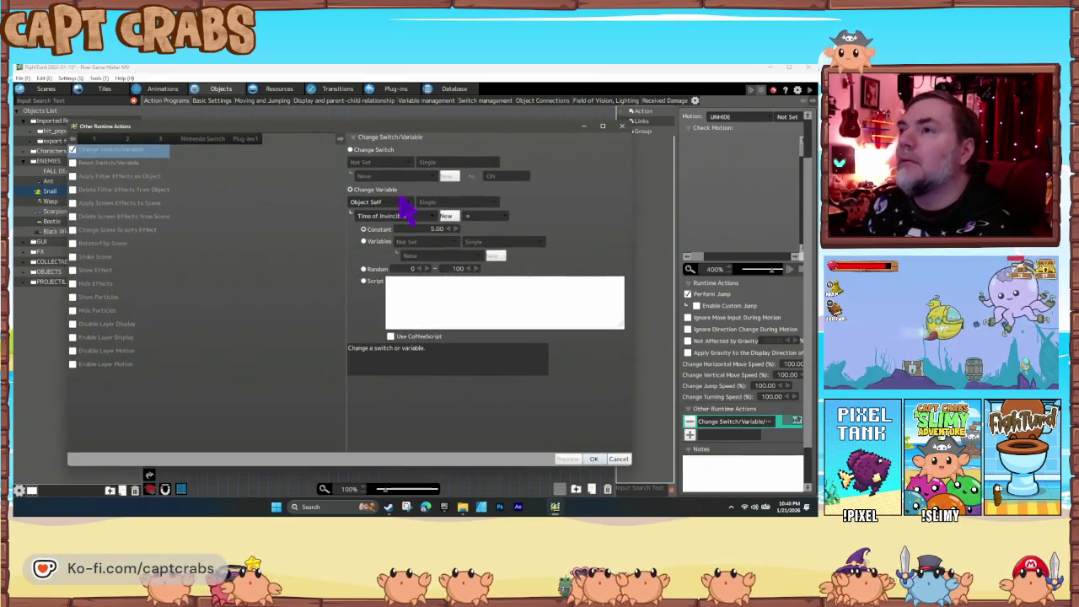
{"action": "double_click", "coordinate": [417, 228]}
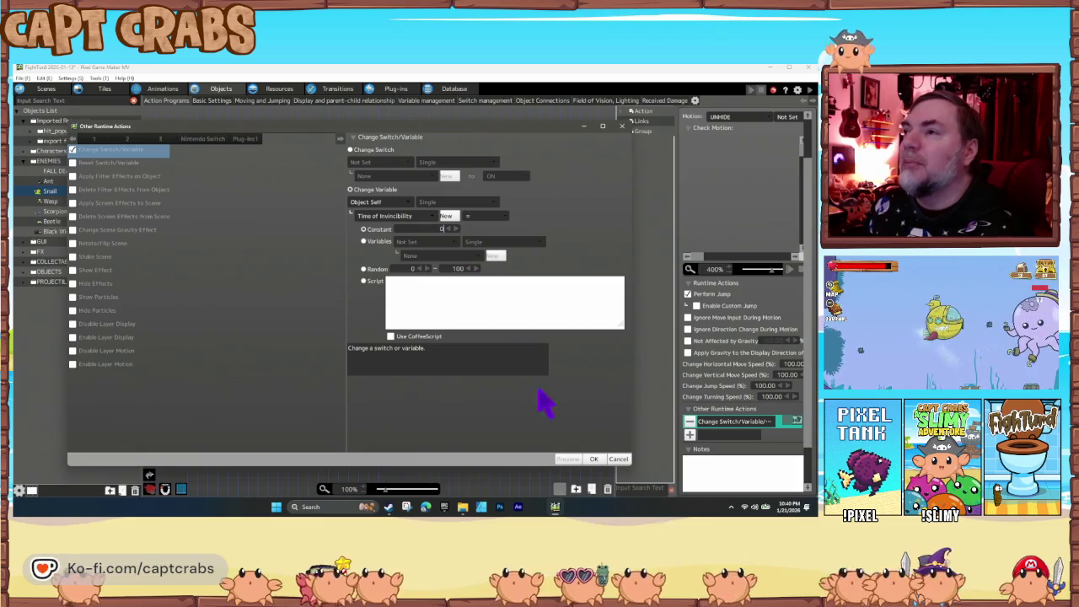
{"action": "left_click", "coordinate": [451, 366]}
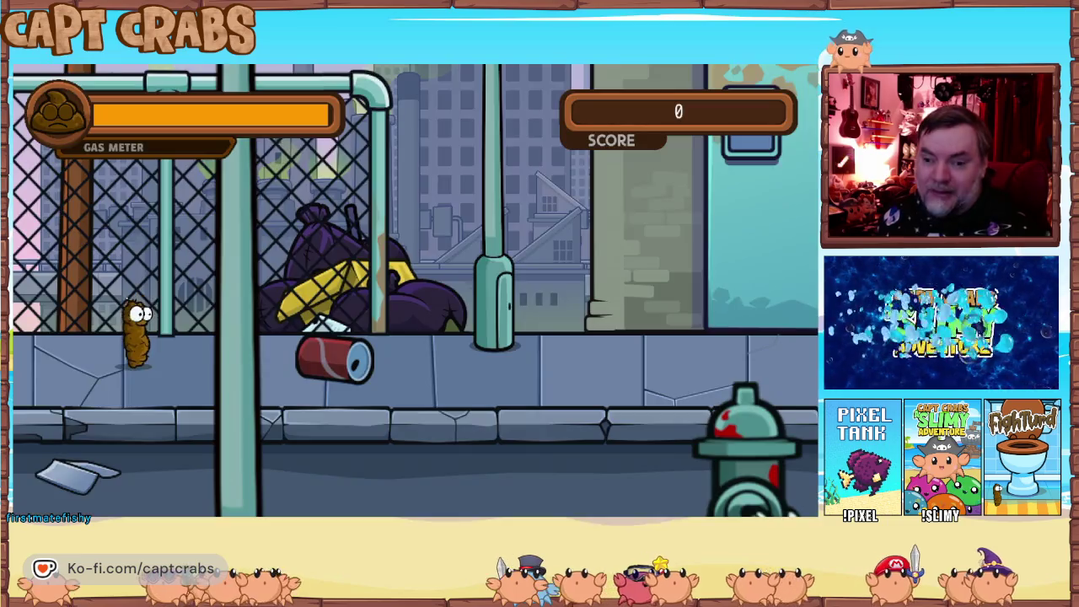
Walk right over the trash bags, defeat the hidden snail, grab its coin, and exit to Main Menu.
{"action": "key", "text": "Right"}
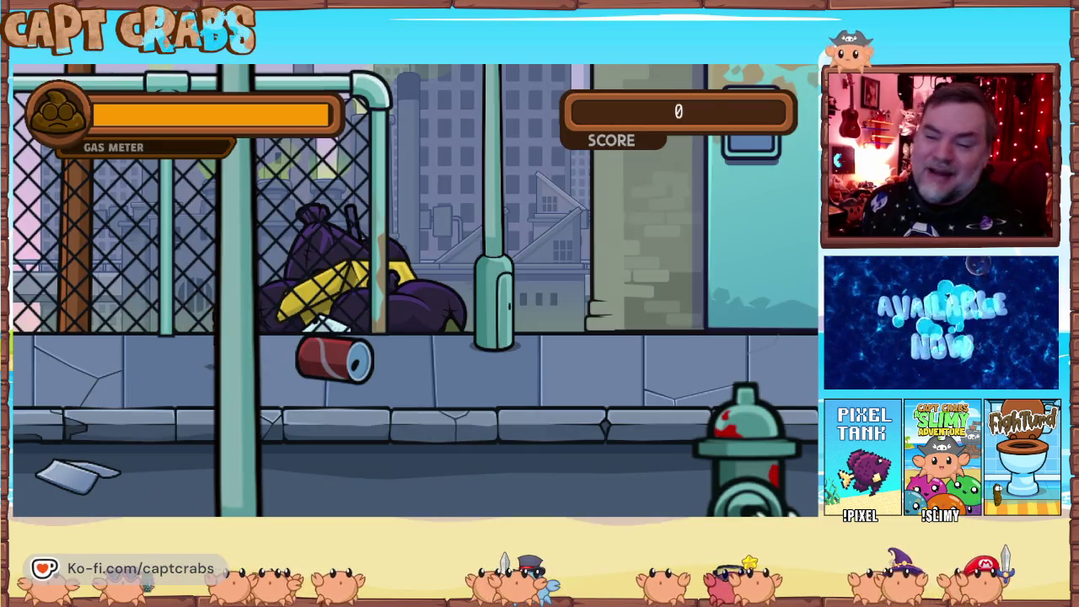
{"action": "key", "text": "Up"}
{"action": "key", "text": "Right"}
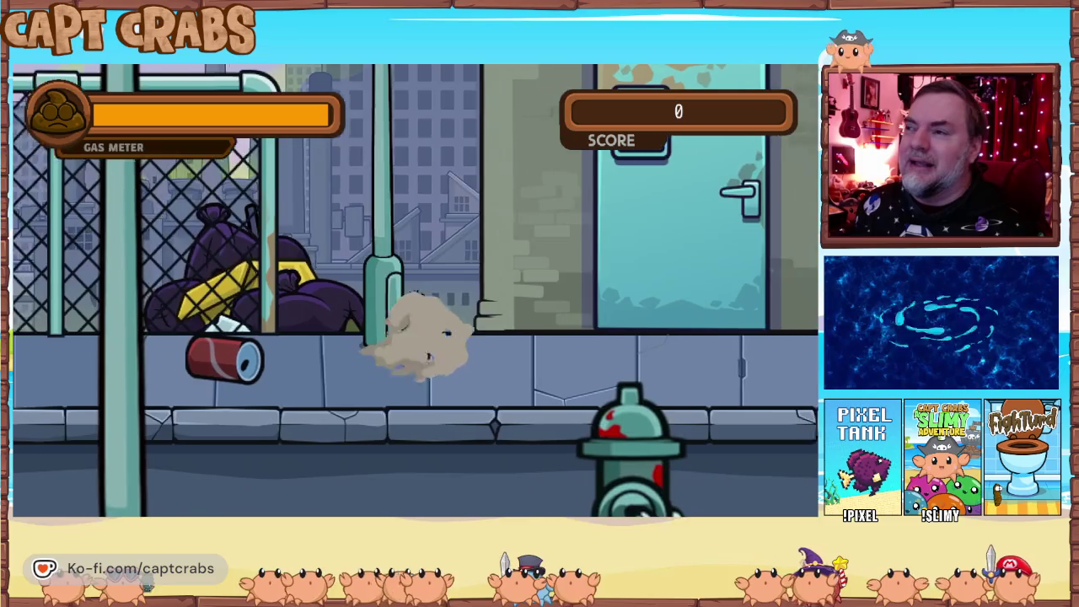
{"action": "key", "text": "Right"}
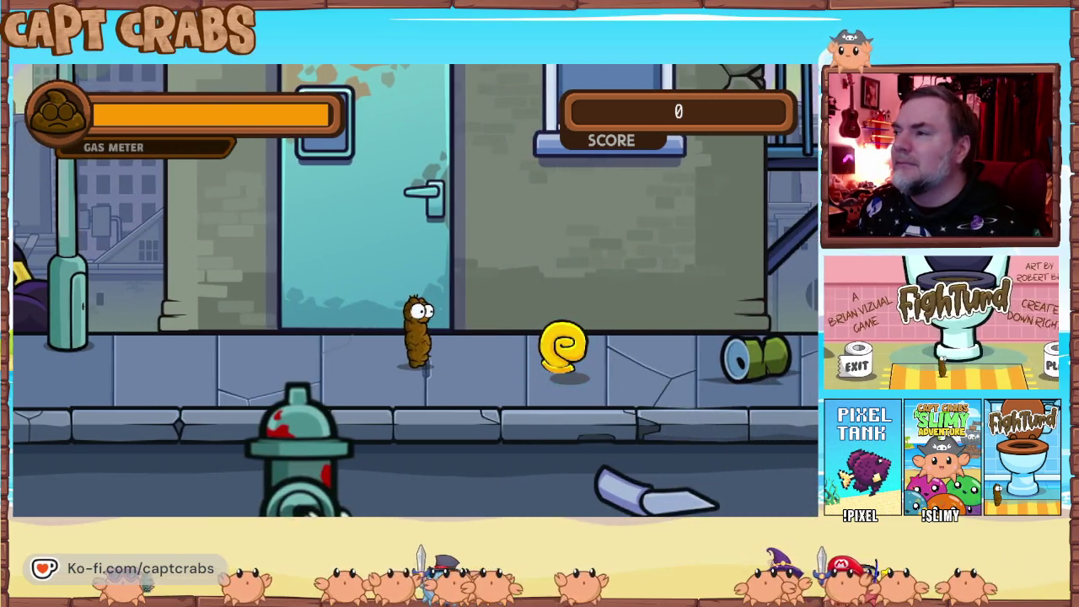
{"action": "key", "text": "Right"}
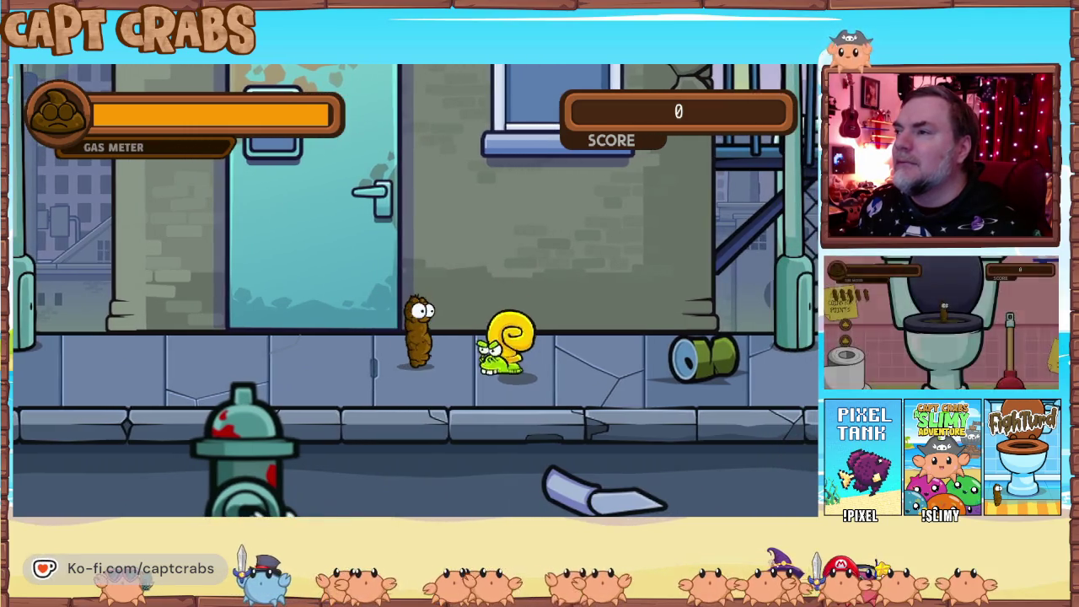
{"action": "key", "text": "space"}
{"action": "key", "text": "Right"}
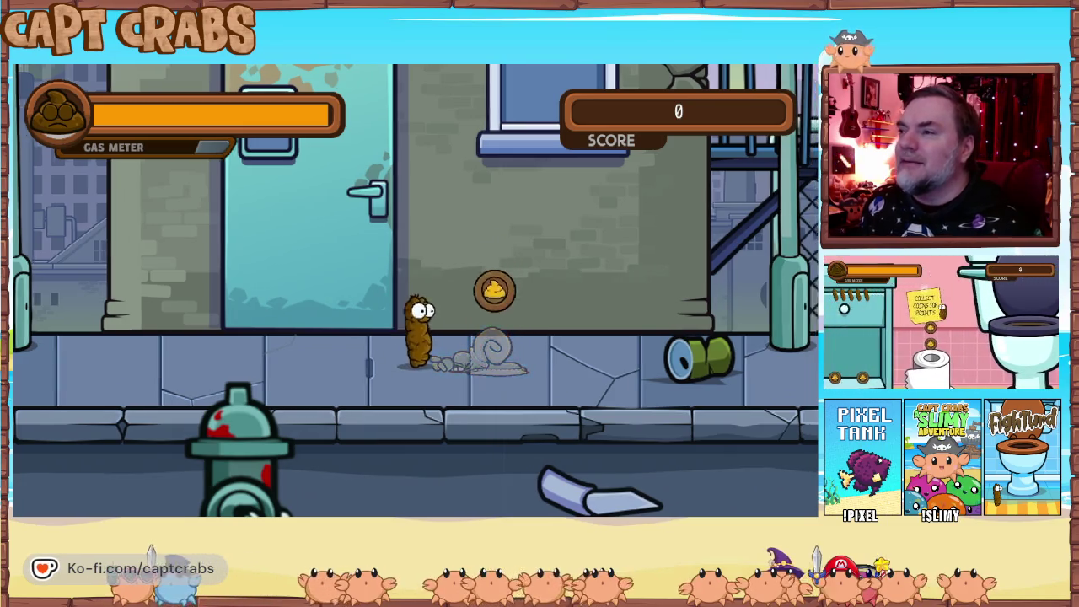
{"action": "key", "text": "Escape"}
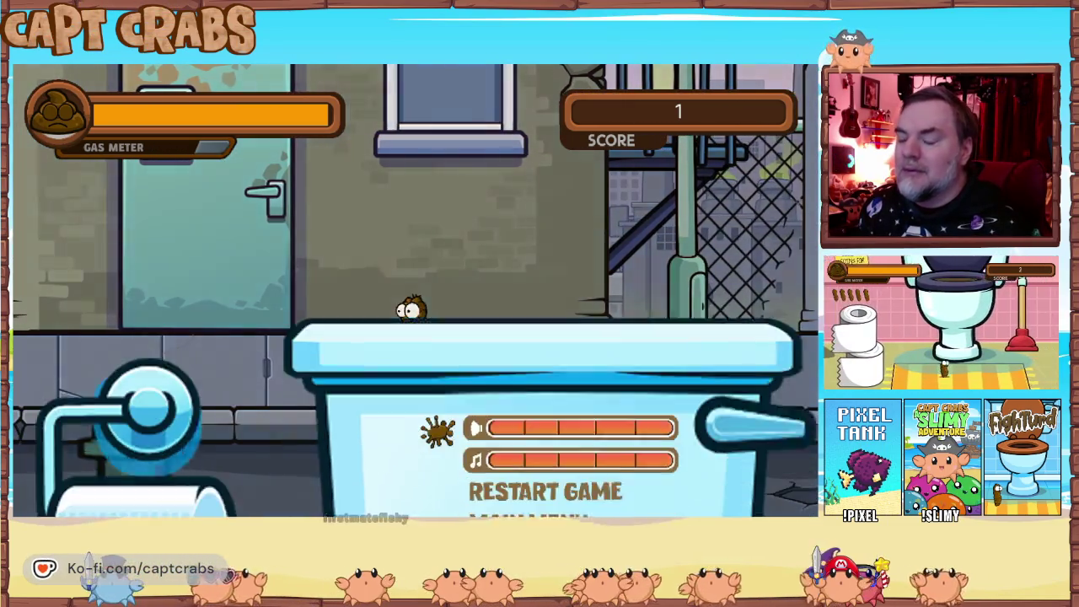
{"action": "key", "text": "Down"}
{"action": "key", "text": "Down"}
{"action": "key", "text": "Down"}
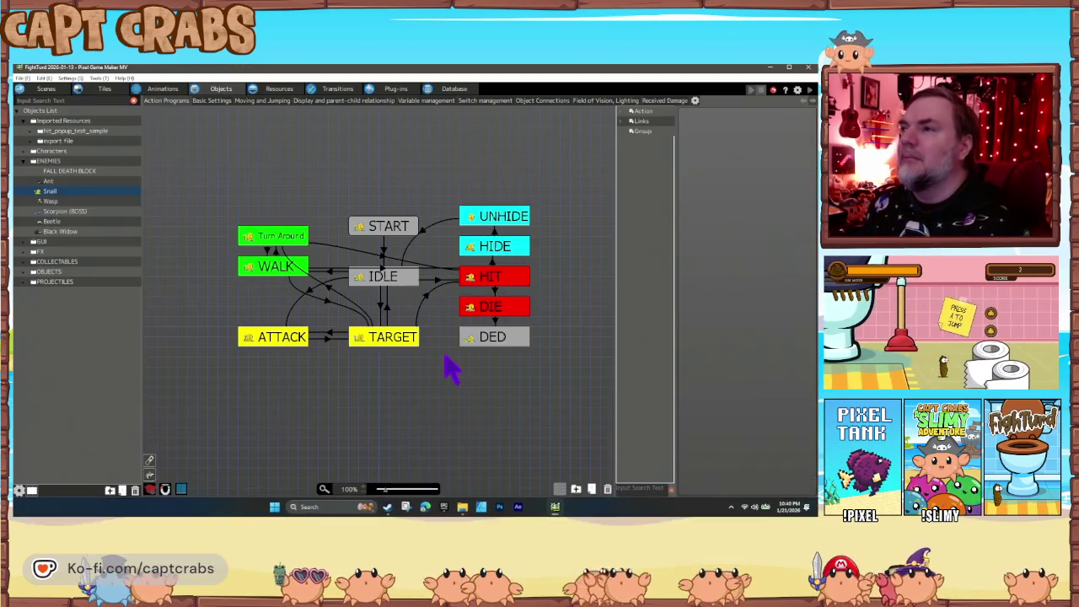
Add an Apply Filter Effects on Object action with the Monochrome filter to HIDE.
{"action": "left_click", "coordinate": [487, 253]}
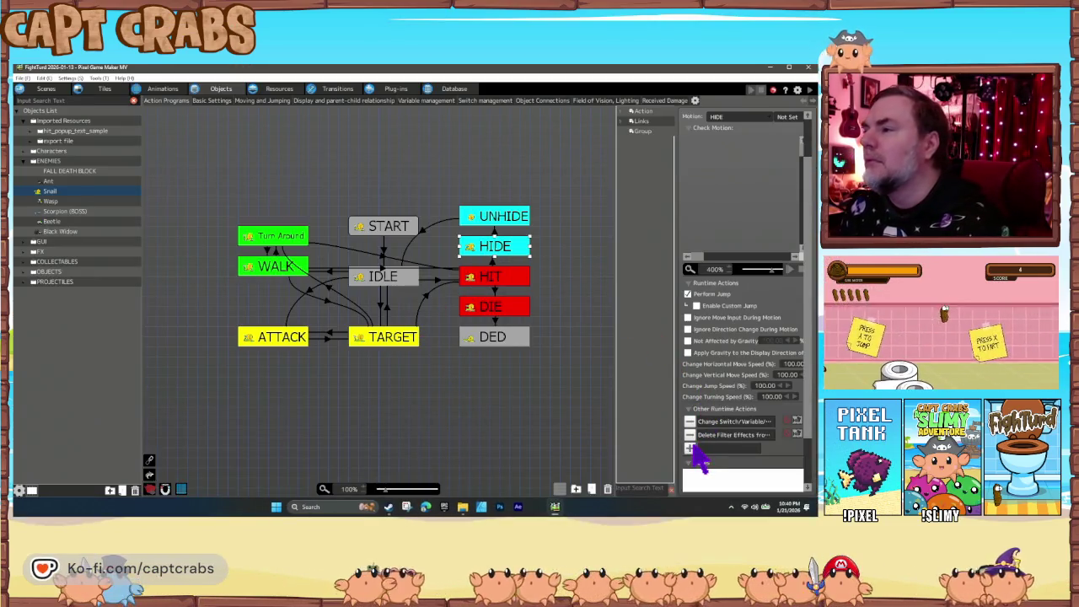
{"action": "left_click", "coordinate": [690, 448]}
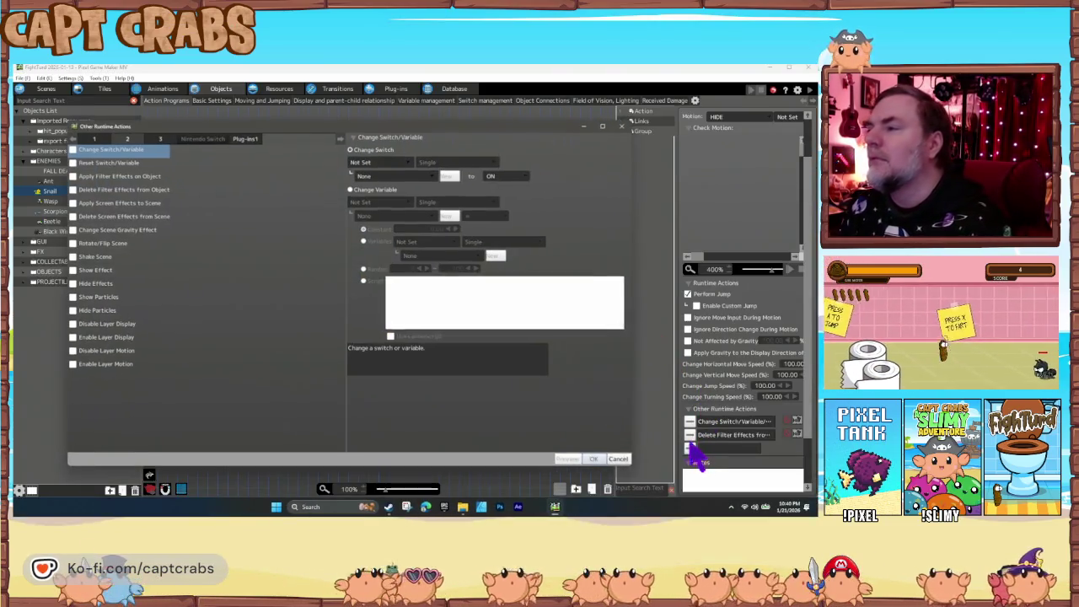
{"action": "left_click", "coordinate": [73, 177]}
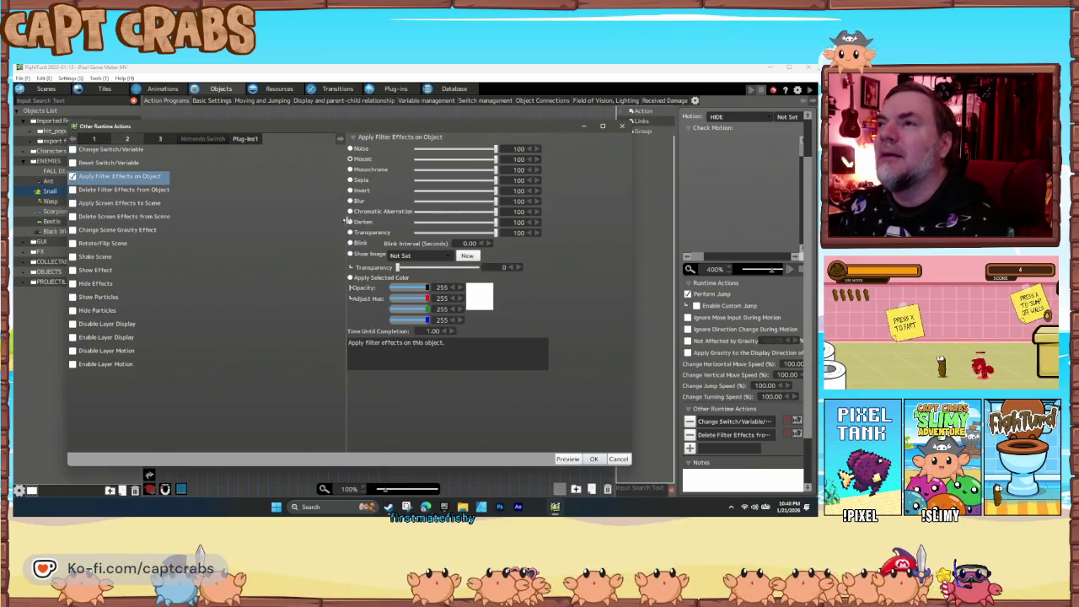
{"action": "left_click", "coordinate": [350, 169]}
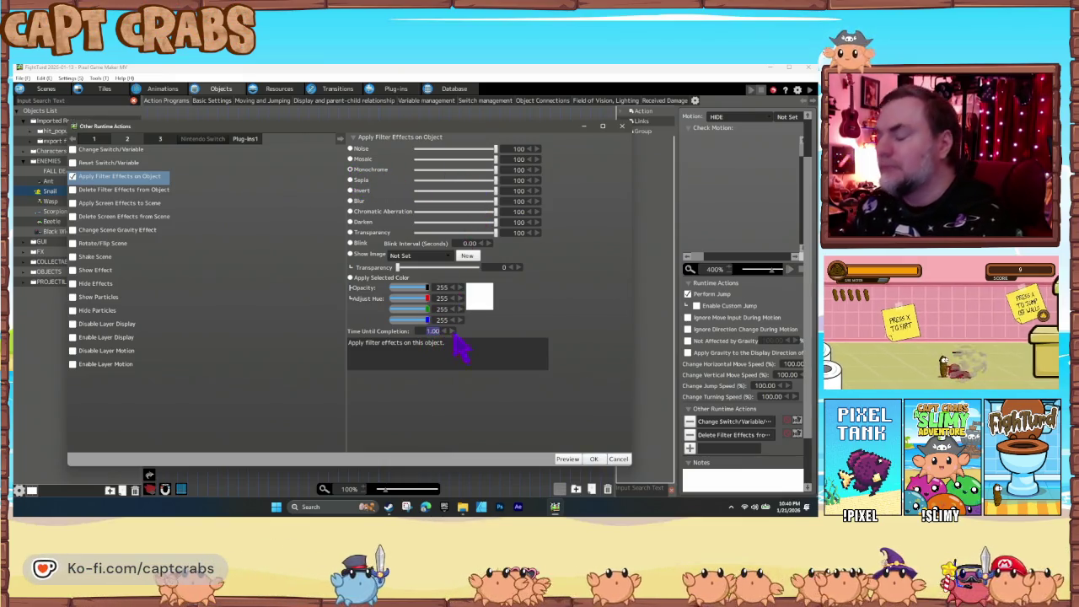
{"action": "left_click", "coordinate": [593, 459]}
Copy the Delete Filter Effects action onto UNHIDE and save the project.
{"action": "left_click", "coordinate": [716, 435]}
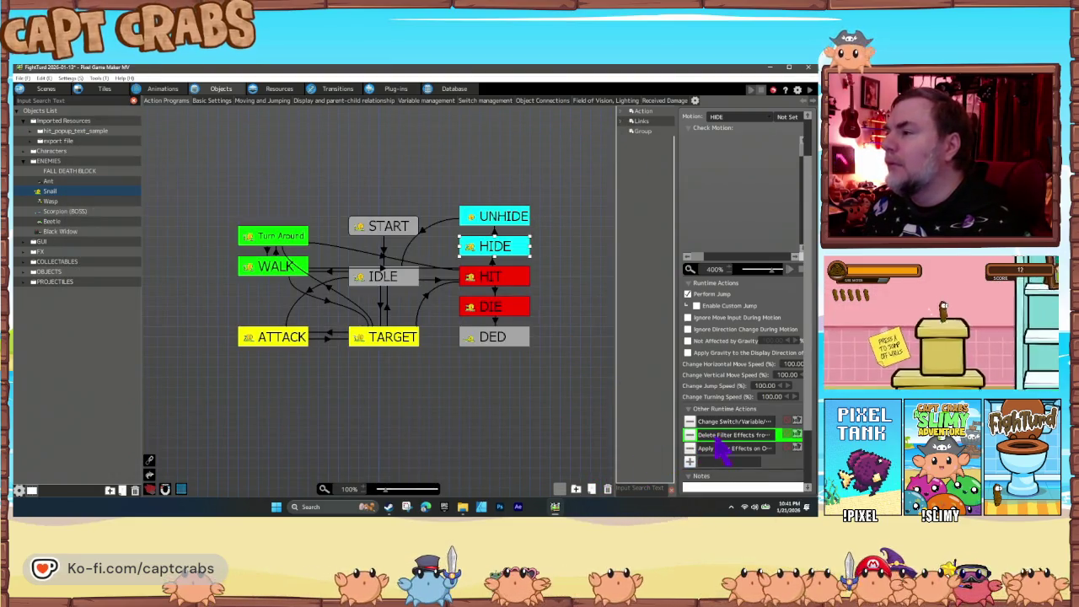
{"action": "left_click", "coordinate": [493, 217]}
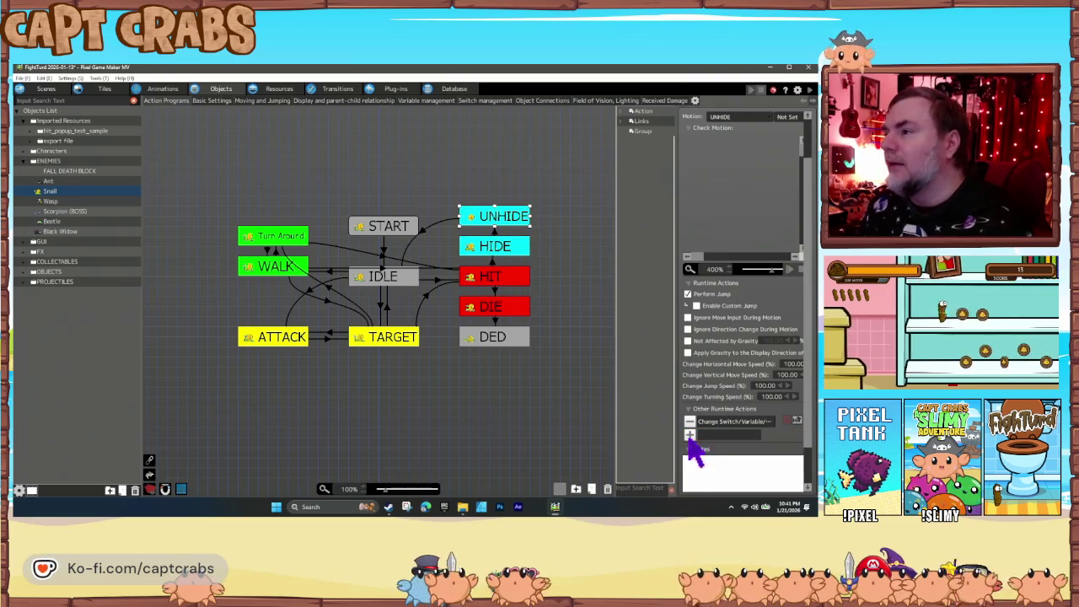
{"action": "key", "text": "ctrl+v"}
{"action": "left_click", "coordinate": [582, 389]}
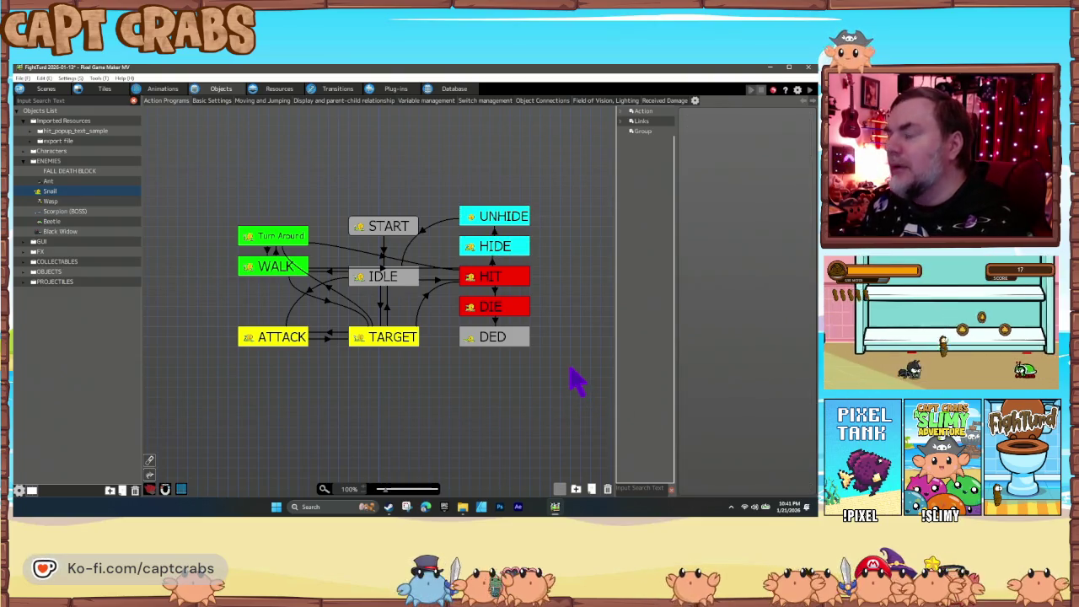
{"action": "key", "text": "ctrl+s"}
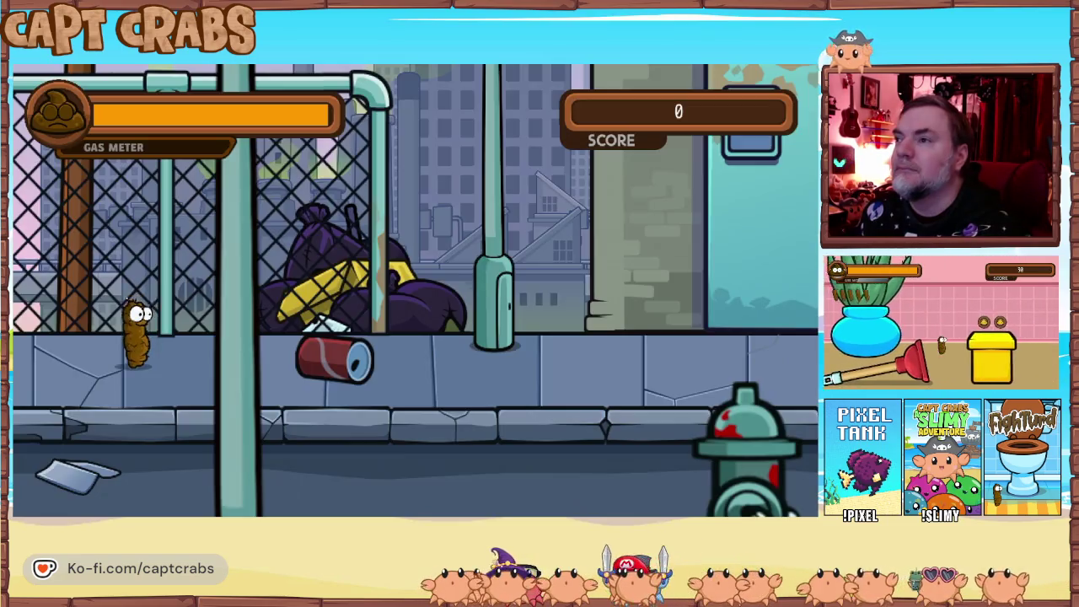
Walk right over the can and gas the snail to watch it turn grey while hiding.
{"action": "key", "text": "Right"}
{"action": "key", "text": "space"}
{"action": "key", "text": "Right"}
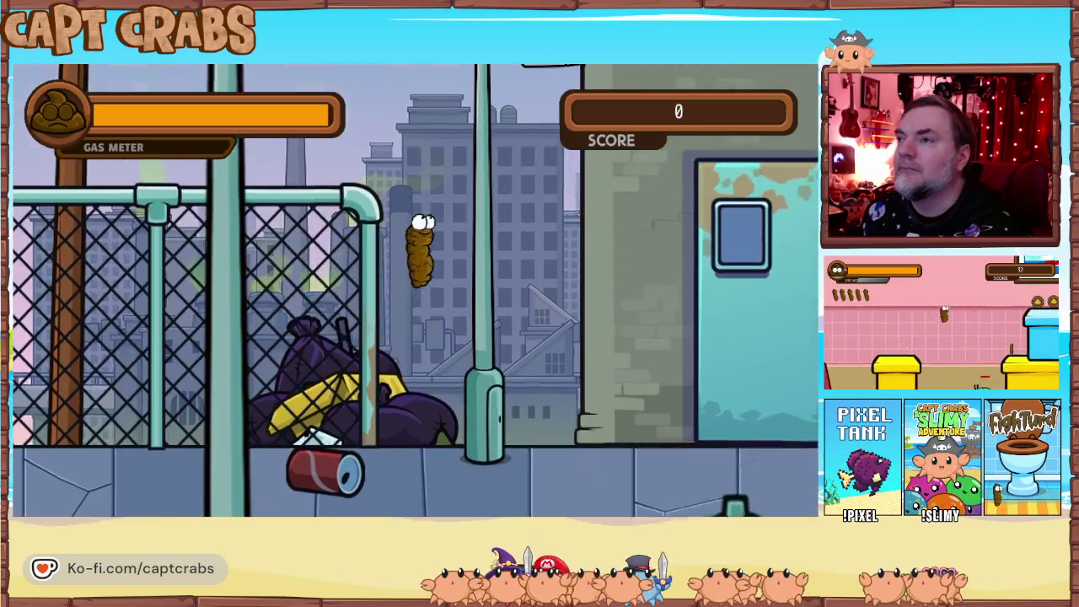
{"action": "key", "text": "Right"}
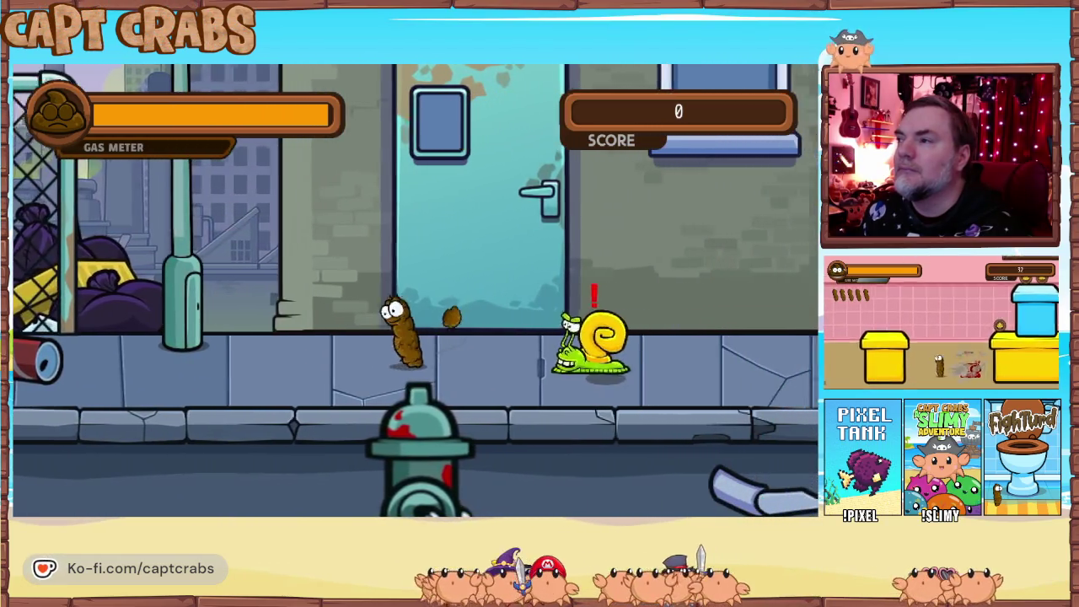
{"action": "key", "text": "Right"}
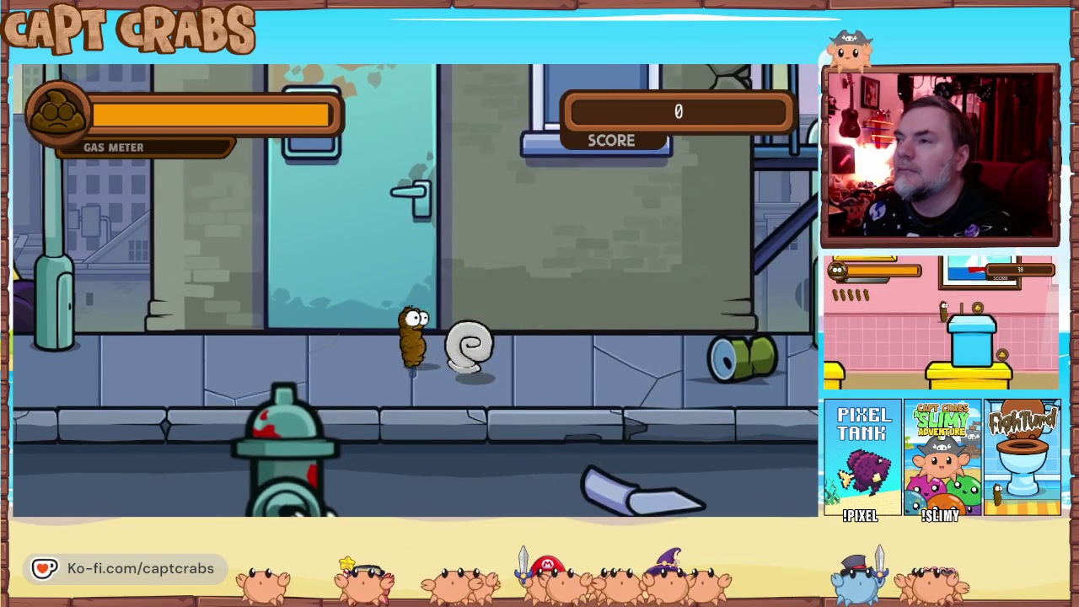
{"action": "key", "text": "Right"}
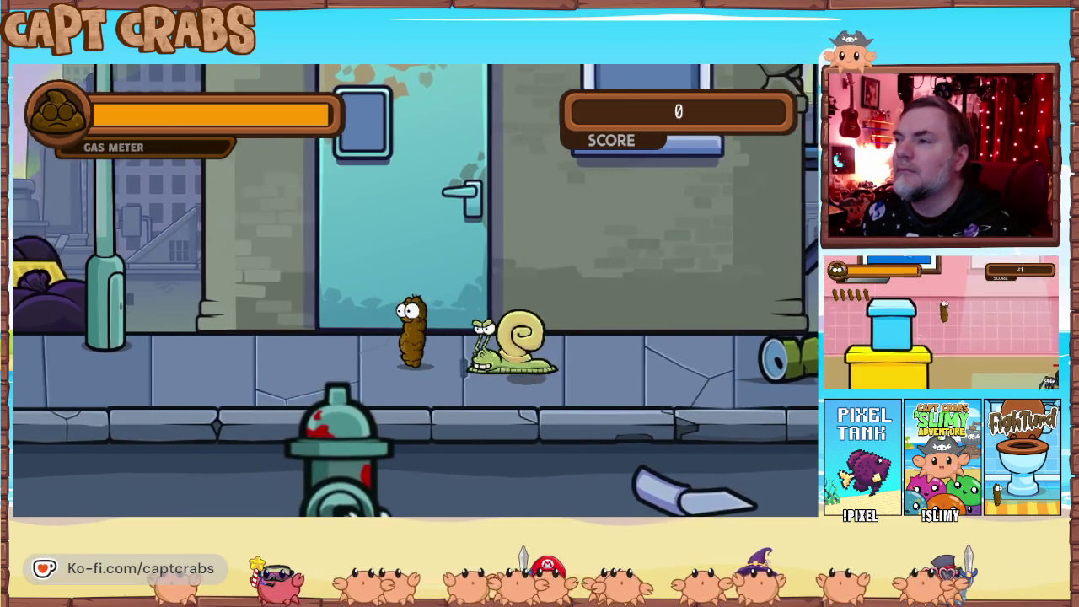
{"action": "key", "text": "space"}
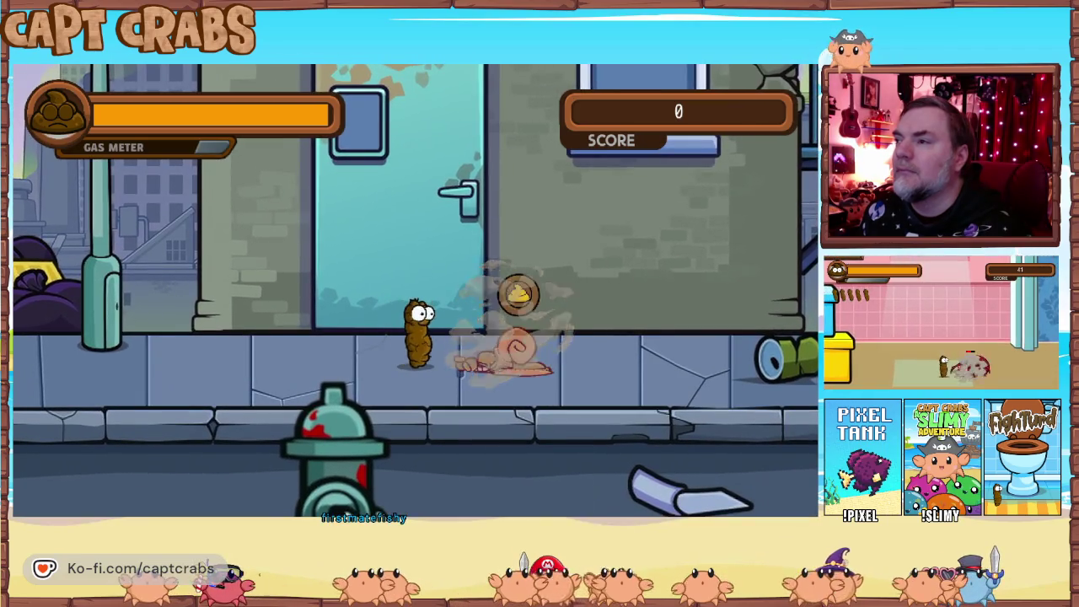
{"action": "key", "text": "Right"}
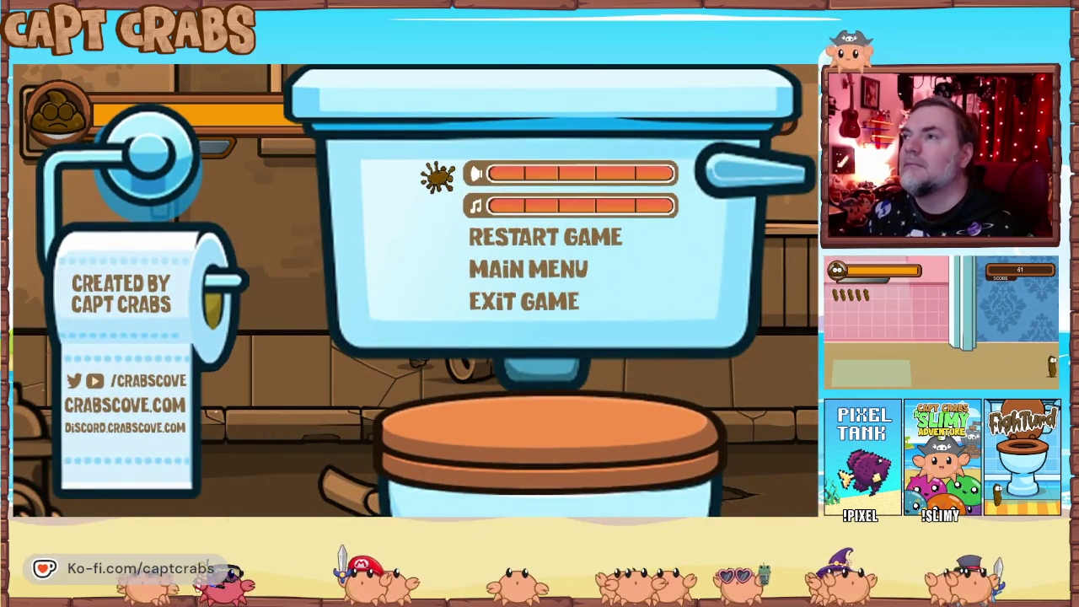
Stomp the wasp and continue right, then choose EXIT GAME from the pause menu.
{"action": "key", "text": "Escape"}
{"action": "key", "text": "Right"}
{"action": "key", "text": "Up"}
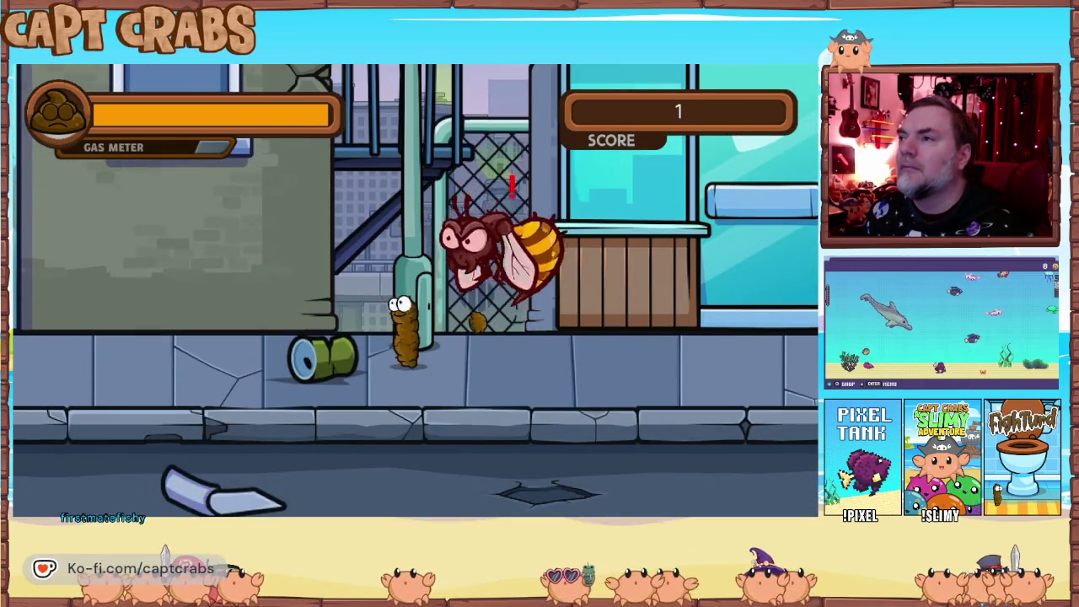
{"action": "key", "text": "Right"}
{"action": "key", "text": "Up"}
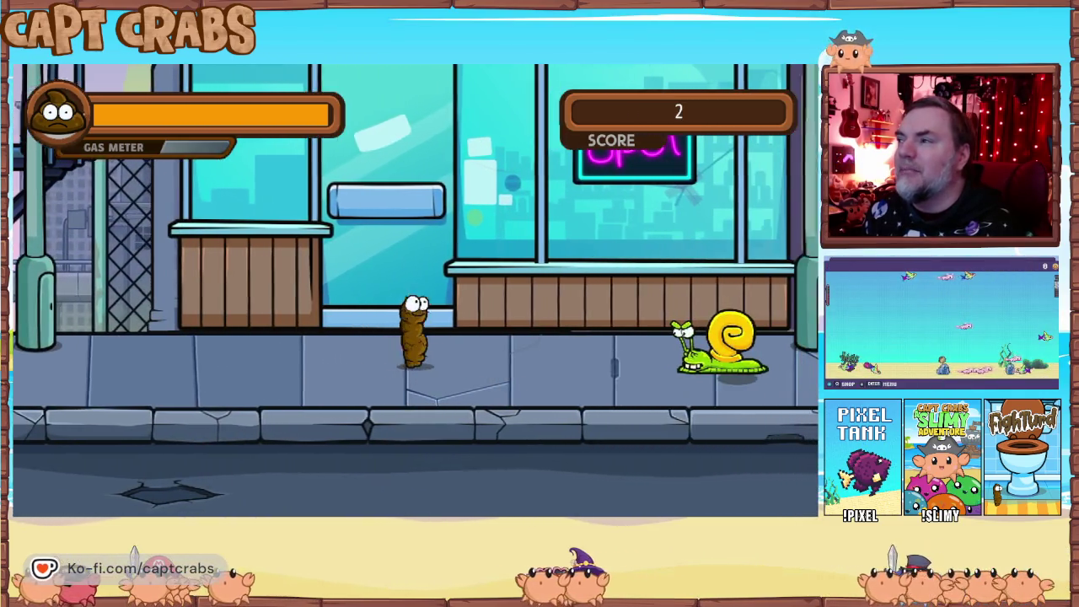
{"action": "key", "text": "Right"}
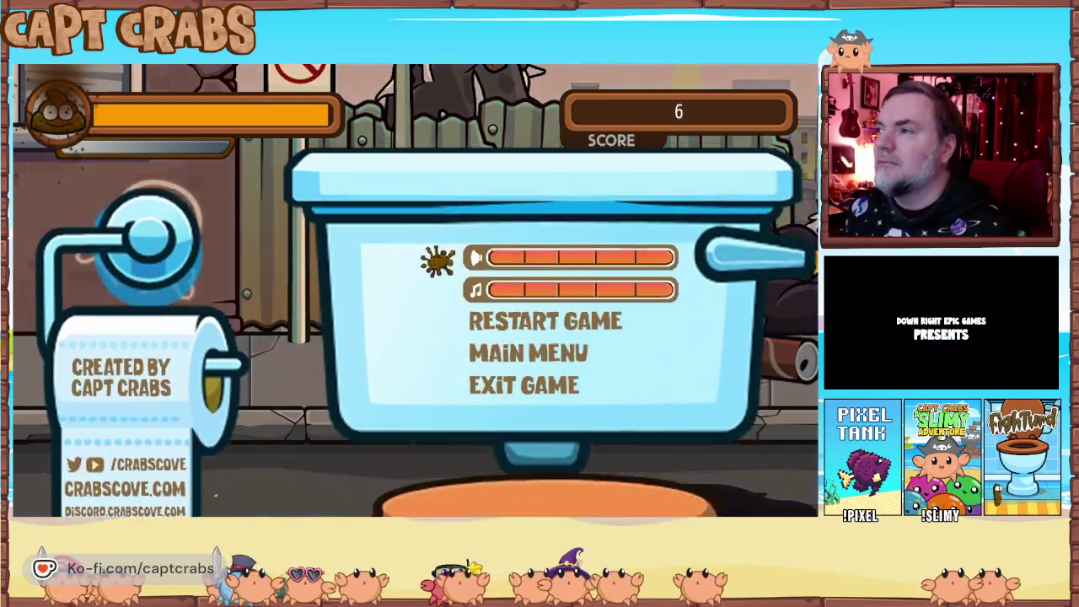
{"action": "key", "text": "Down"}
{"action": "key", "text": "Down"}
{"action": "key", "text": "Down"}
{"action": "key", "text": "Return"}
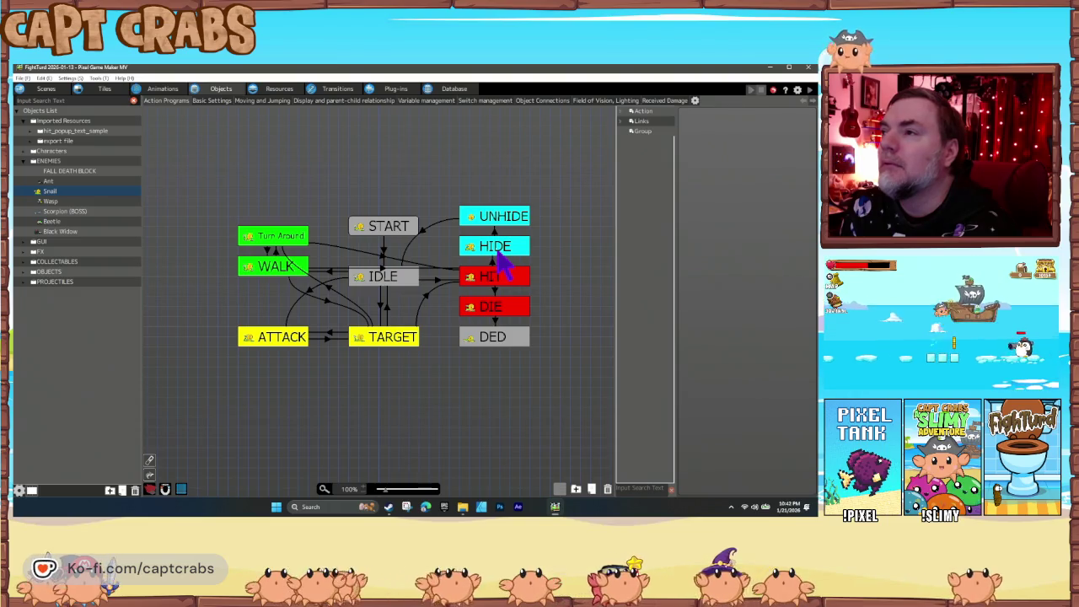
Inspect the HIDE state's Change Switch/Variable action and the HIDE→UNHIDE time condition.
{"action": "left_click", "coordinate": [497, 253]}
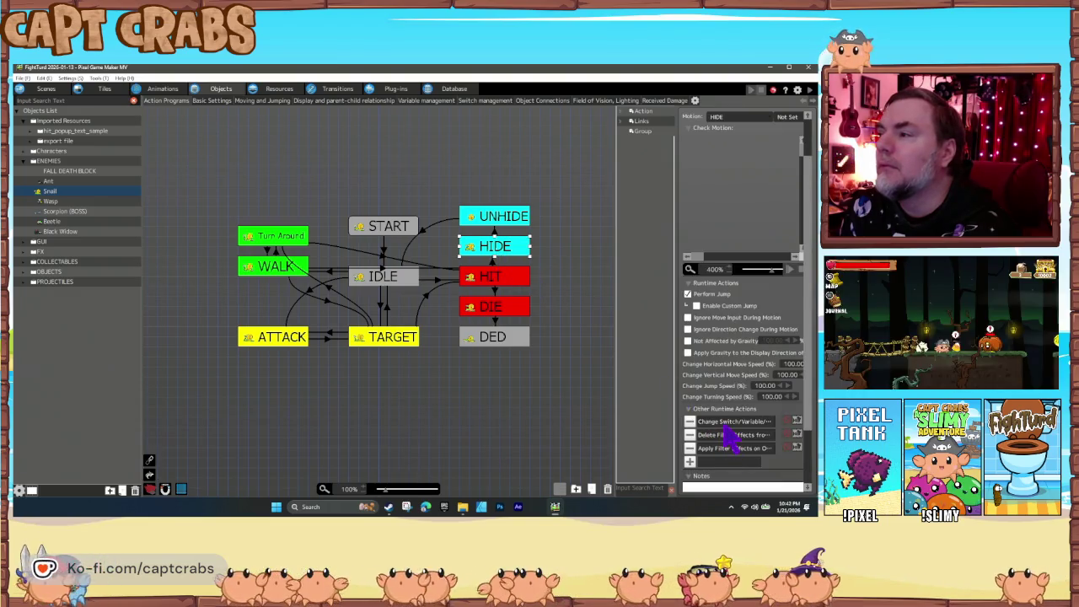
{"action": "double_click", "coordinate": [723, 422]}
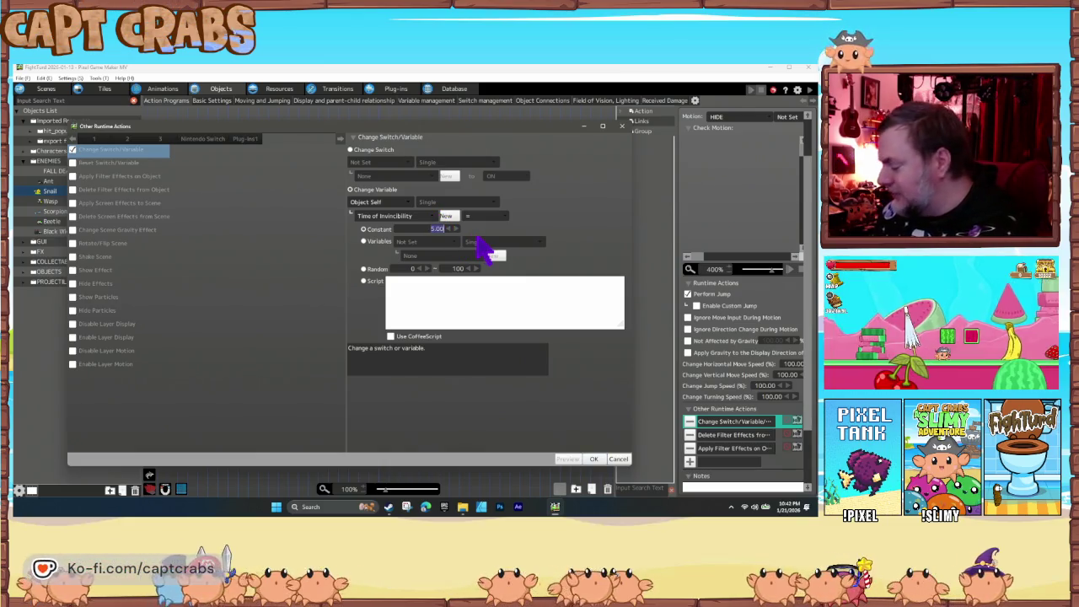
{"action": "left_click", "coordinate": [593, 459]}
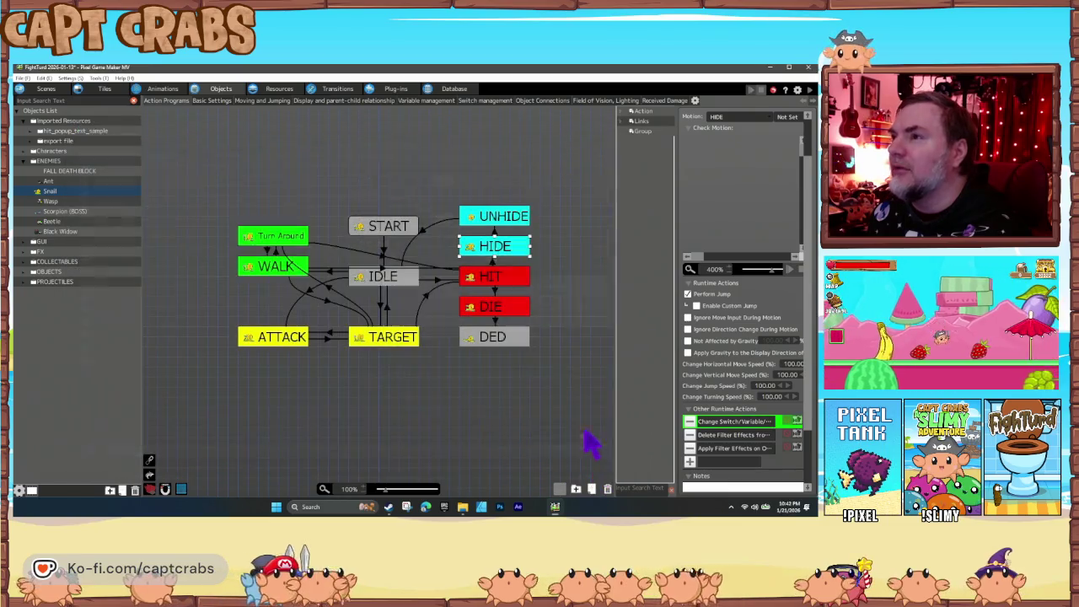
{"action": "left_click", "coordinate": [496, 233]}
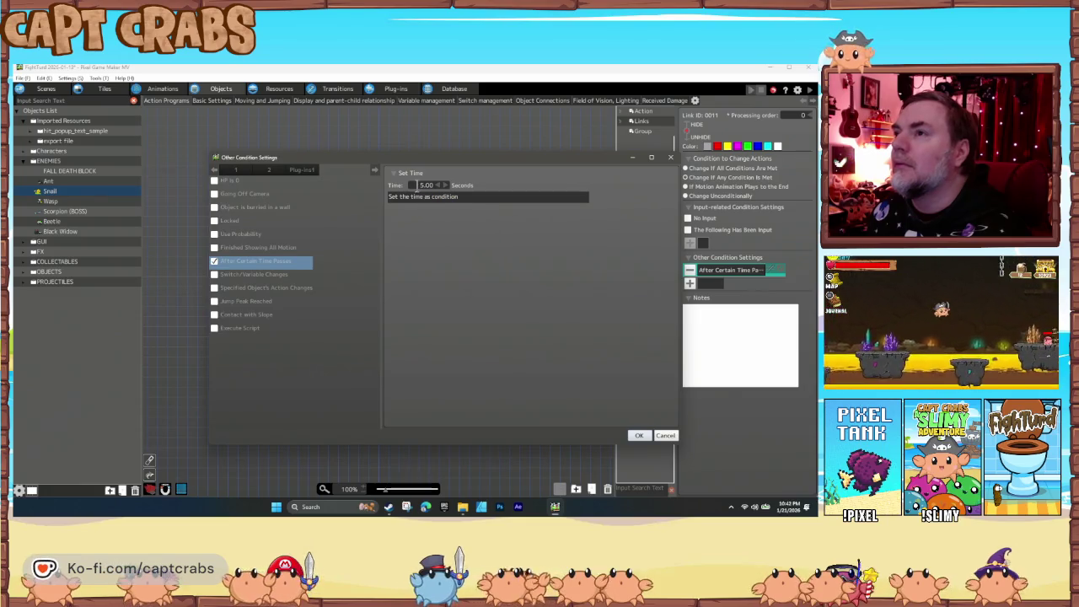
{"action": "left_click", "coordinate": [640, 435]}
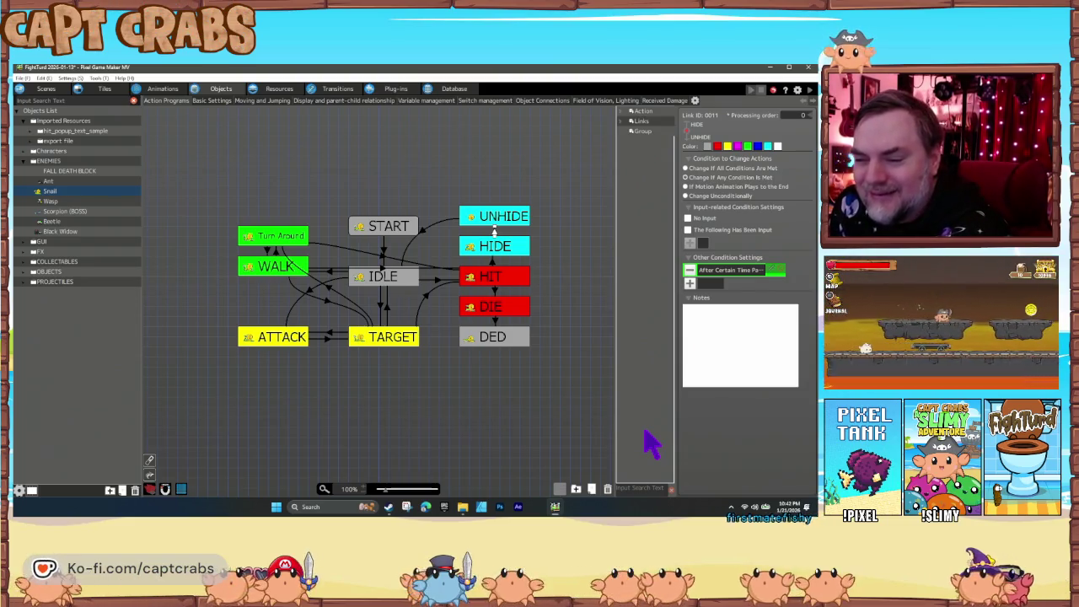
{"action": "left_click", "coordinate": [510, 221]}
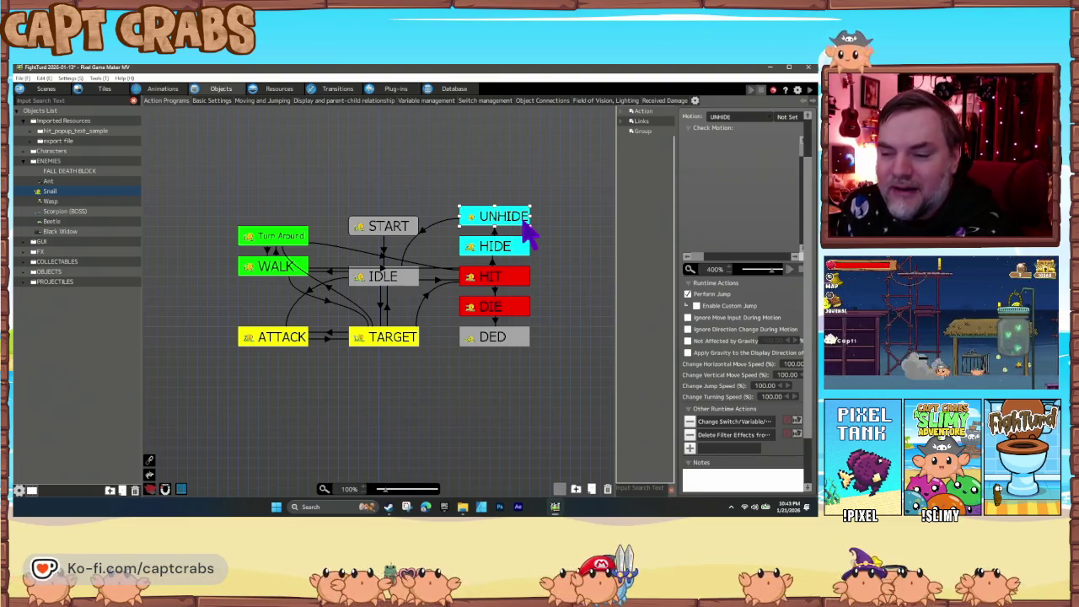
Adjust the HIDE state's Time of Invincibility in its Change Switch/Variable action.
{"action": "left_click", "coordinate": [516, 249]}
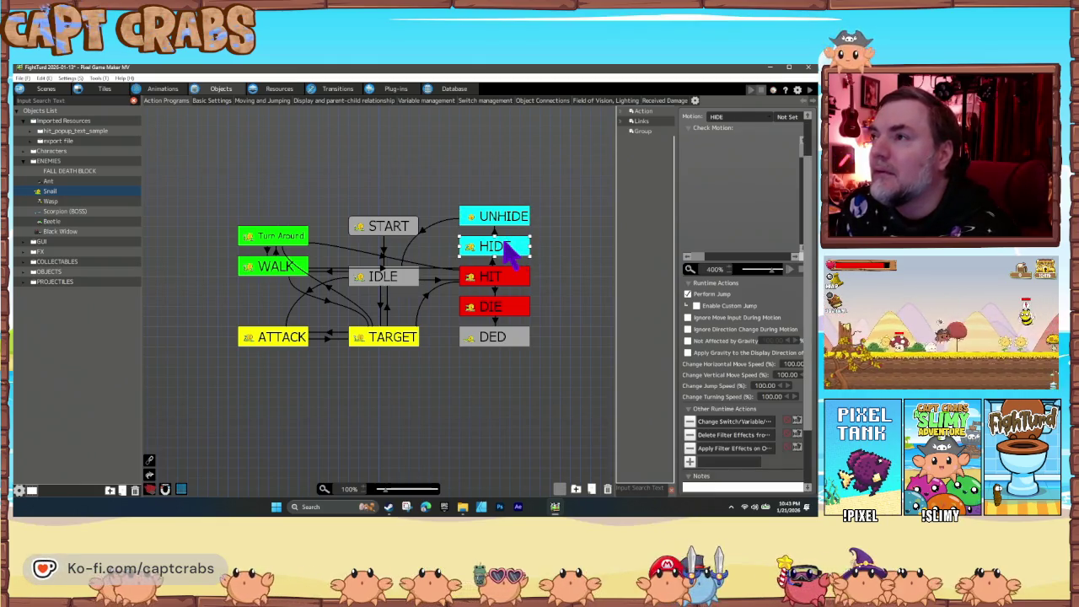
{"action": "double_click", "coordinate": [720, 424]}
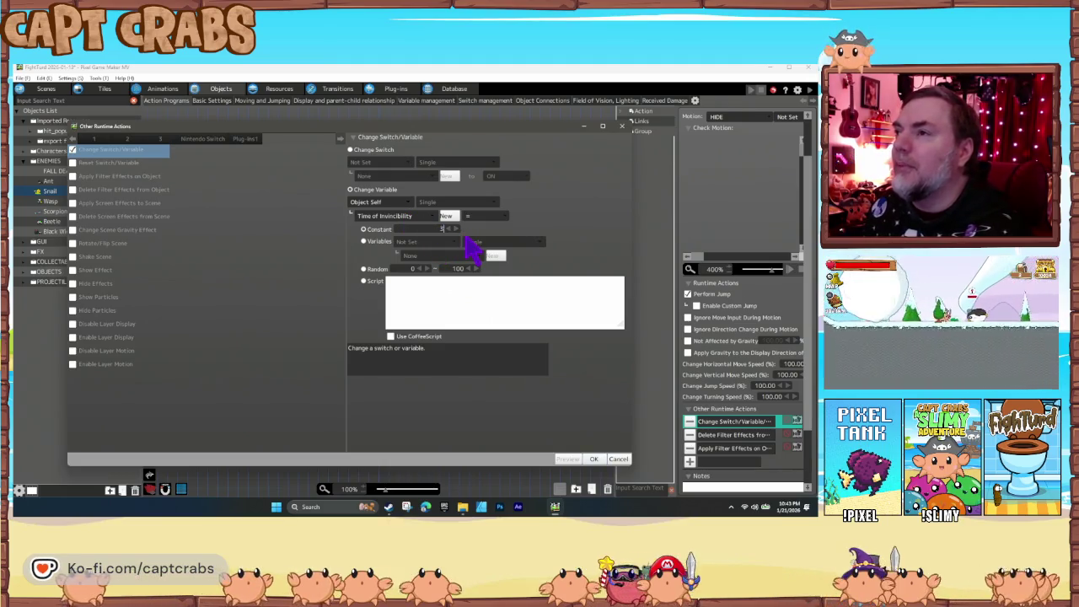
{"action": "left_click", "coordinate": [593, 458]}
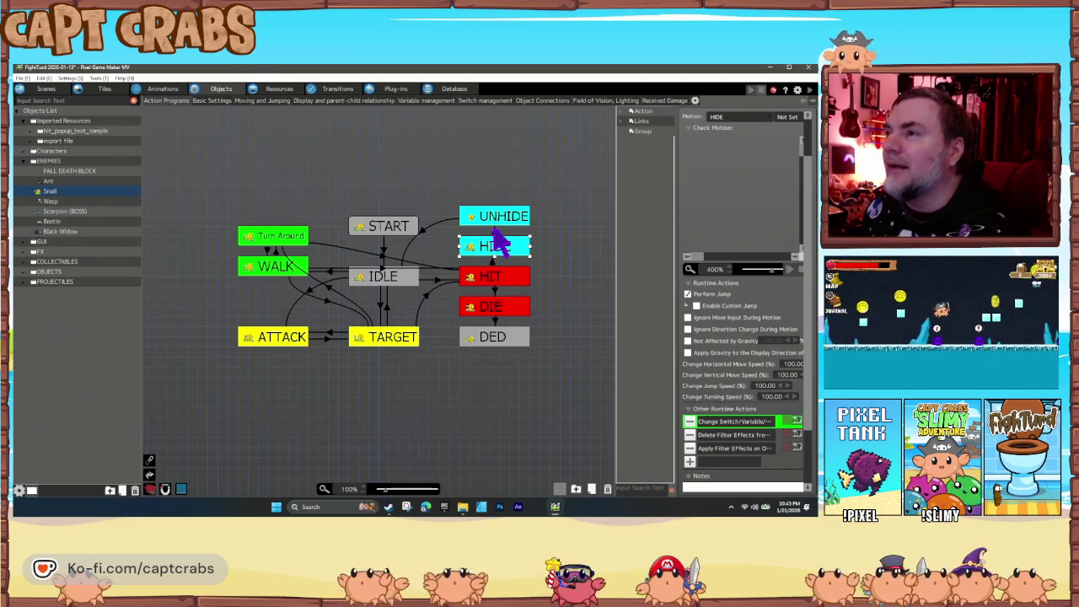
Change the HIDE→UNHIDE link's After Certain Time Passes wait from 5 to 3.5 seconds.
{"action": "left_click", "coordinate": [495, 232]}
{"action": "double_click", "coordinate": [715, 271]}
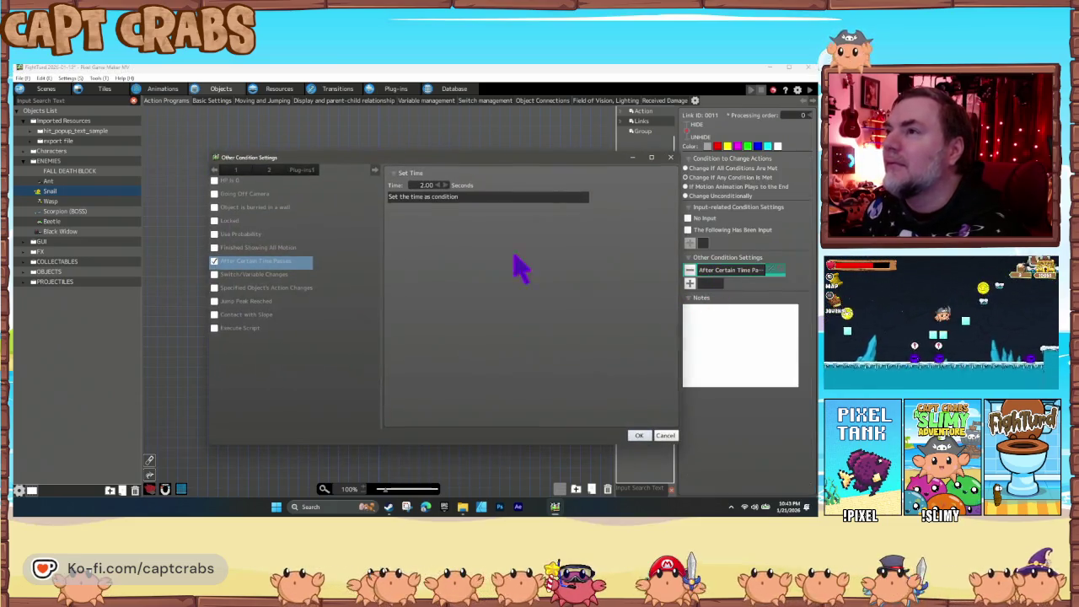
{"action": "double_click", "coordinate": [431, 186]}
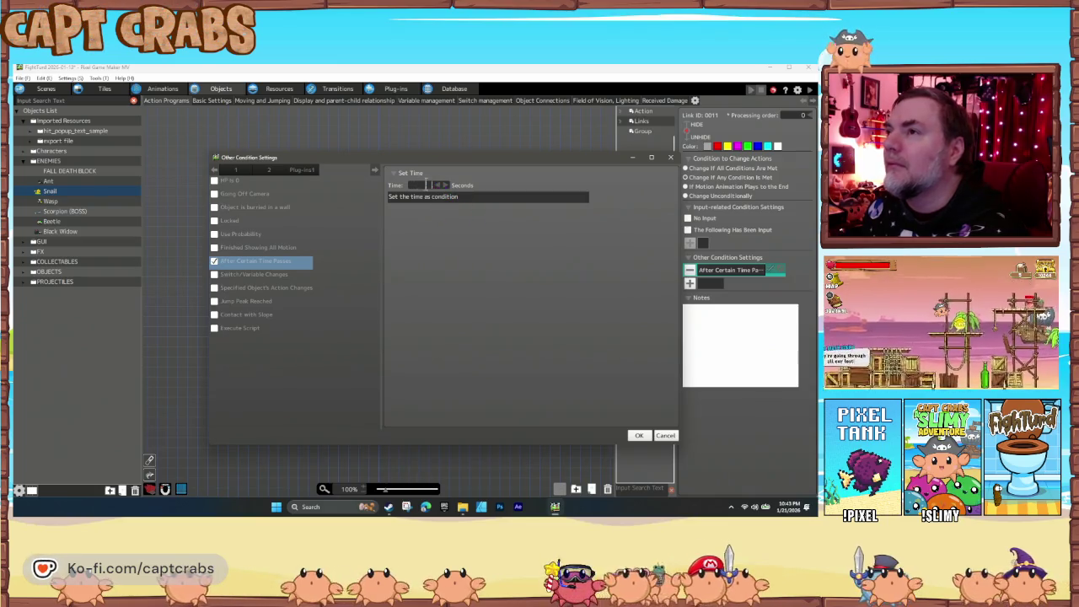
{"action": "type", "text": "3.5"}
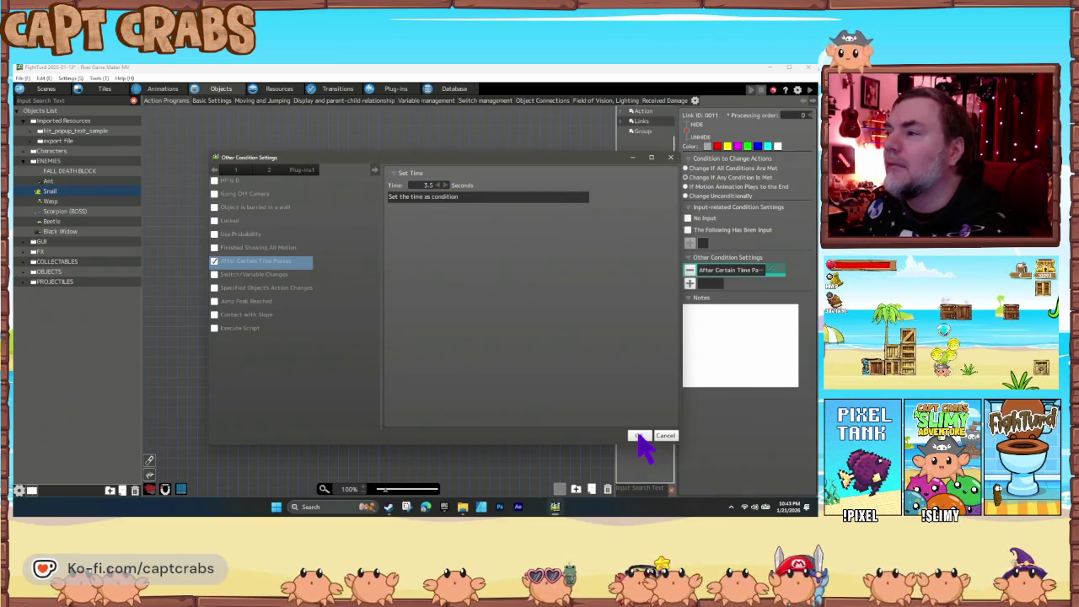
{"action": "left_click", "coordinate": [638, 436]}
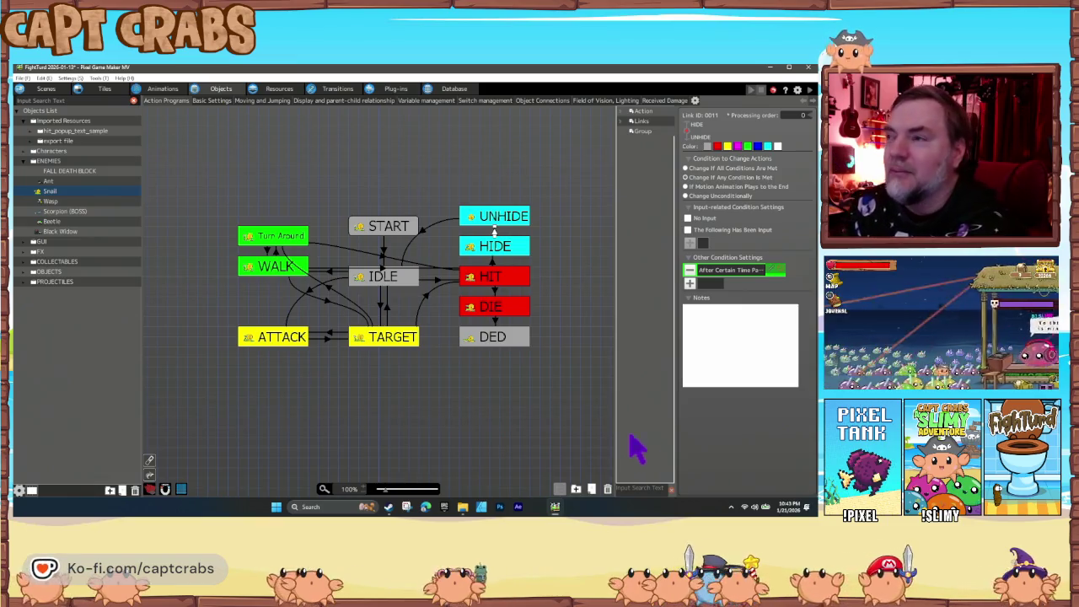
{"action": "left_click", "coordinate": [540, 284]}
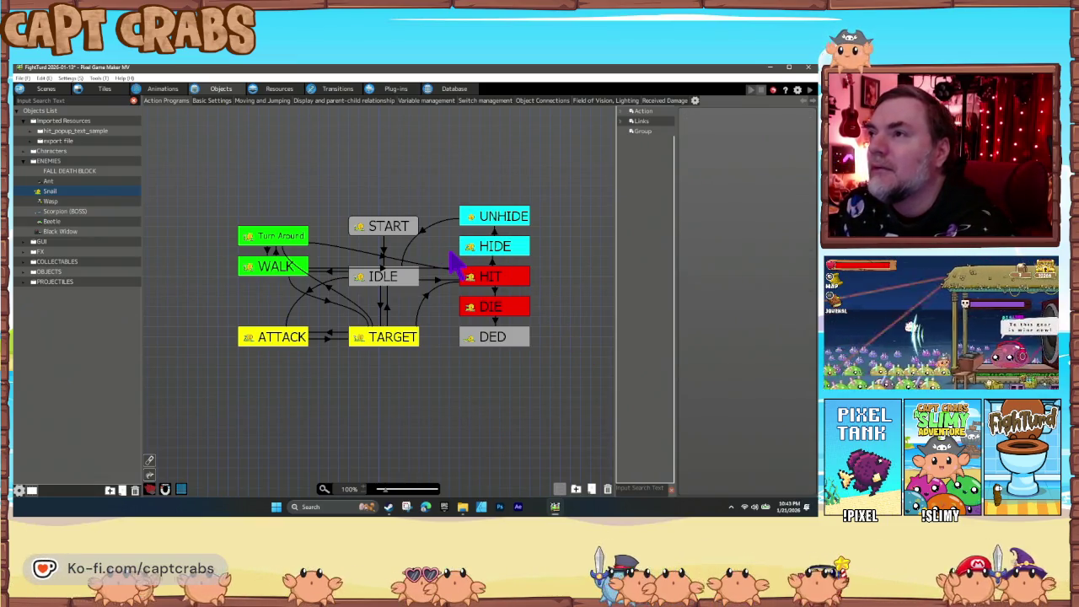
{"action": "left_click", "coordinate": [501, 257]}
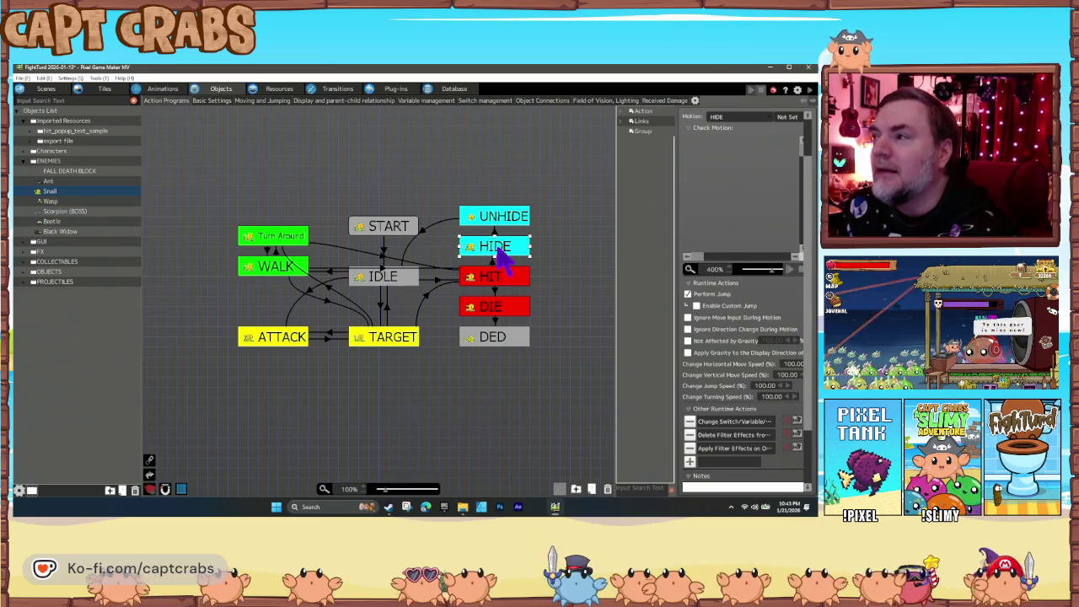
Lengthen the Time Until Completion of HIDE's Monochrome Apply Filter Effects action.
{"action": "double_click", "coordinate": [723, 448]}
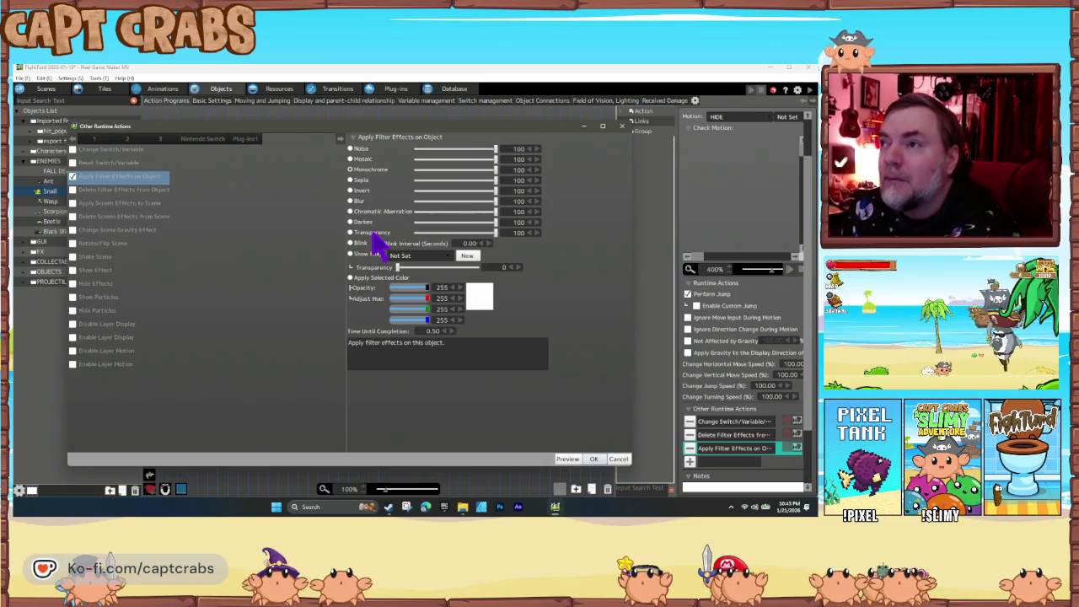
{"action": "left_click", "coordinate": [618, 459]}
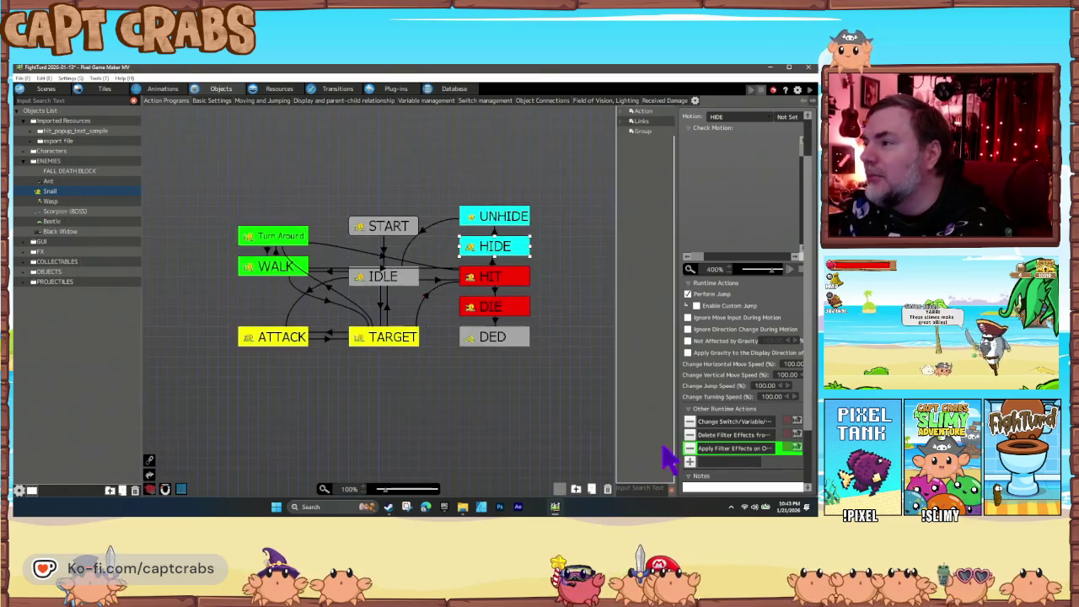
{"action": "double_click", "coordinate": [723, 449]}
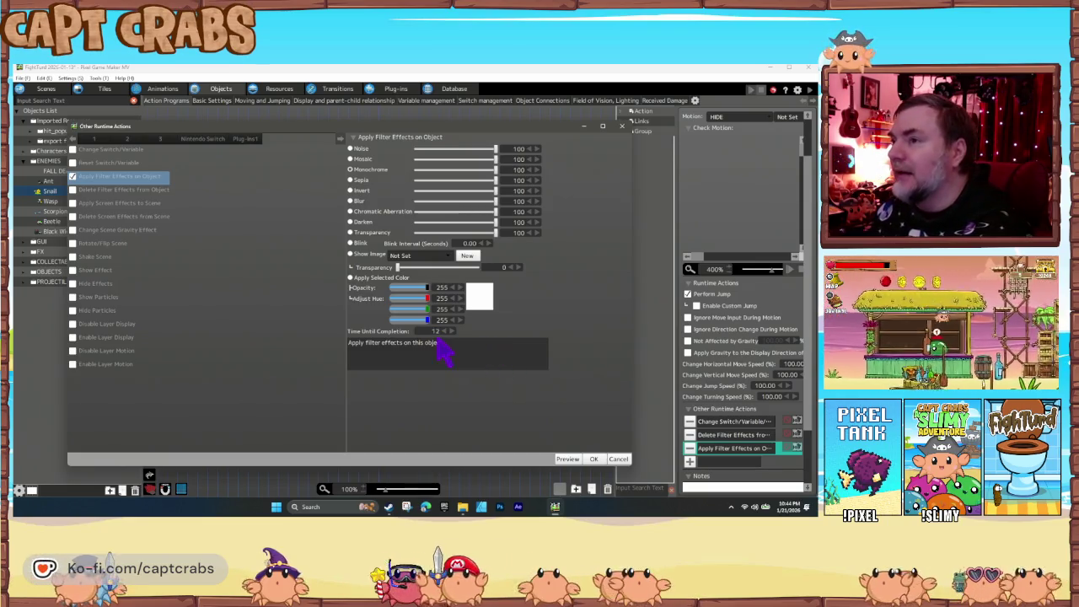
{"action": "left_click", "coordinate": [592, 461]}
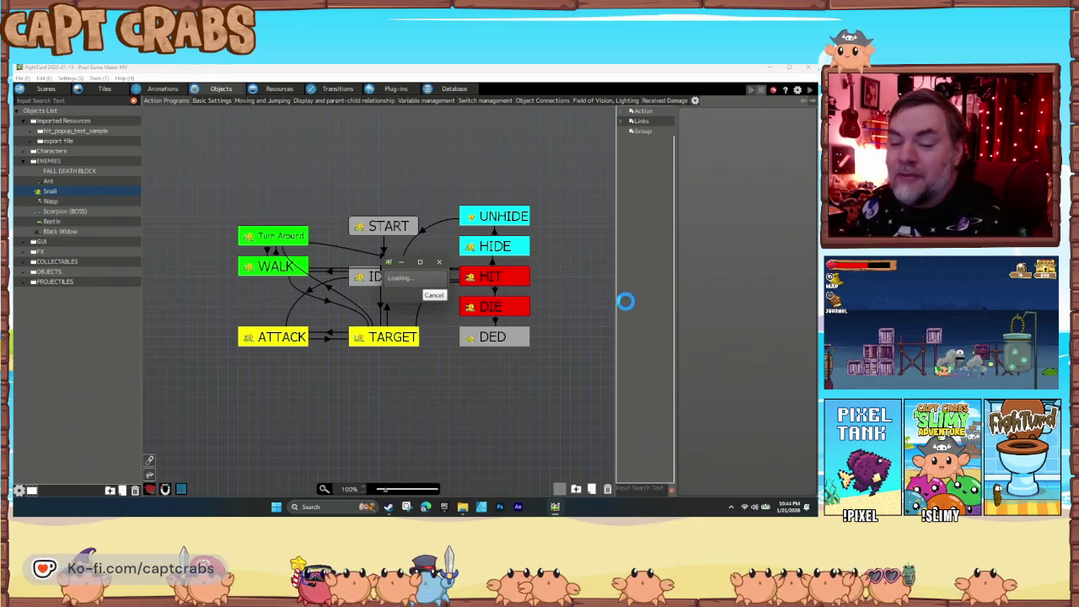
Gas the first snail, fly up to gas the wasps, and collect the dropped coin.
{"action": "key", "text": "Right"}
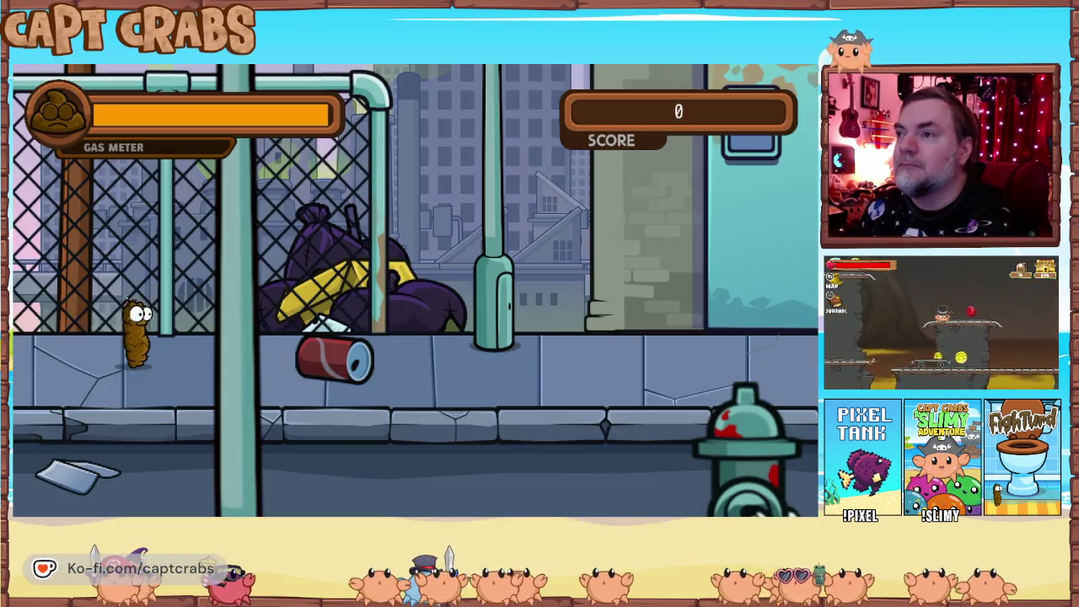
{"action": "key", "text": "Right"}
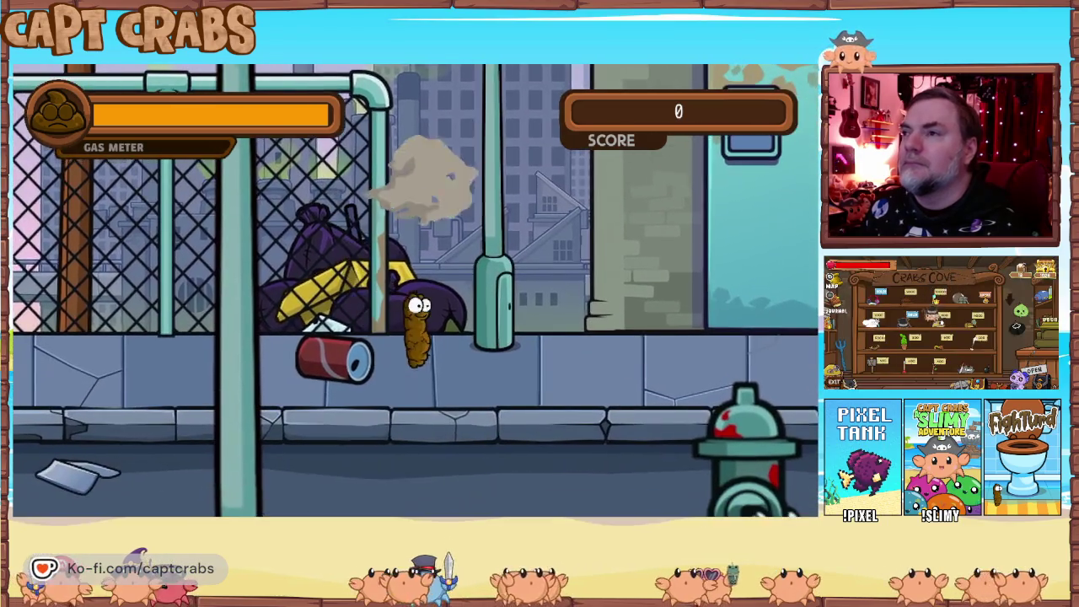
{"action": "key", "text": "Right"}
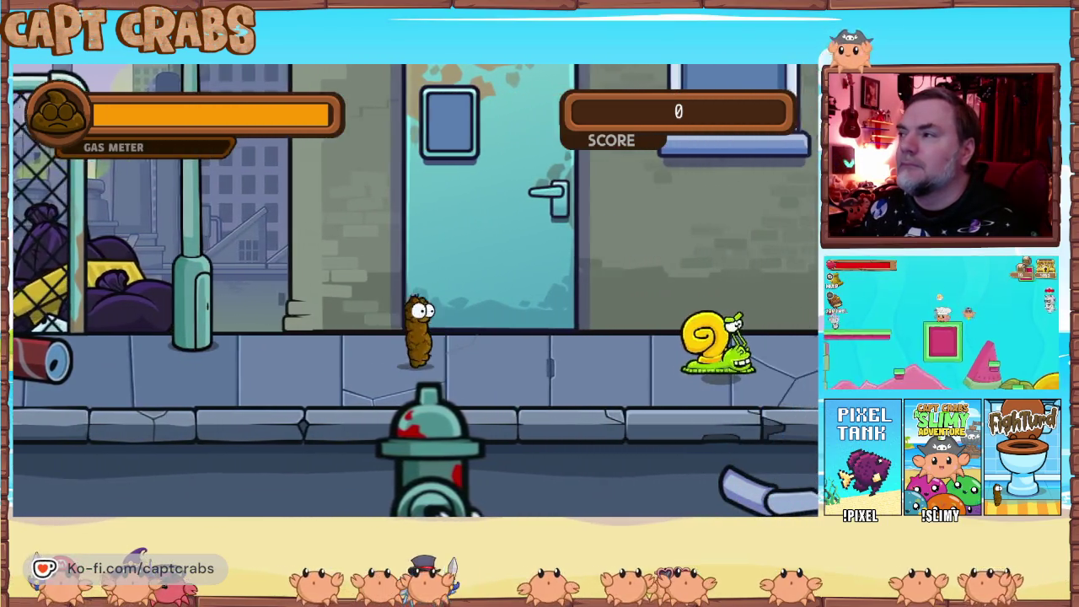
{"action": "key", "text": "space"}
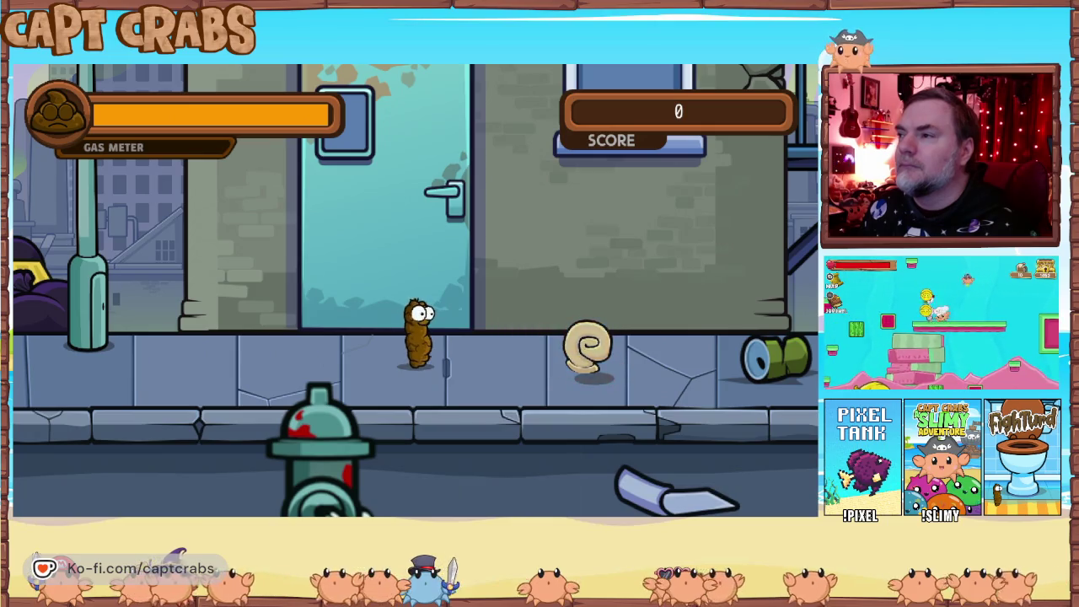
{"action": "key", "text": "Right"}
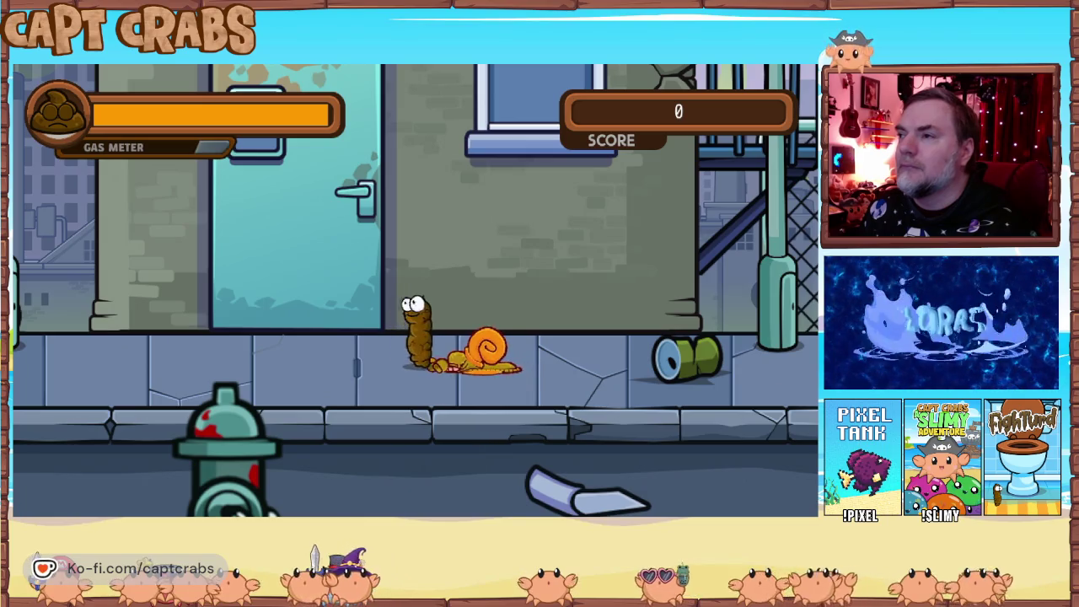
{"action": "key", "text": "space"}
{"action": "key", "text": "Right"}
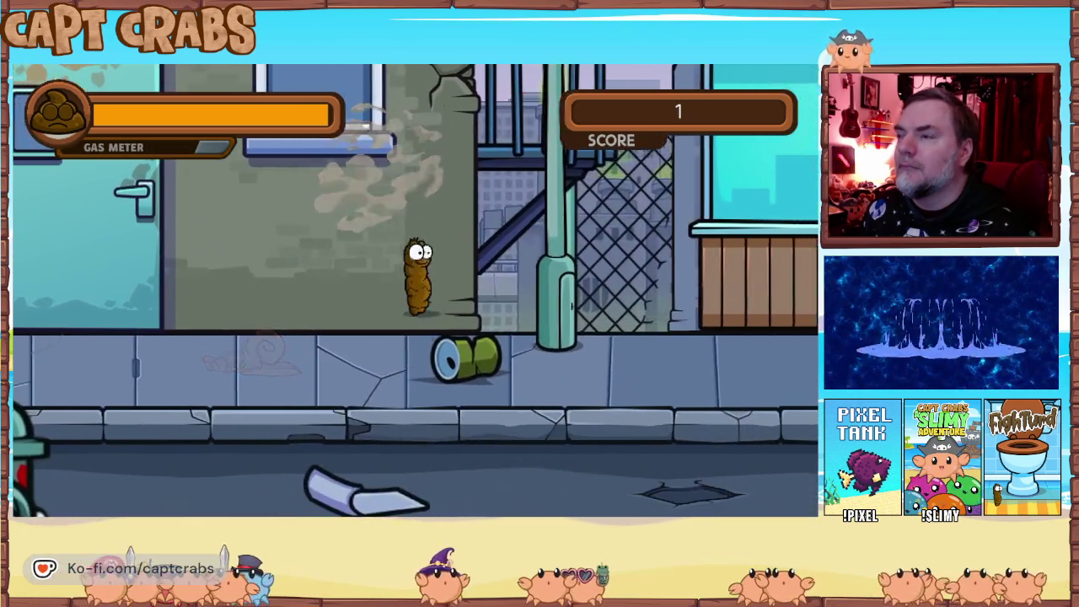
{"action": "key", "text": "Right"}
{"action": "key", "text": "space"}
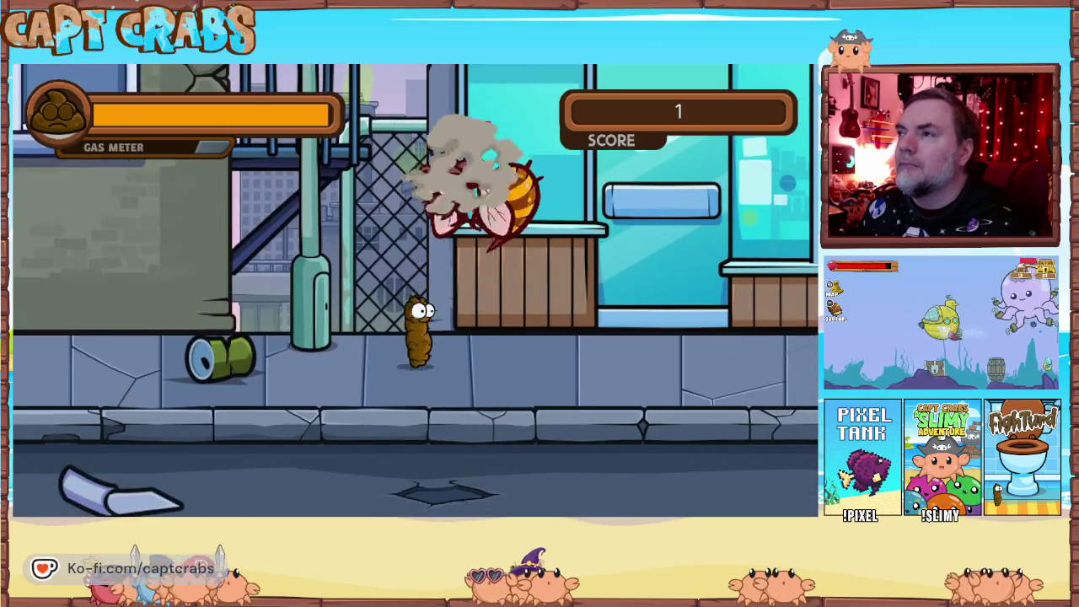
{"action": "key", "text": "Right"}
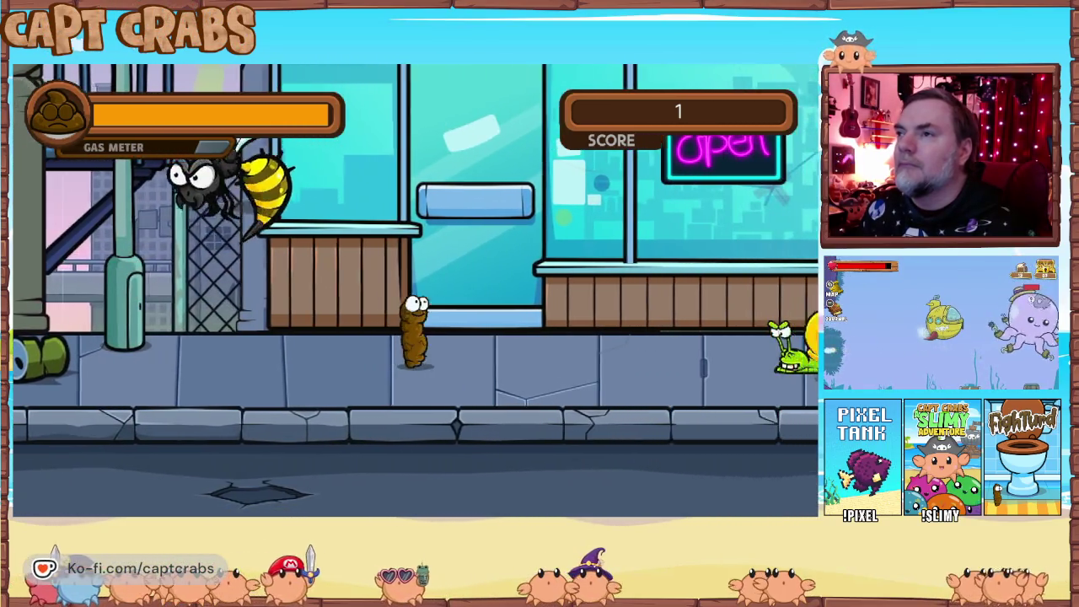
{"action": "key", "text": "space"}
{"action": "key", "text": "Right"}
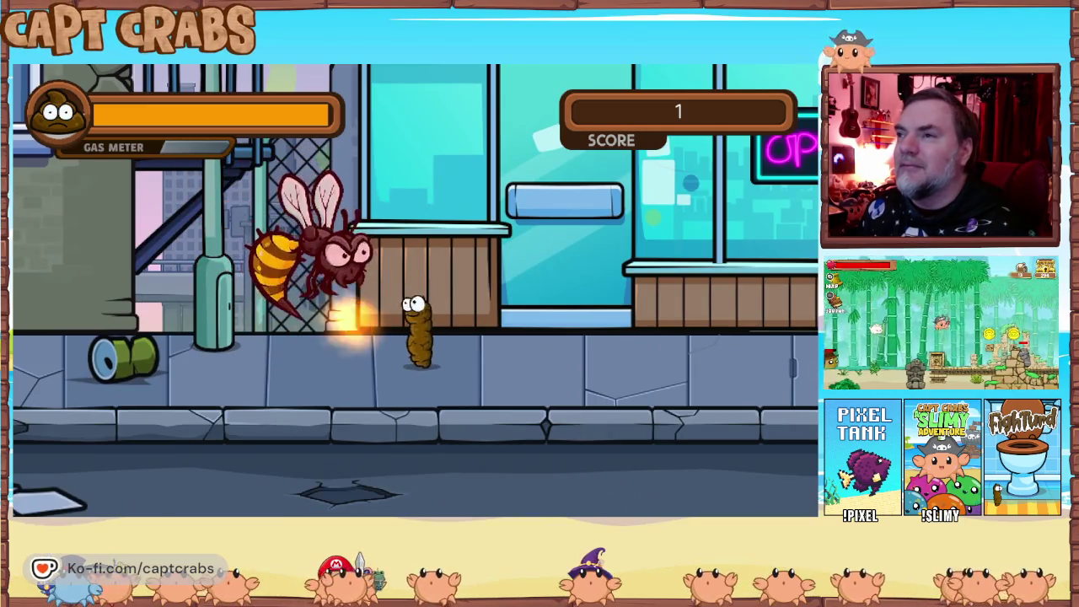
{"action": "key", "text": "Left"}
{"action": "key", "text": "space"}
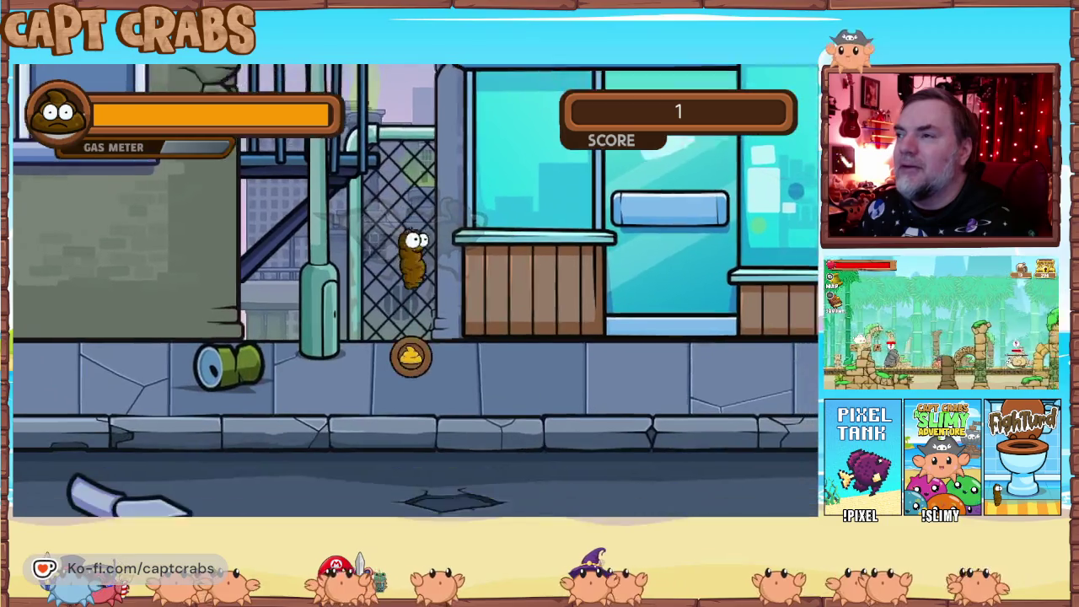
{"action": "key", "text": "Right"}
{"action": "key", "text": "Right"}
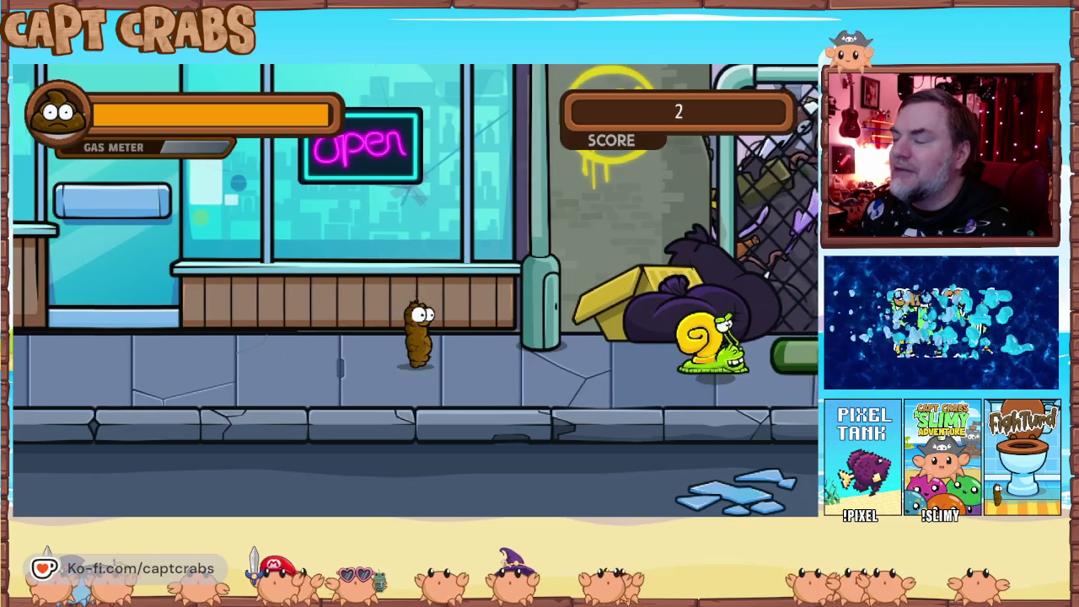
Fart at the next snail and fight the wasp from the fence along the street.
{"action": "key", "text": "Right"}
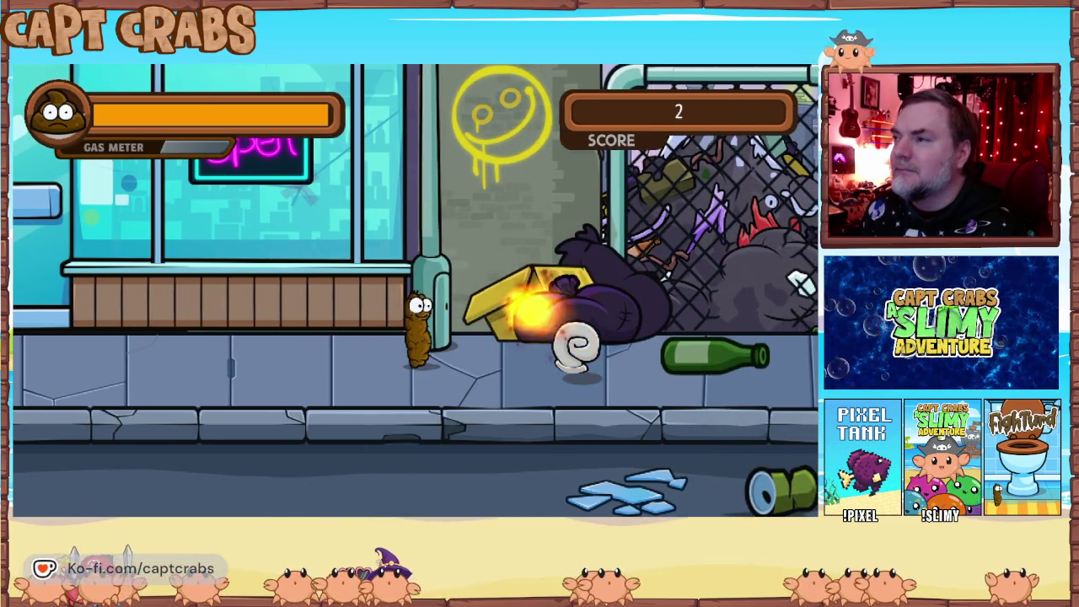
{"action": "key", "text": "Right"}
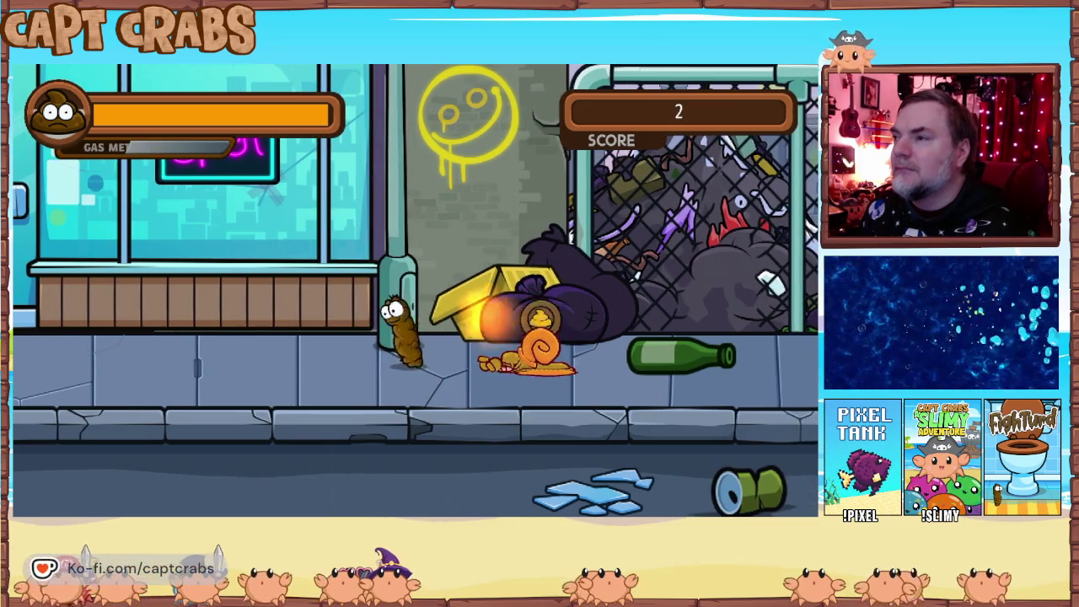
{"action": "key", "text": "Right"}
{"action": "key", "text": "space"}
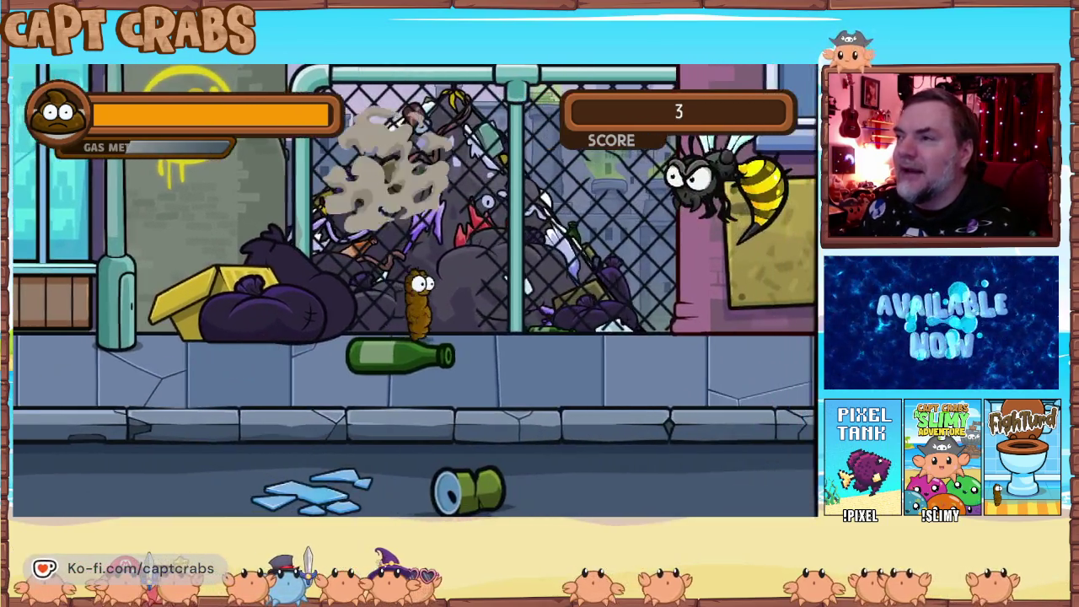
{"action": "key", "text": "space"}
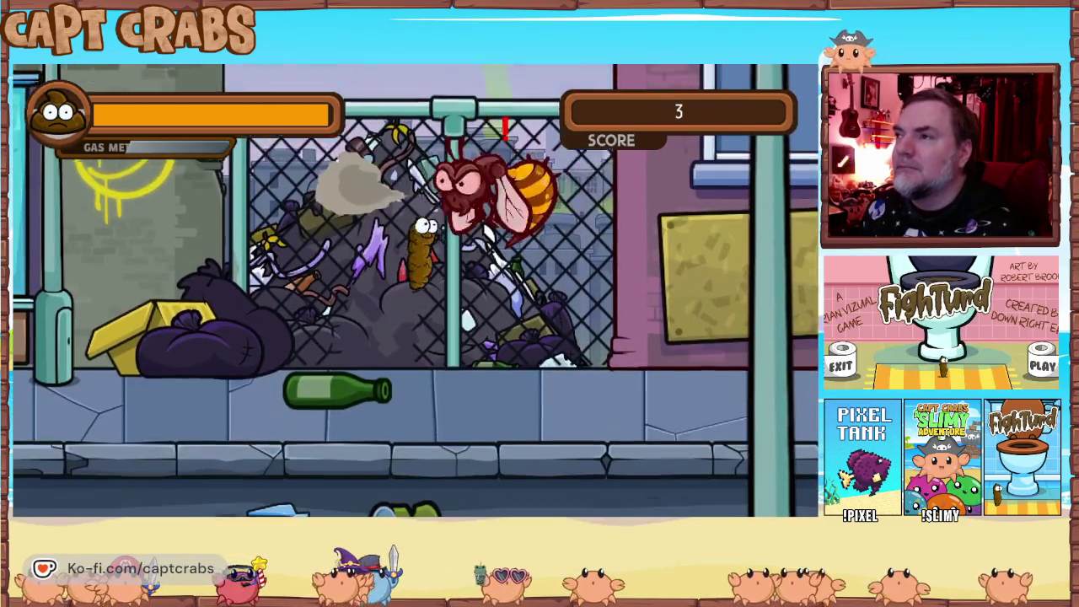
{"action": "key", "text": "Right"}
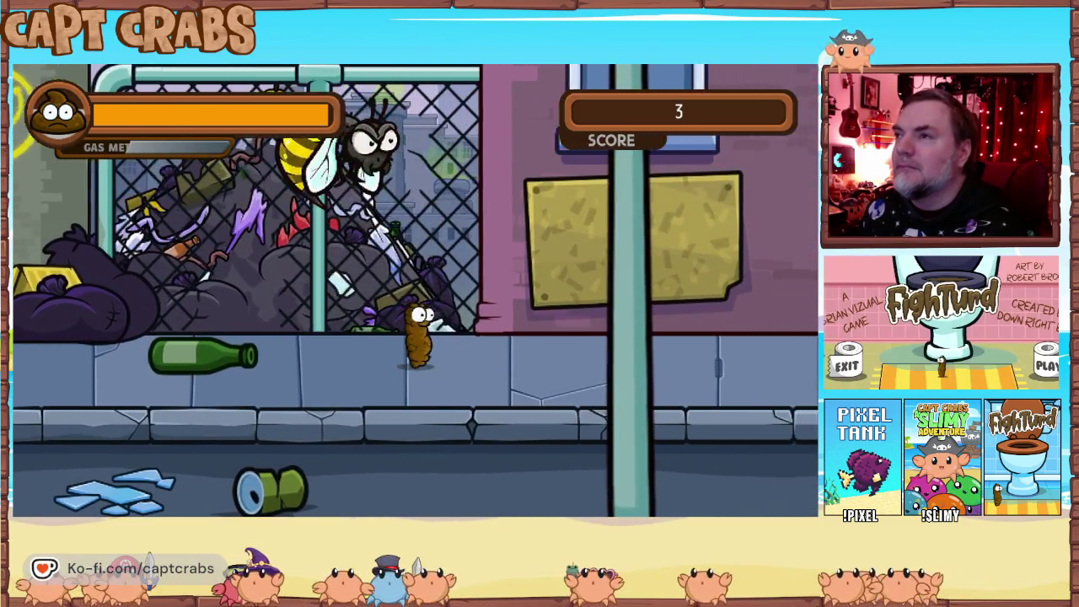
{"action": "key", "text": "space"}
{"action": "key", "text": "space"}
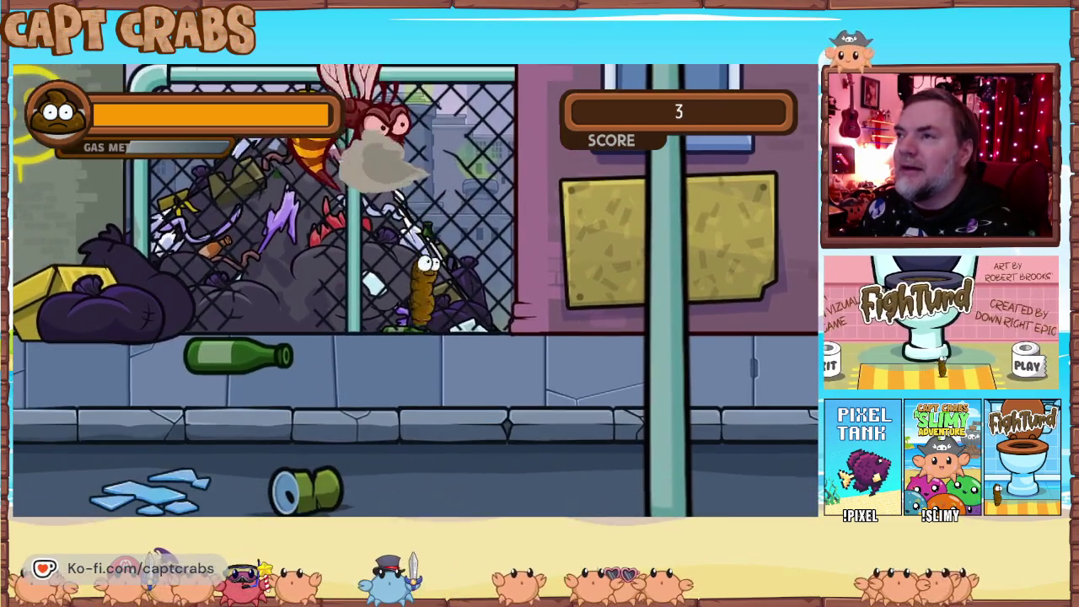
{"action": "key", "text": "Left"}
{"action": "key", "text": "space"}
{"action": "key", "text": "Right"}
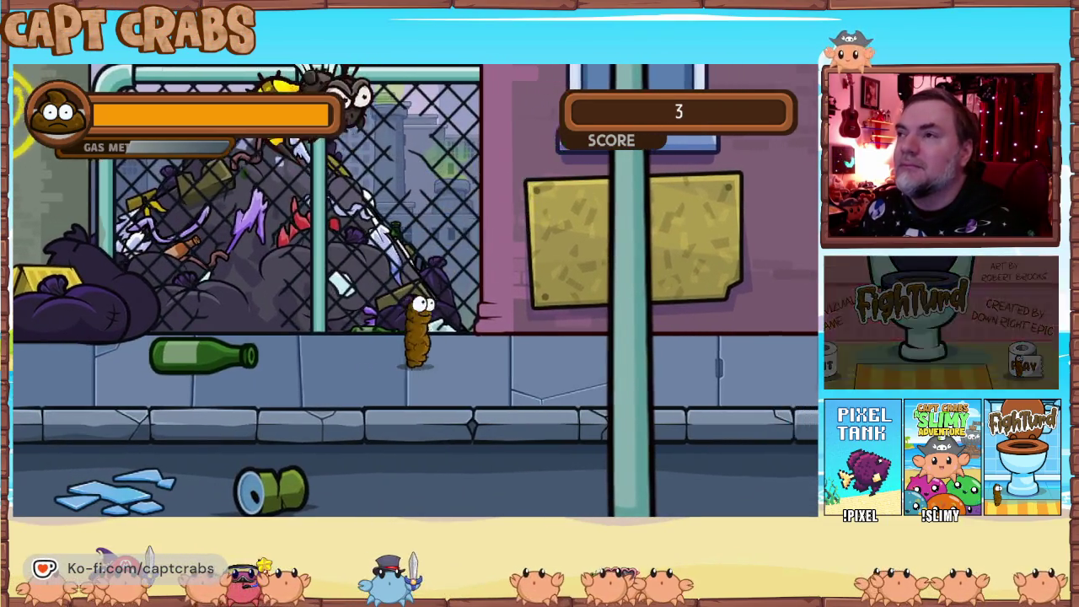
{"action": "key", "text": "space"}
{"action": "key", "text": "space"}
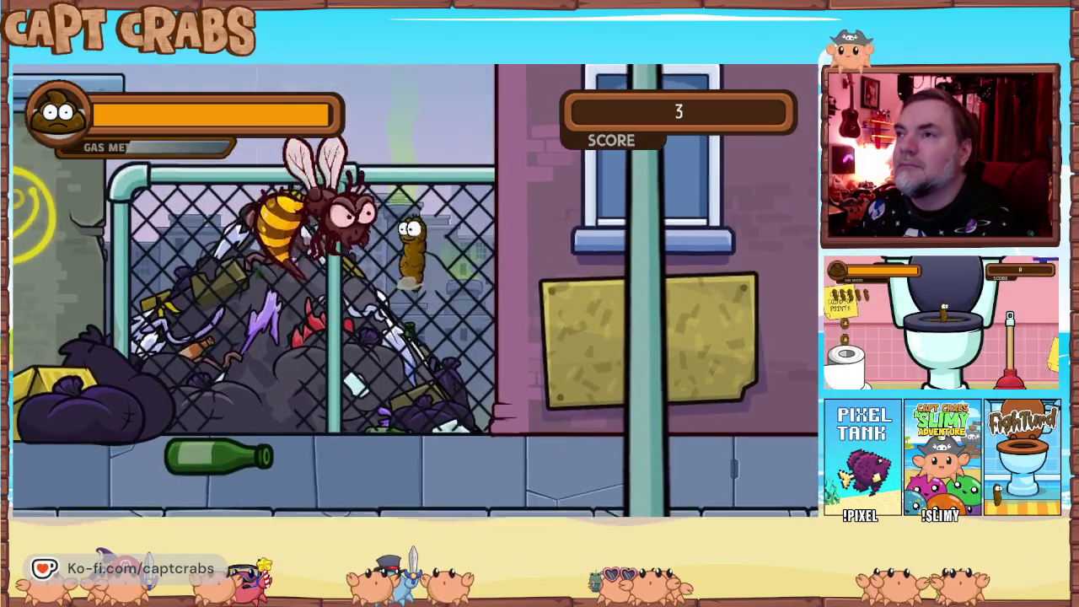
{"action": "key", "text": "space"}
{"action": "key", "text": "space"}
{"action": "key", "text": "space"}
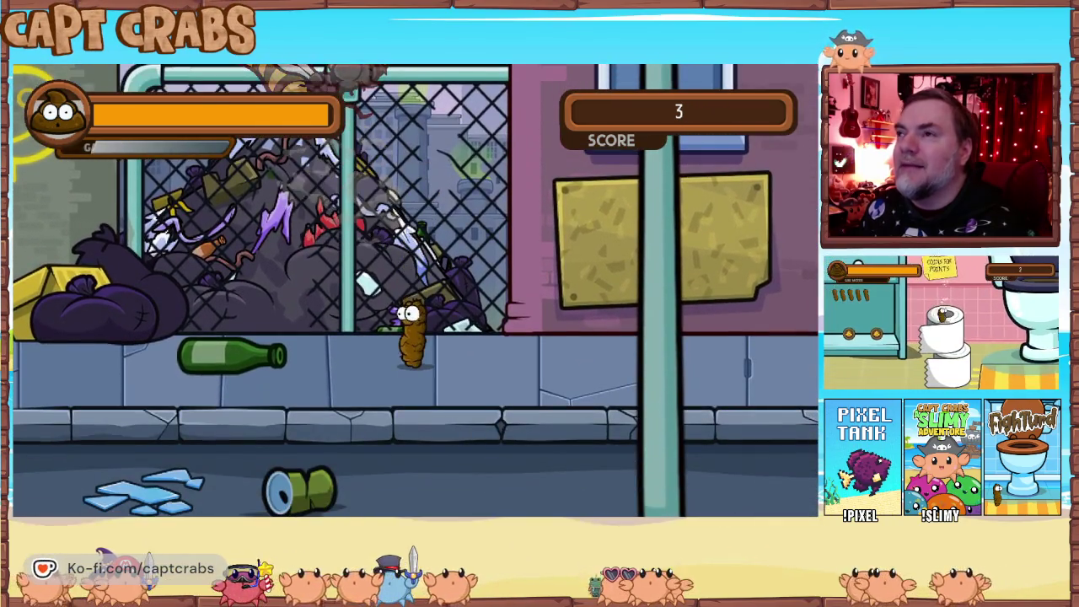
{"action": "key", "text": "space"}
{"action": "key", "text": "Left"}
{"action": "key", "text": "Right"}
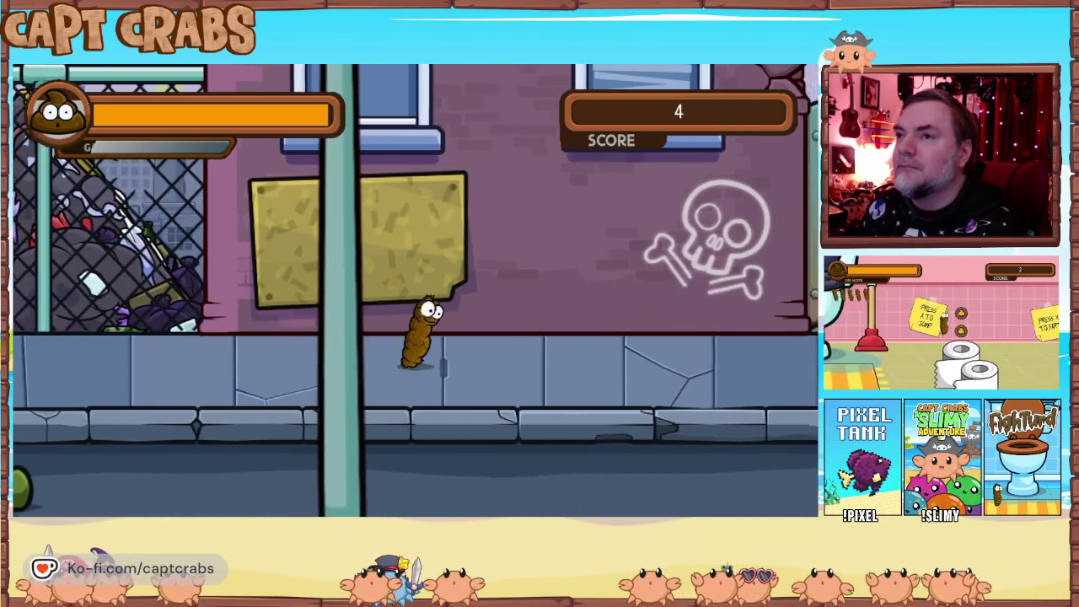
Fart at the approaching snails, climb the wall and pole, and drop onto a snail.
{"action": "key", "text": "Right"}
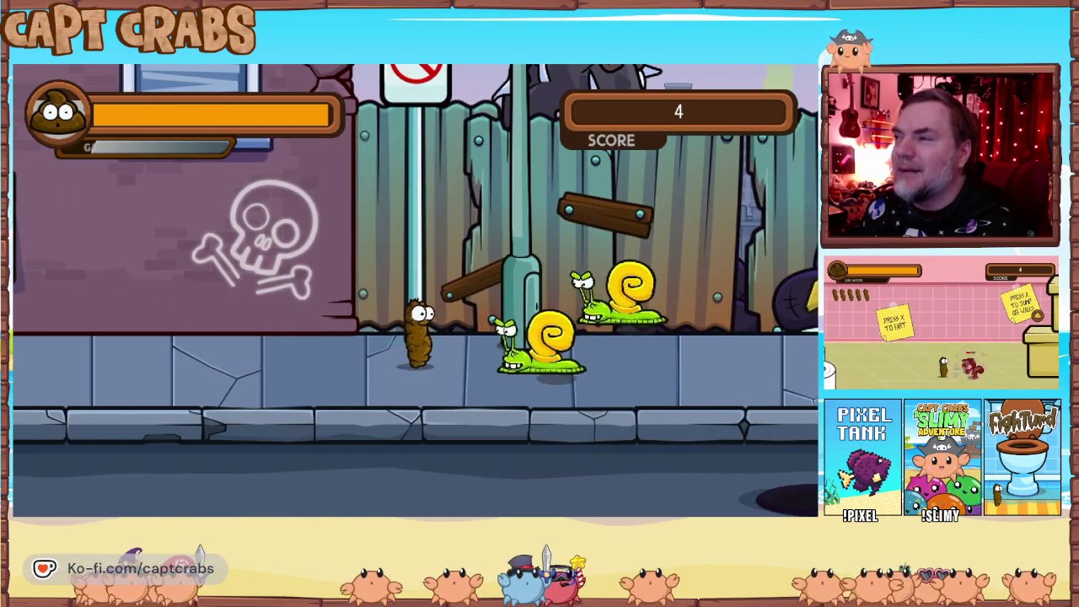
{"action": "key", "text": "x"}
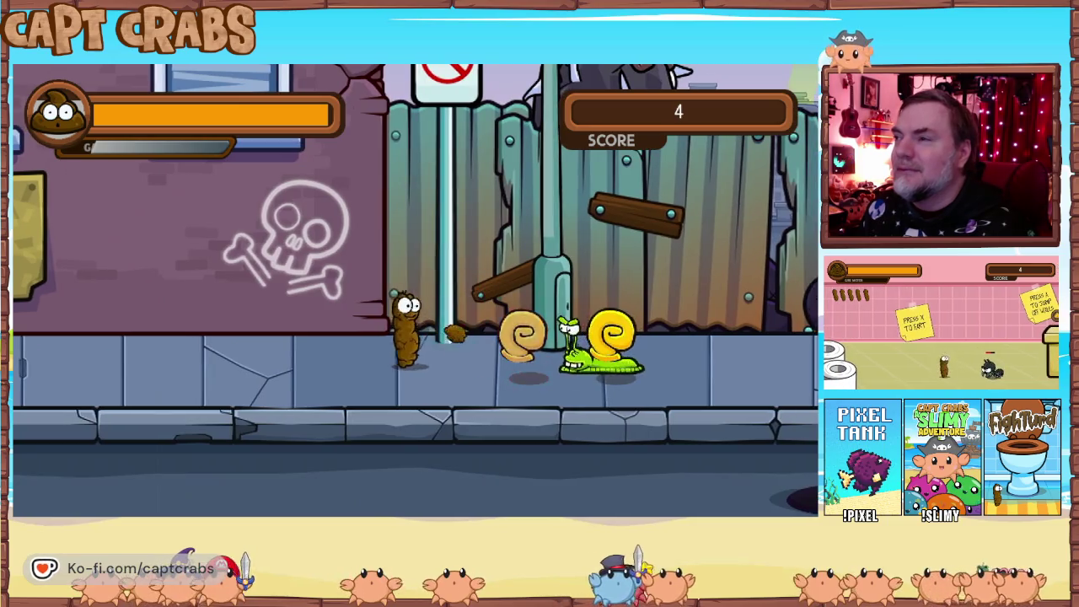
{"action": "key", "text": "Right"}
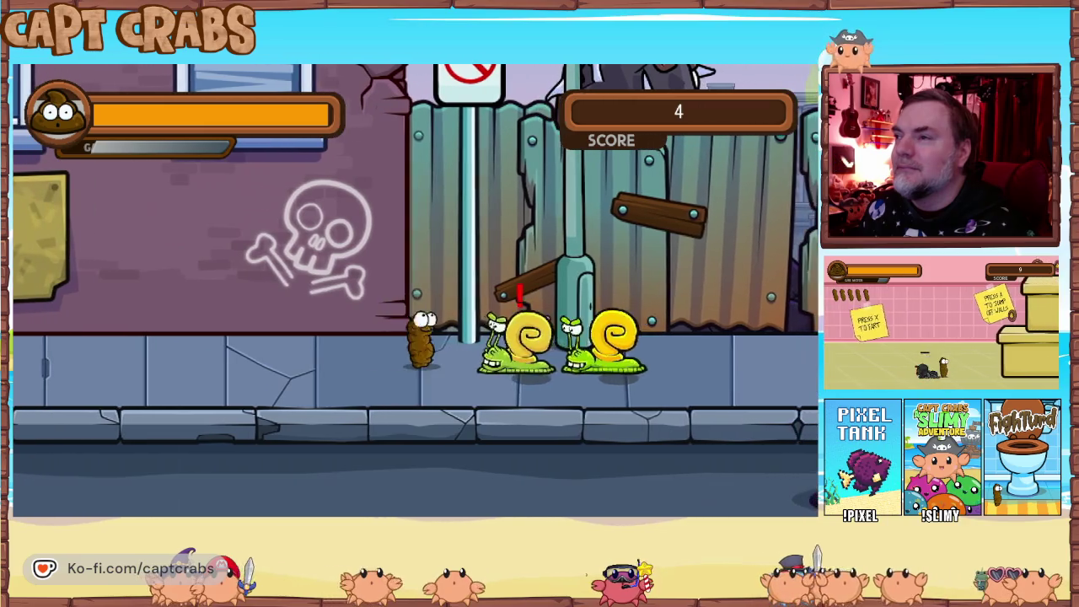
{"action": "key", "text": "Left"}
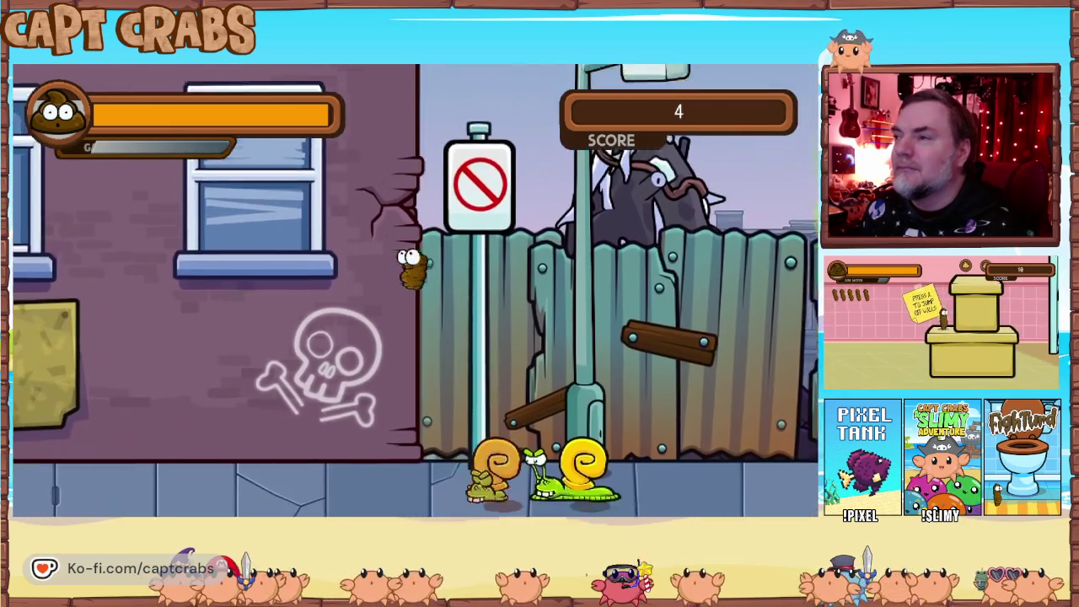
{"action": "key", "text": "x"}
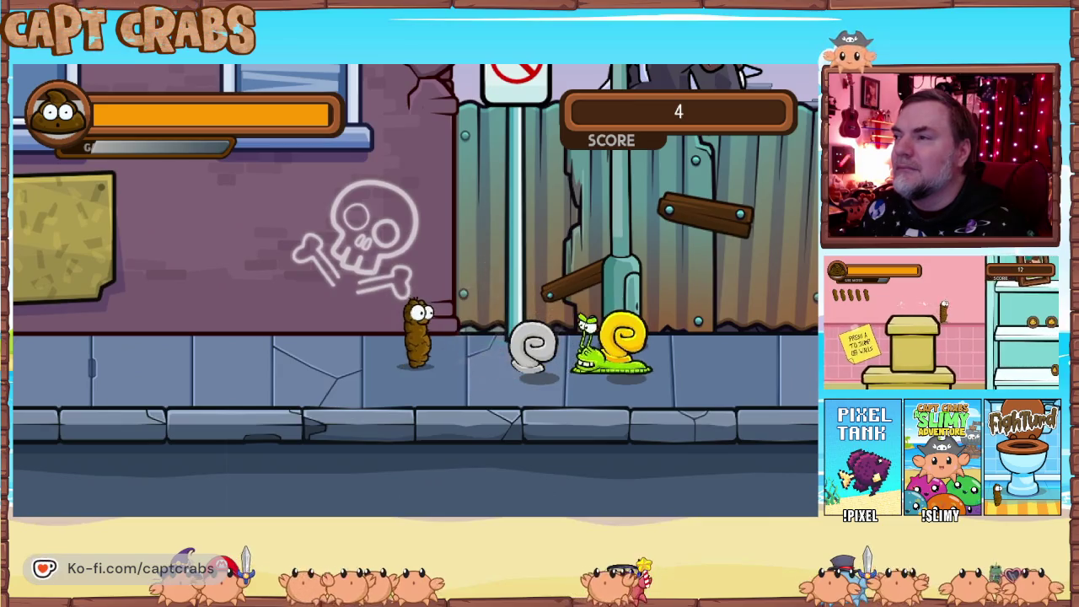
{"action": "key", "text": "Right"}
{"action": "key", "text": "Up"}
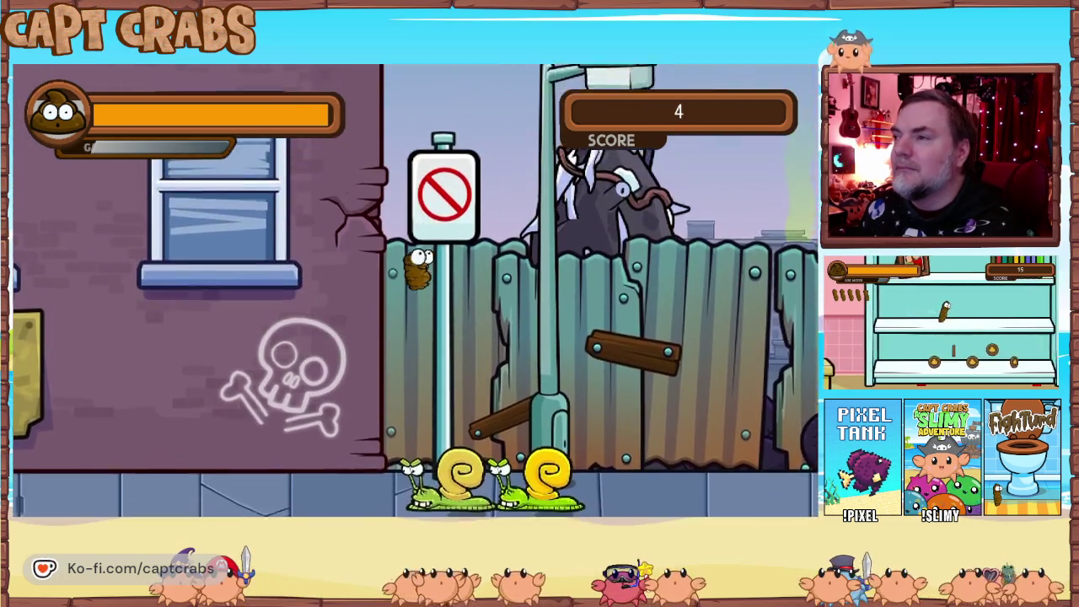
{"action": "key", "text": "Right"}
{"action": "key", "text": "Up"}
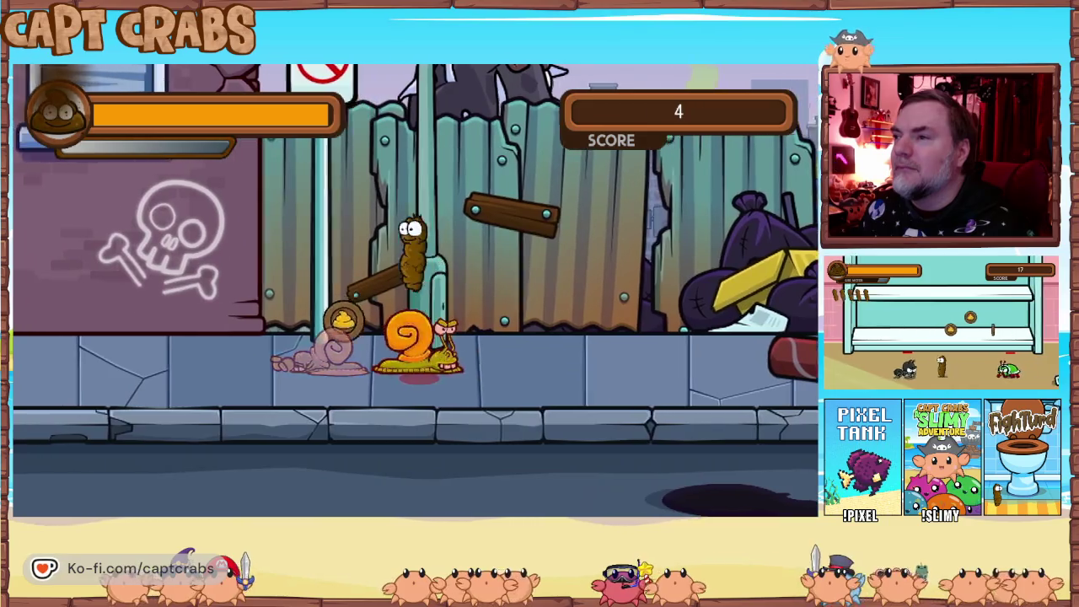
{"action": "key", "text": "Left"}
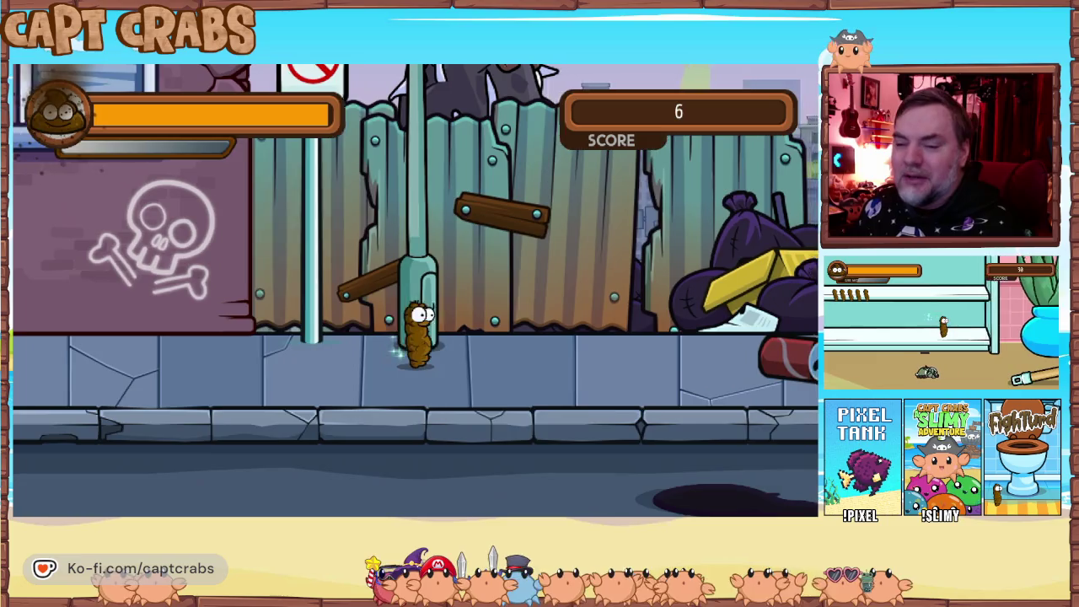
Walk past the dumpster and door, attack the last wasp, then select Exit Game.
{"action": "key", "text": "Right"}
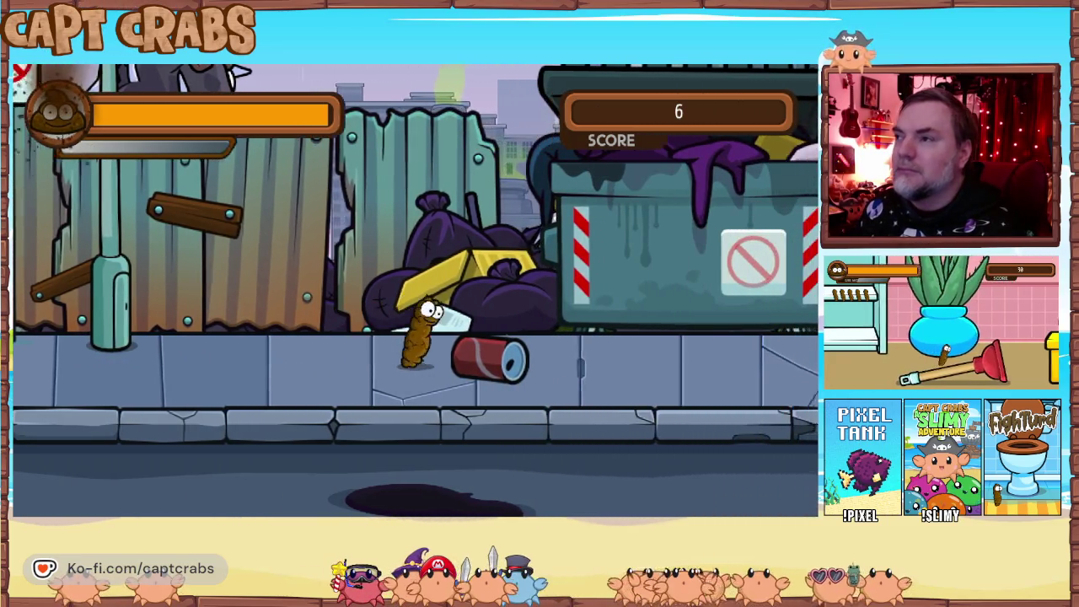
{"action": "key", "text": "Right"}
{"action": "key", "text": "Right"}
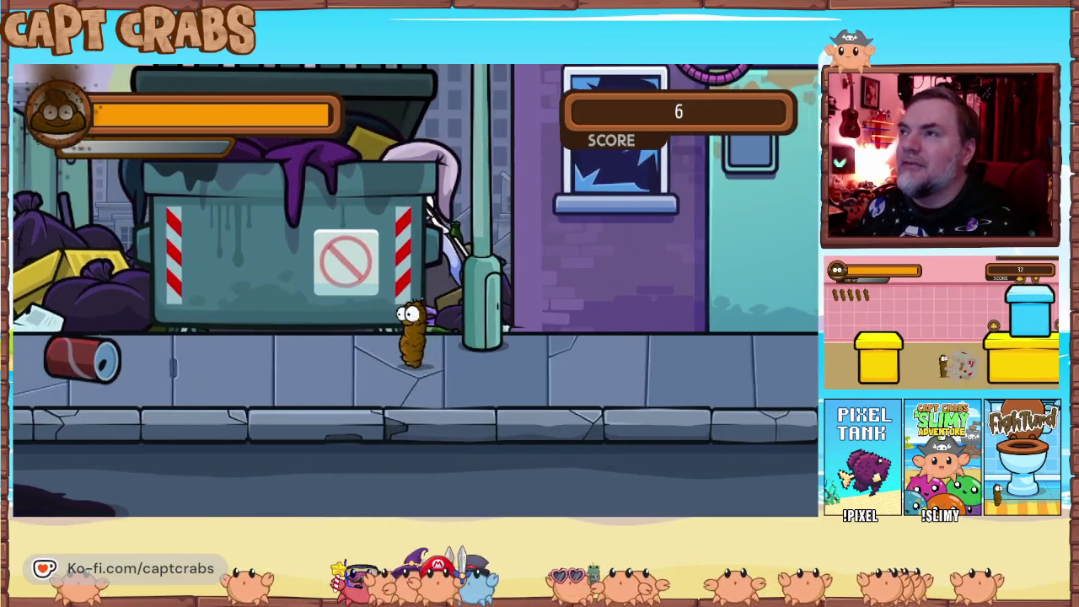
{"action": "key", "text": "Right"}
{"action": "key", "text": "Up"}
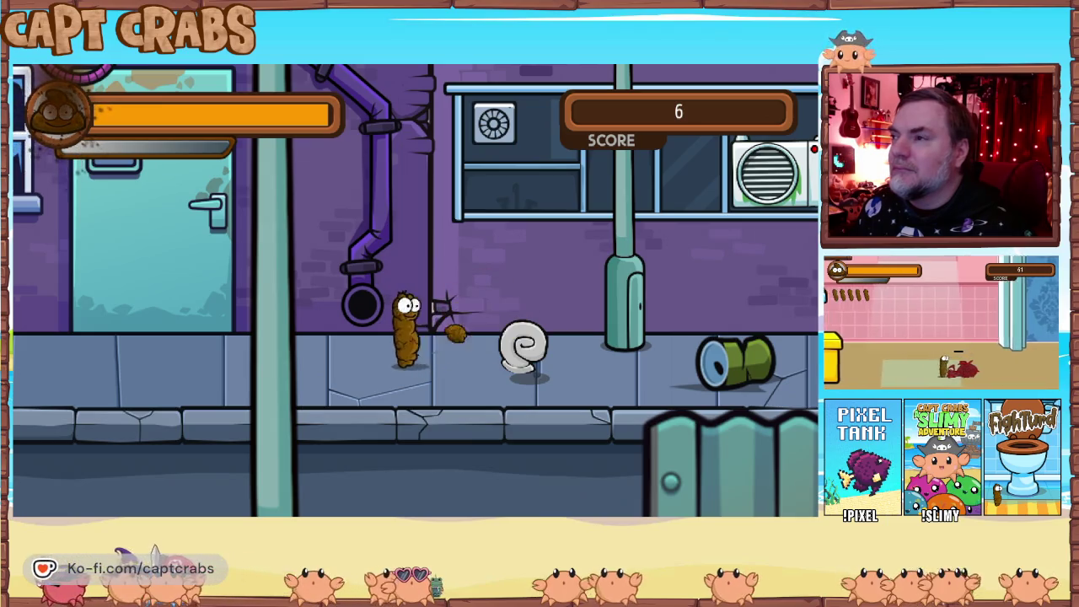
{"action": "key", "text": "Right"}
{"action": "key", "text": "space"}
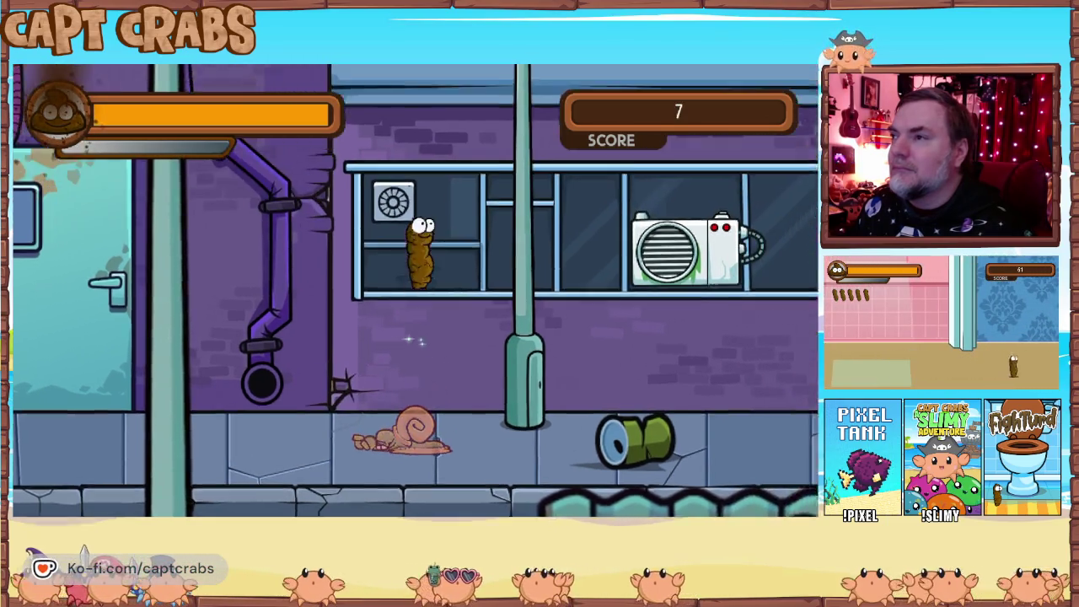
{"action": "key", "text": "Right"}
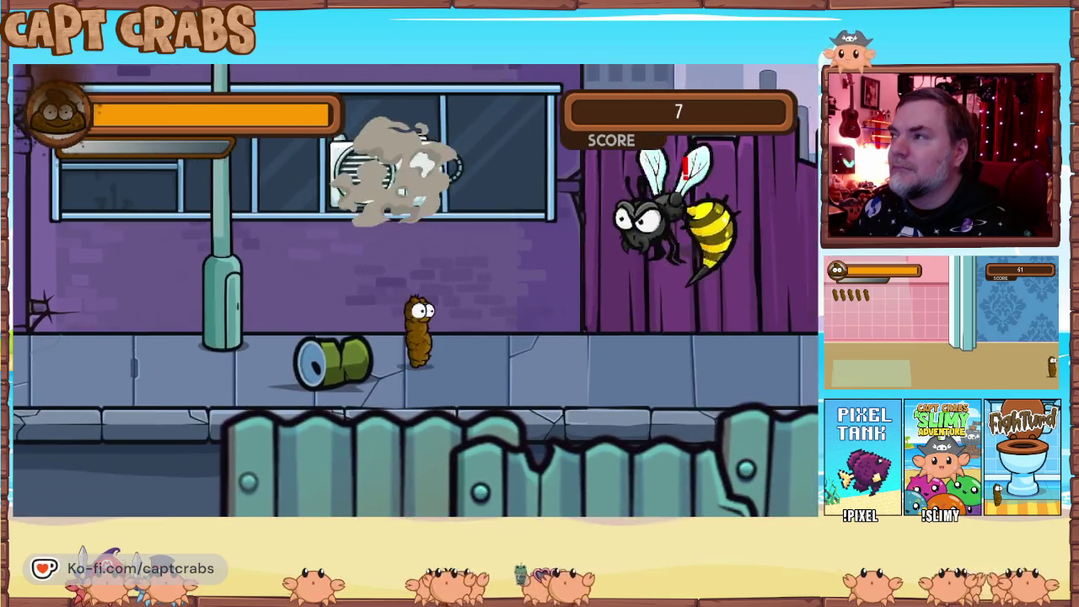
{"action": "key", "text": "Right"}
{"action": "key", "text": "space"}
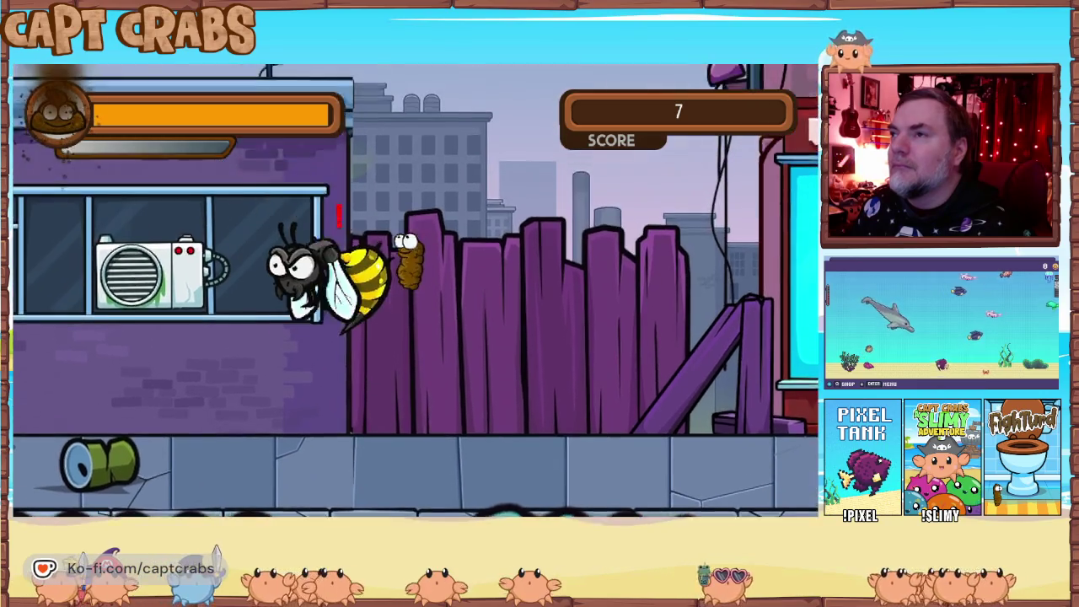
{"action": "key", "text": "Left"}
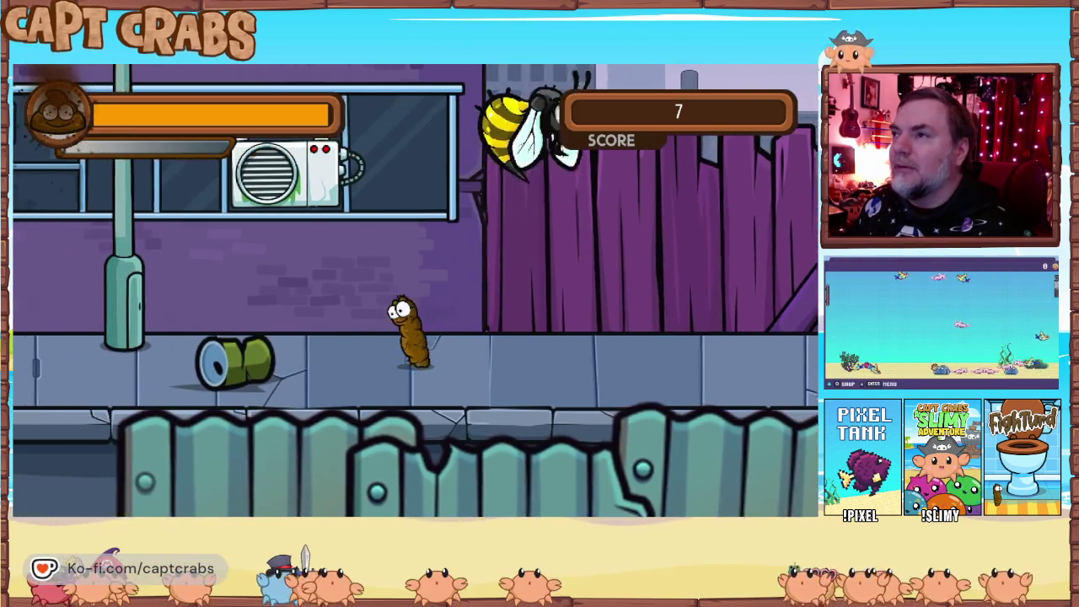
{"action": "key", "text": "Right"}
{"action": "key", "text": "Right"}
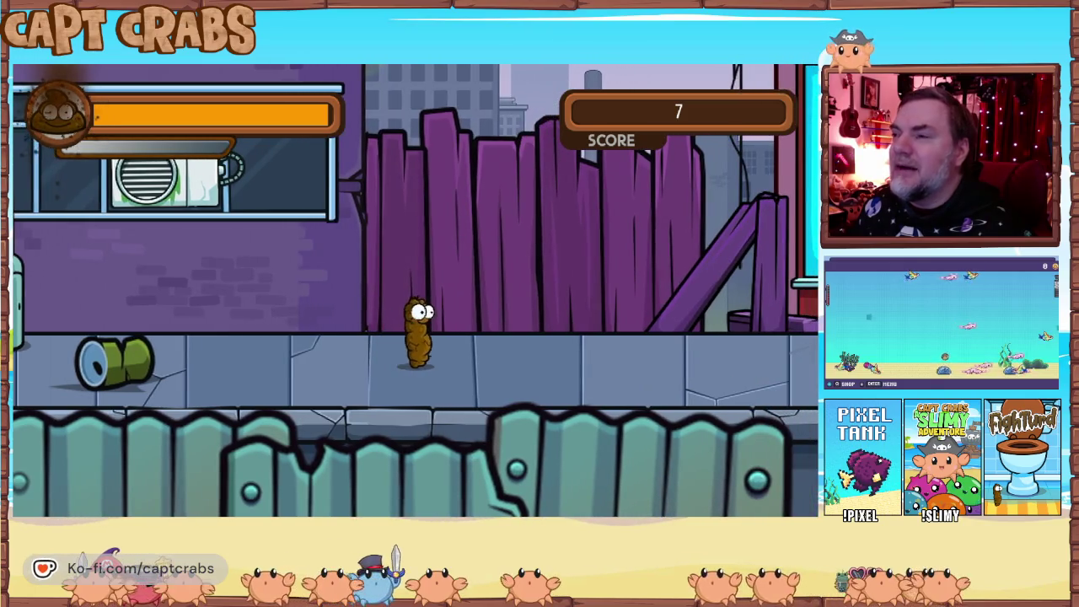
{"action": "key", "text": "Right"}
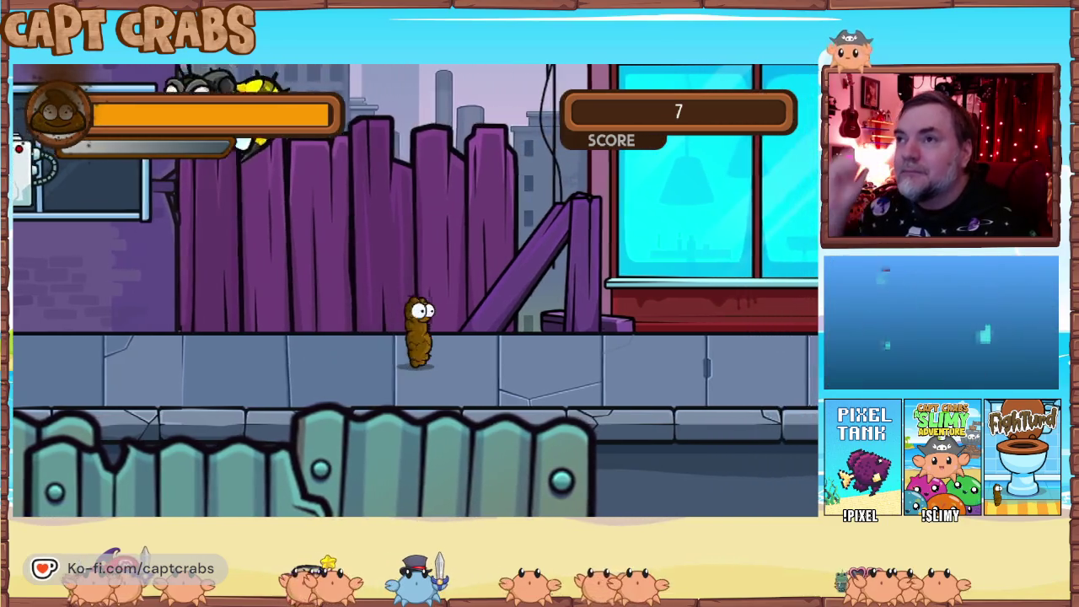
{"action": "key", "text": "Left"}
{"action": "key", "text": "Right"}
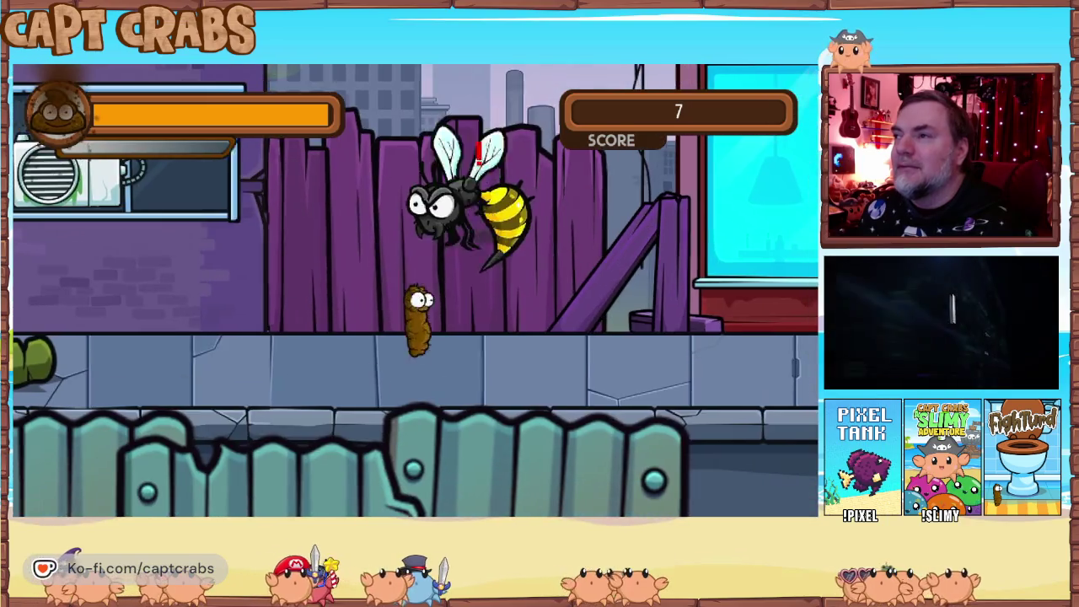
{"action": "key", "text": "Down"}
{"action": "key", "text": "Down"}
{"action": "key", "text": "Down"}
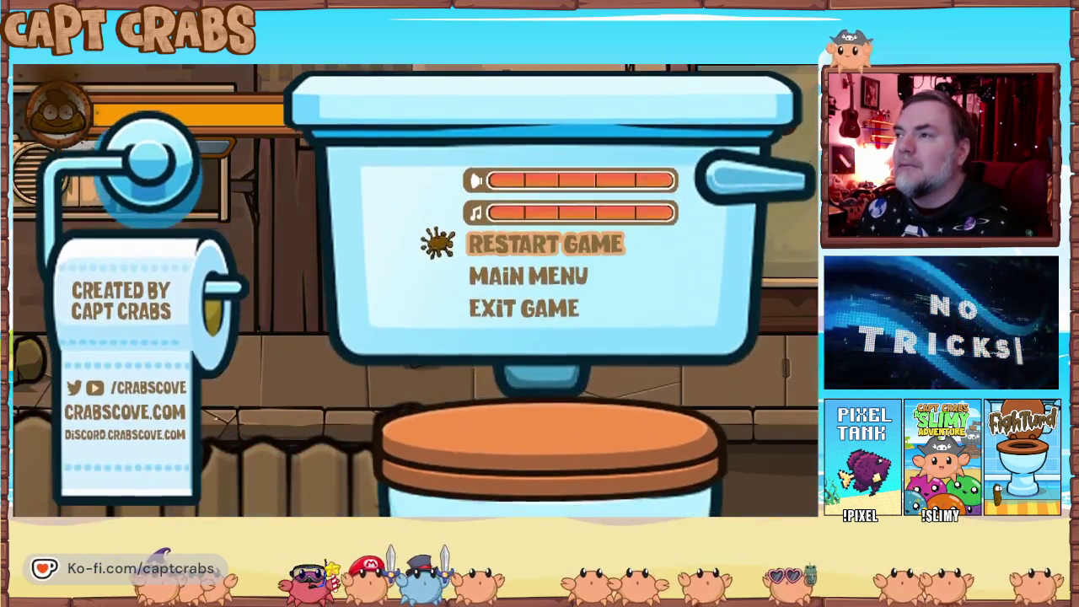
{"action": "key", "text": "Return"}
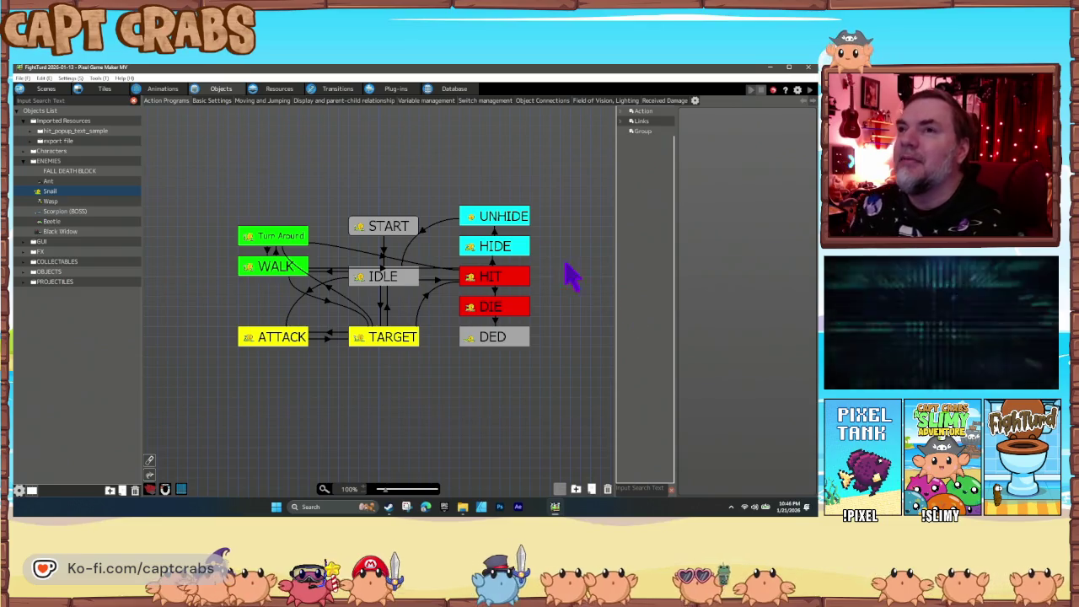
Set the Wasp's Field of Vision Distance (Radius) to 400 and return to its state graph.
{"action": "left_click", "coordinate": [57, 202]}
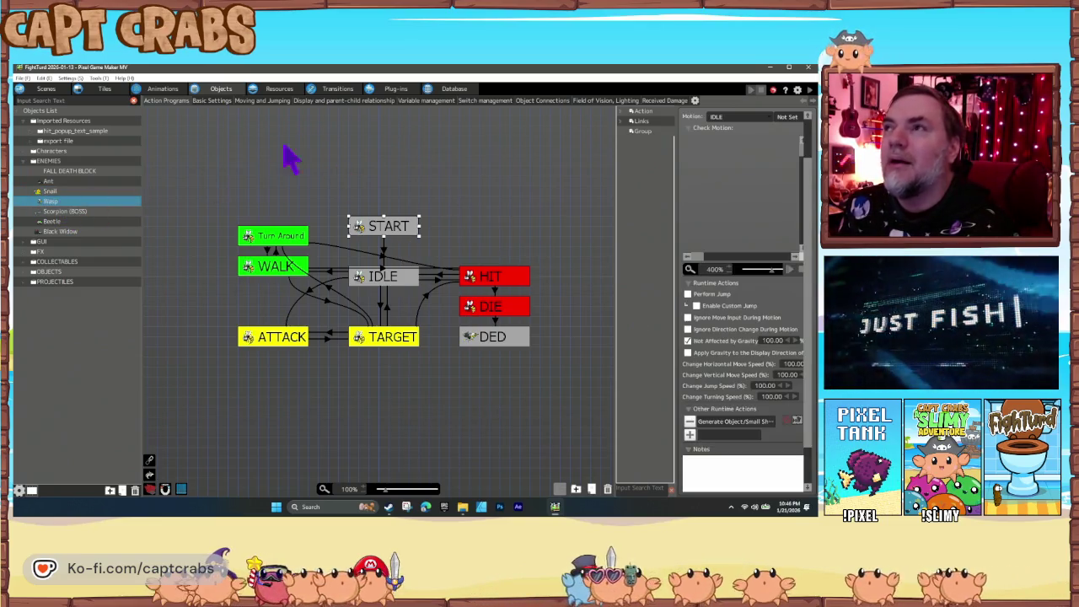
{"action": "left_click", "coordinate": [594, 101]}
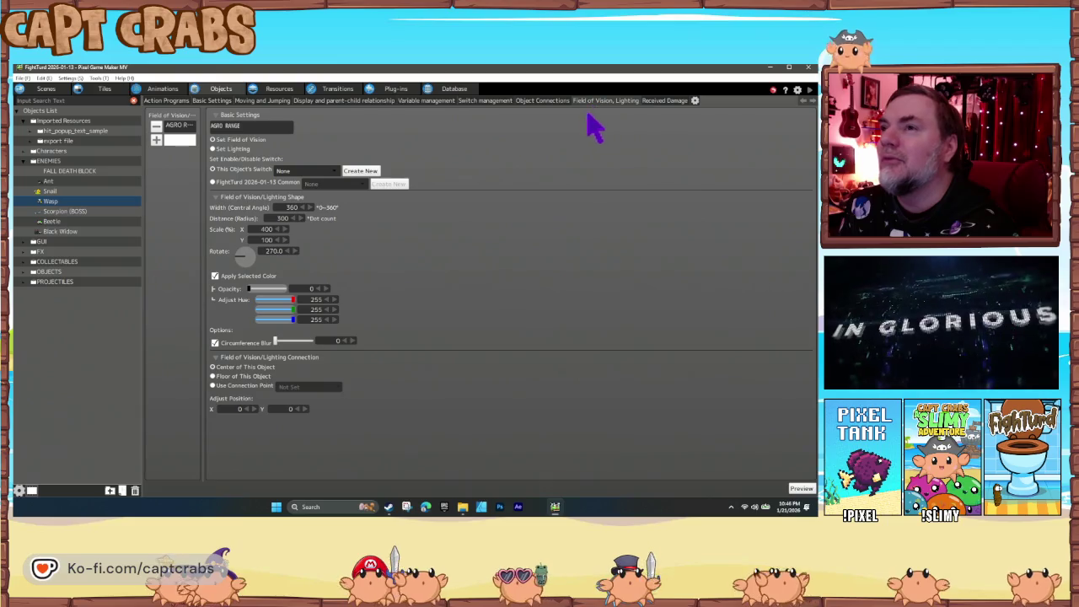
{"action": "left_click", "coordinate": [269, 218]}
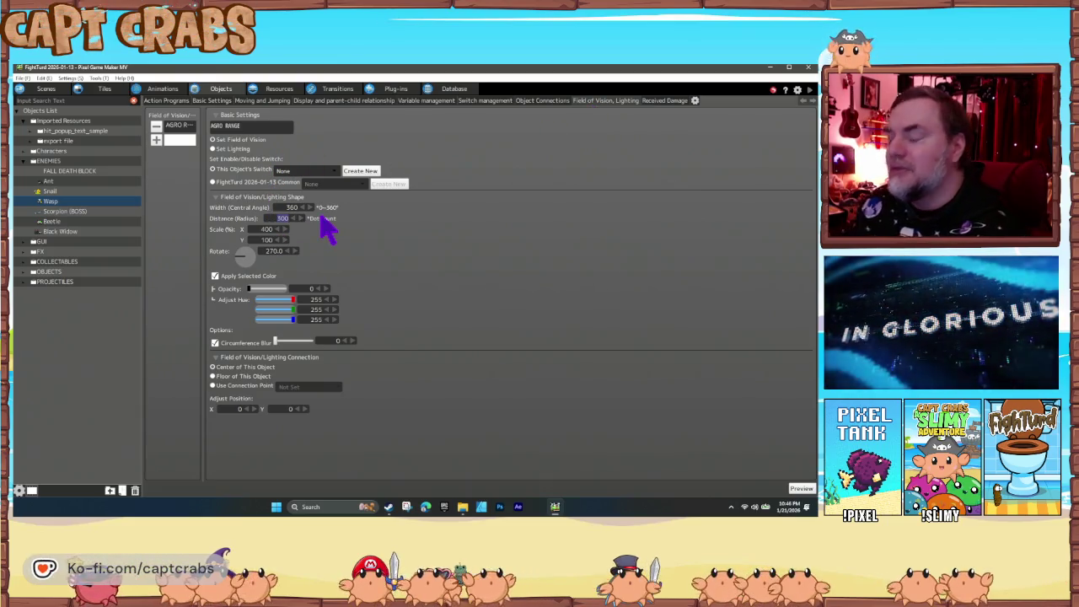
{"action": "type", "text": "40"}
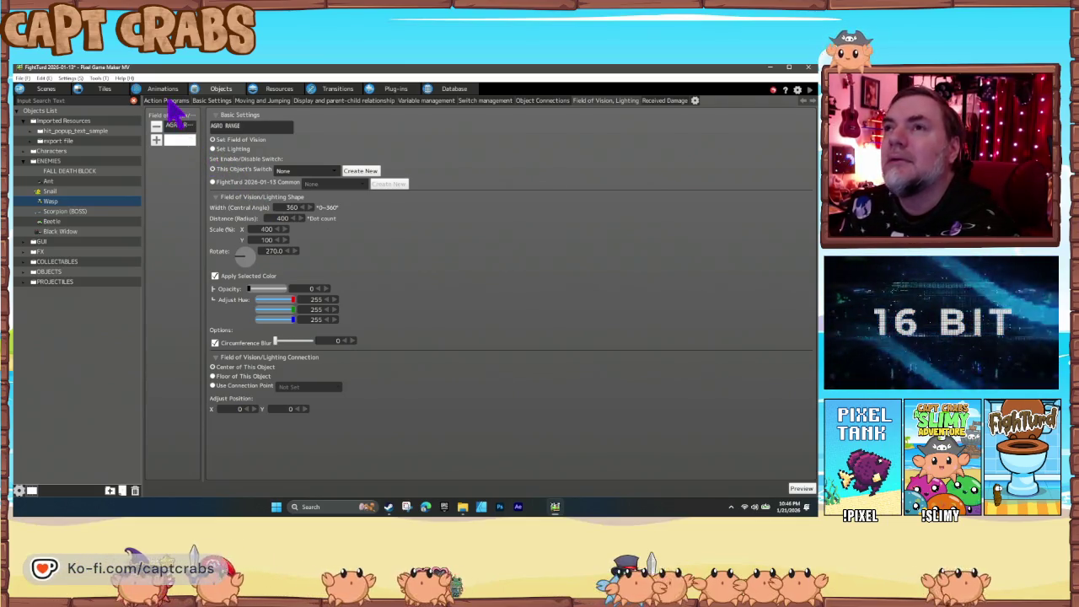
{"action": "left_click", "coordinate": [167, 100]}
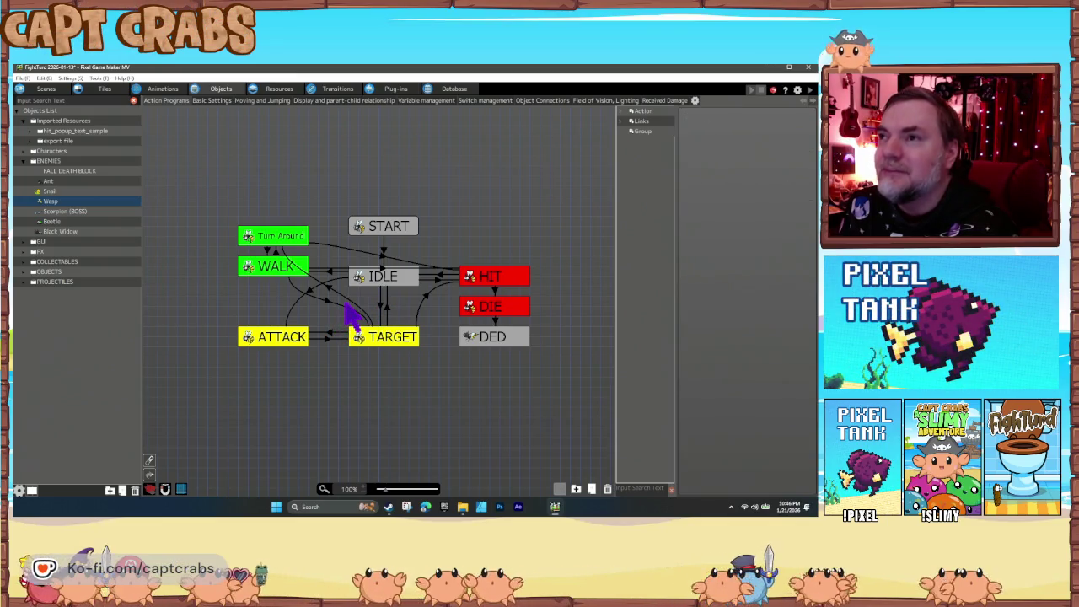
{"action": "left_click", "coordinate": [51, 98]}
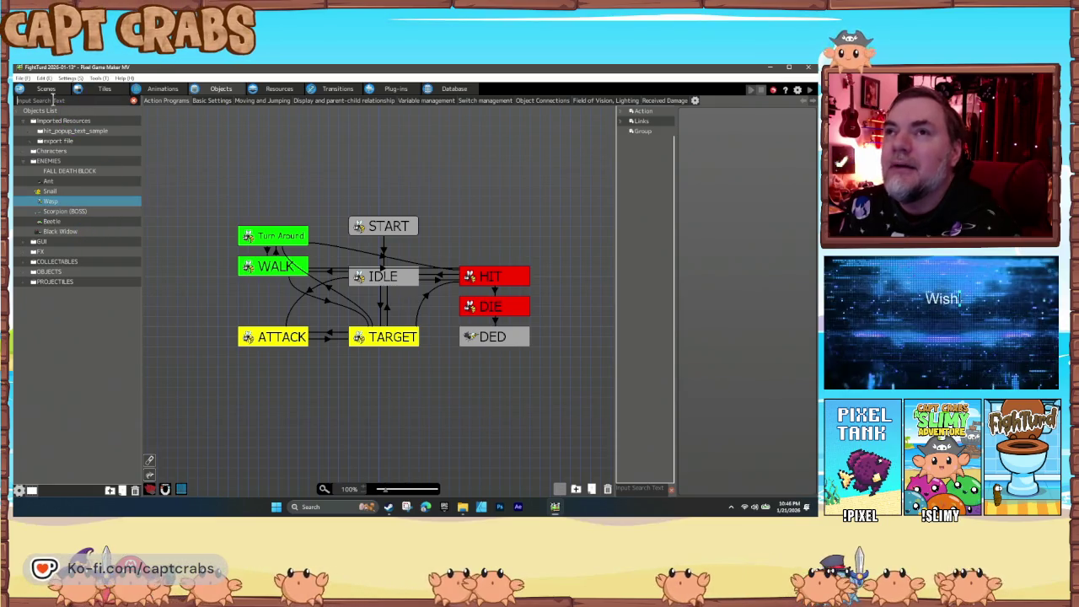
Open the street level scene and delete one snail.
{"action": "left_click", "coordinate": [49, 89]}
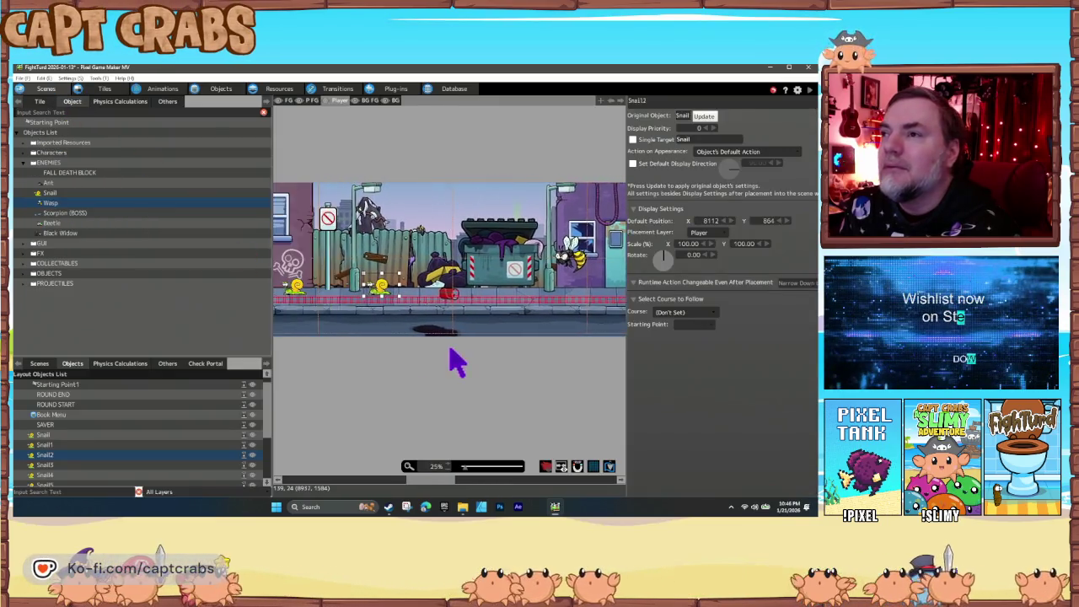
{"action": "scroll", "coordinate": [534, 367], "scroll_direction": "left", "scroll_amount": 5}
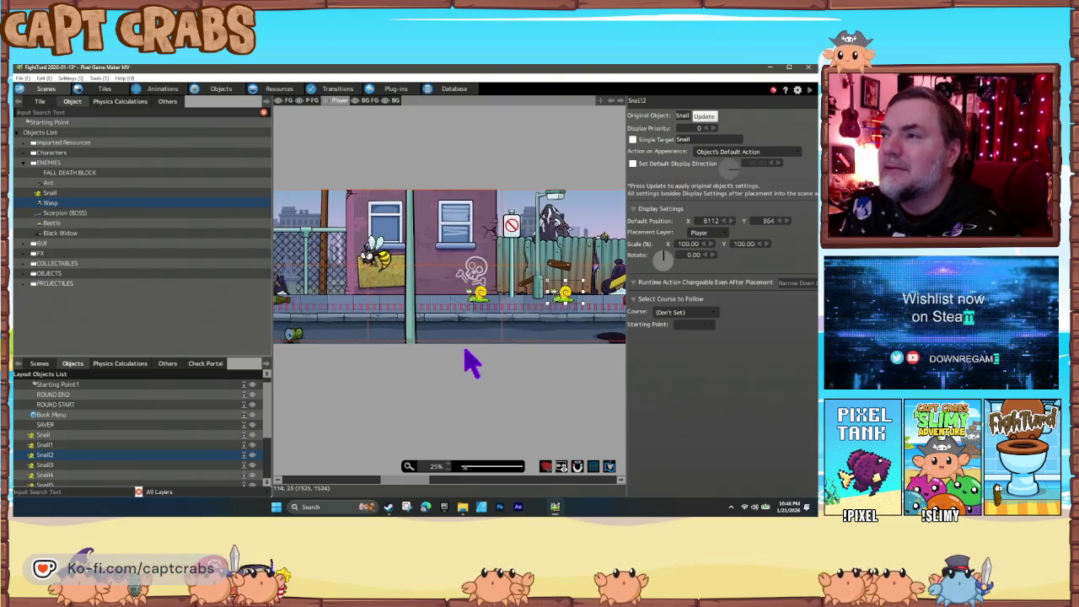
{"action": "scroll", "coordinate": [534, 366], "scroll_direction": "left", "scroll_amount": 15}
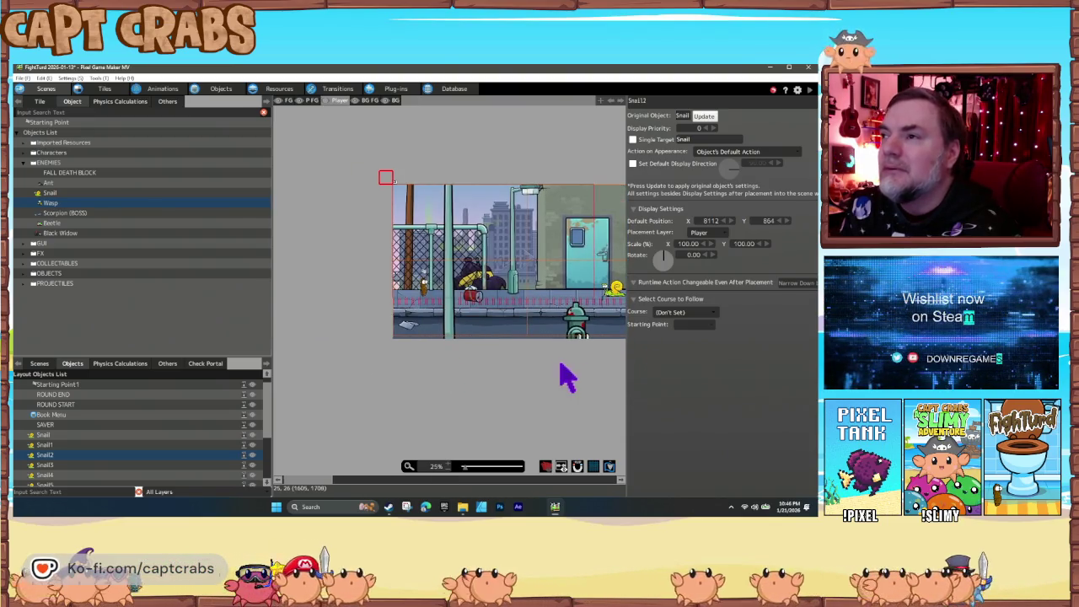
{"action": "scroll", "coordinate": [384, 379], "scroll_direction": "right", "scroll_amount": 10}
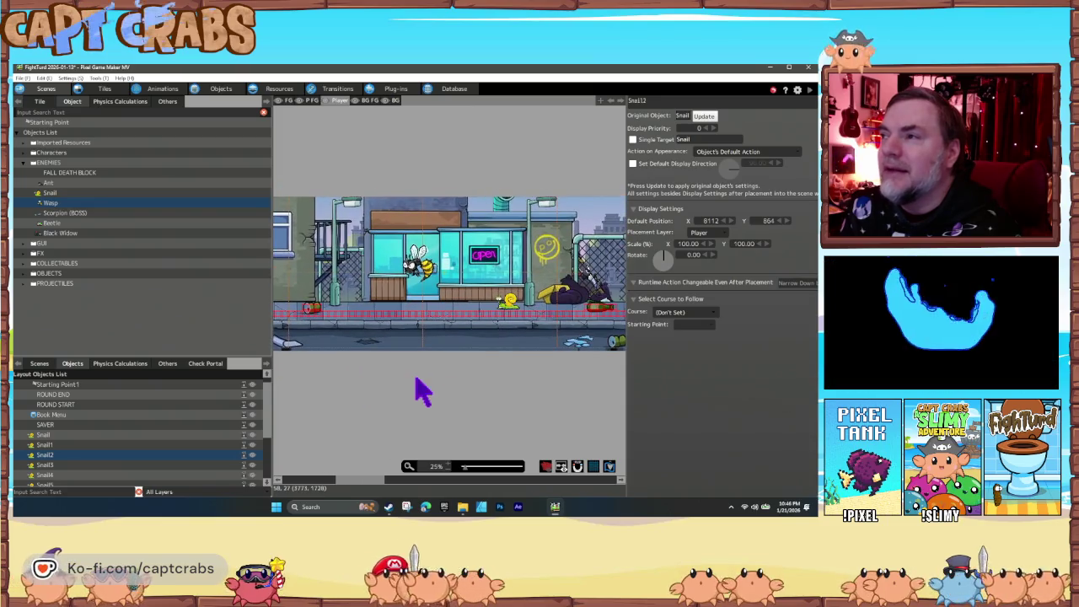
{"action": "key", "text": "Delete"}
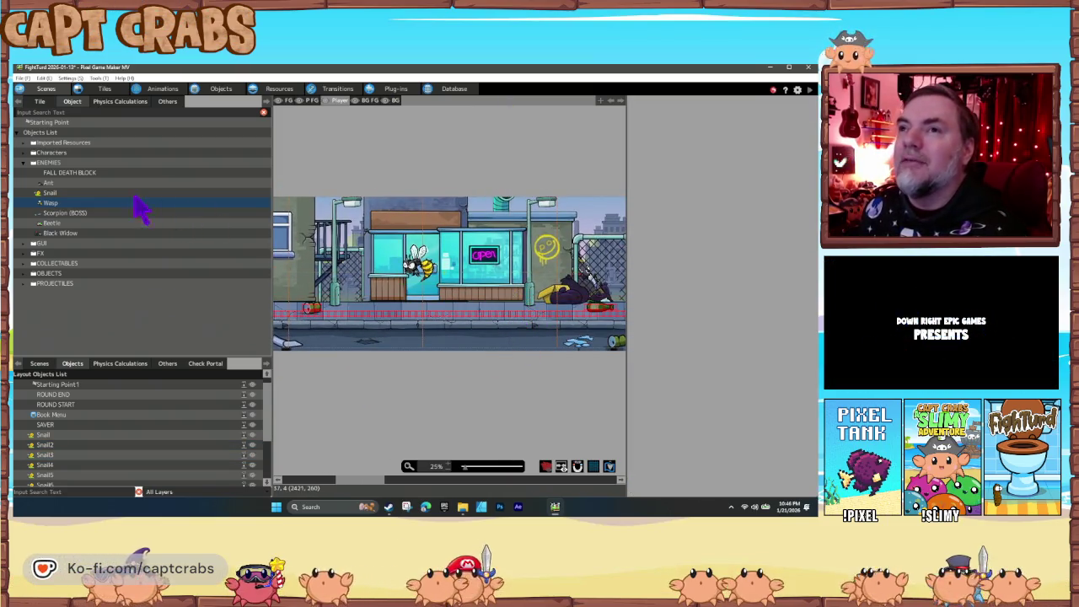
Place three Ant enemies along the street, the last, Ant2, near the Restaurant.
{"action": "left_click", "coordinate": [46, 183]}
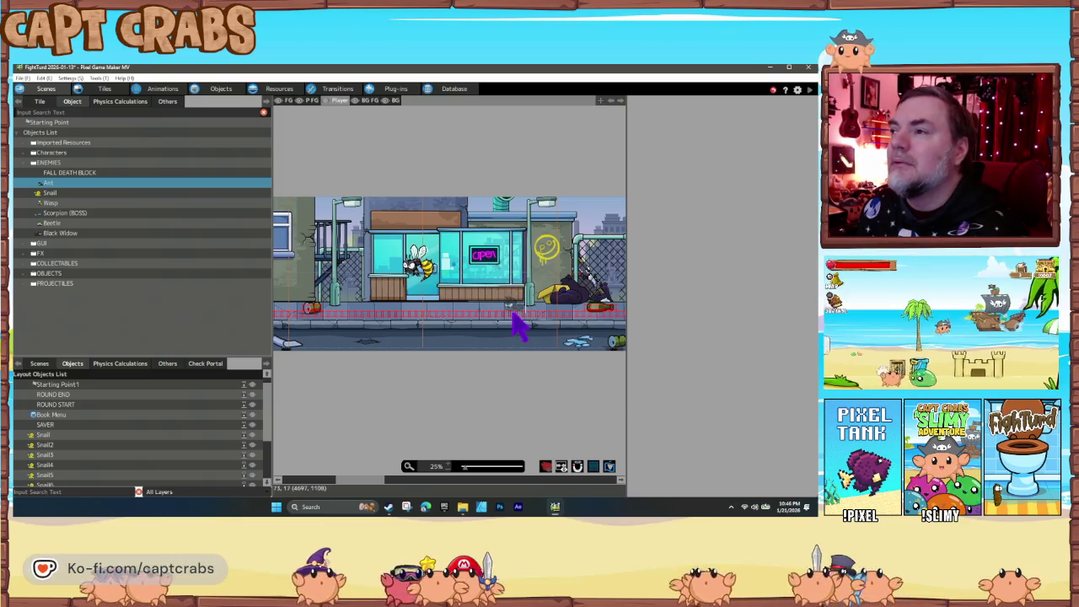
{"action": "left_click", "coordinate": [516, 324]}
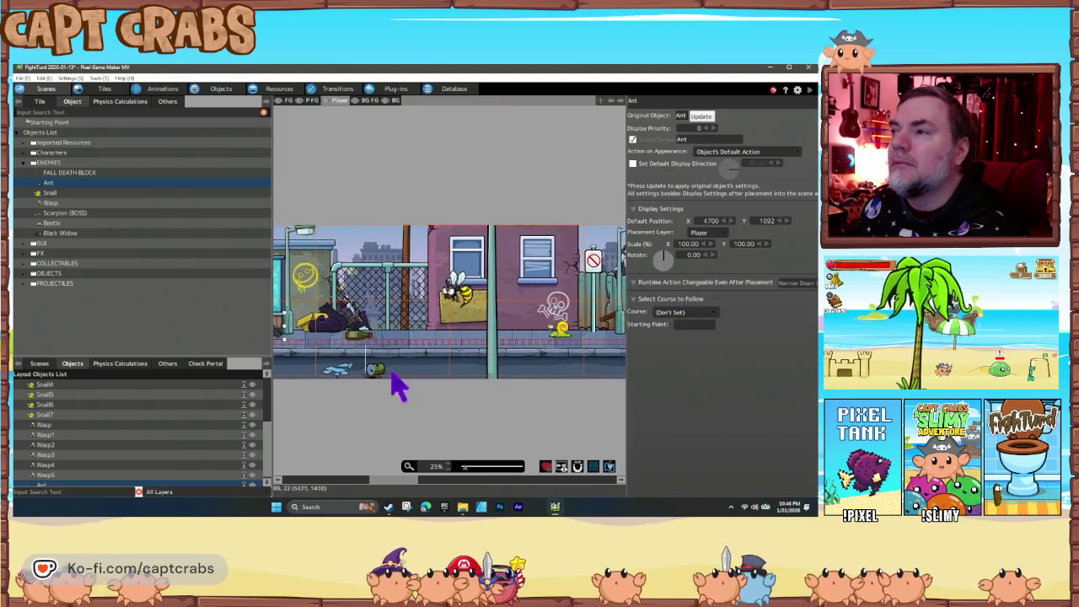
{"action": "scroll", "coordinate": [392, 376], "scroll_direction": "right", "scroll_amount": 10}
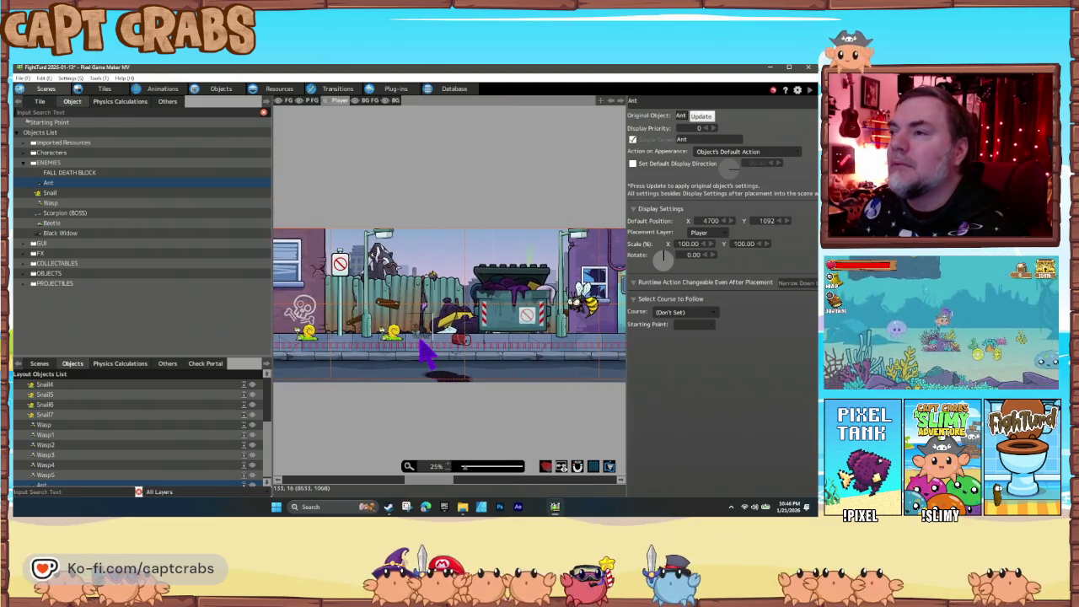
{"action": "left_click", "coordinate": [421, 346]}
{"action": "left_click", "coordinate": [410, 433]}
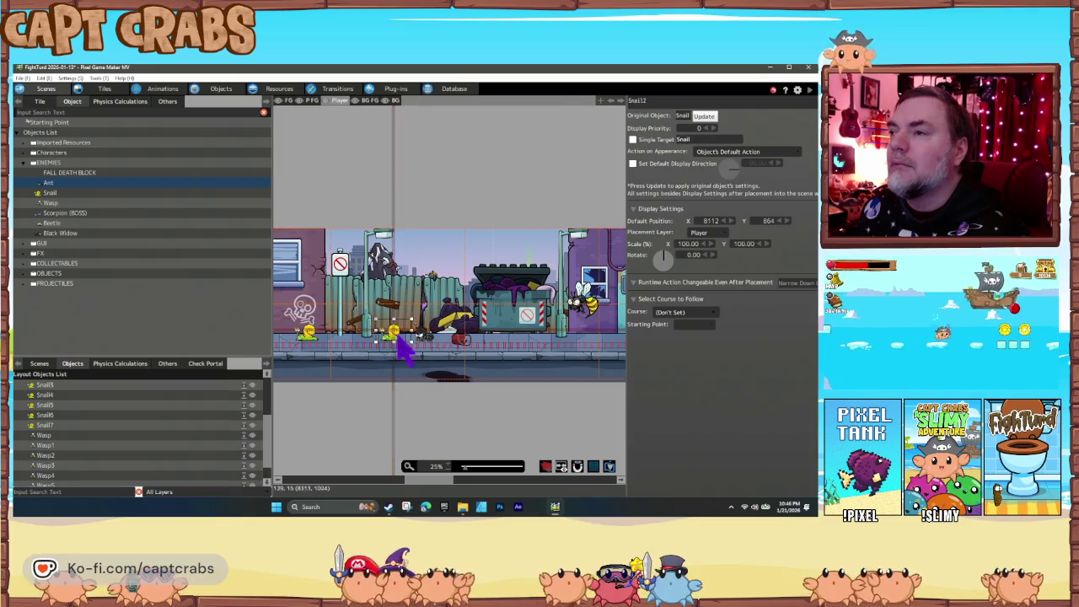
{"action": "scroll", "coordinate": [531, 386], "scroll_direction": "right", "scroll_amount": 10}
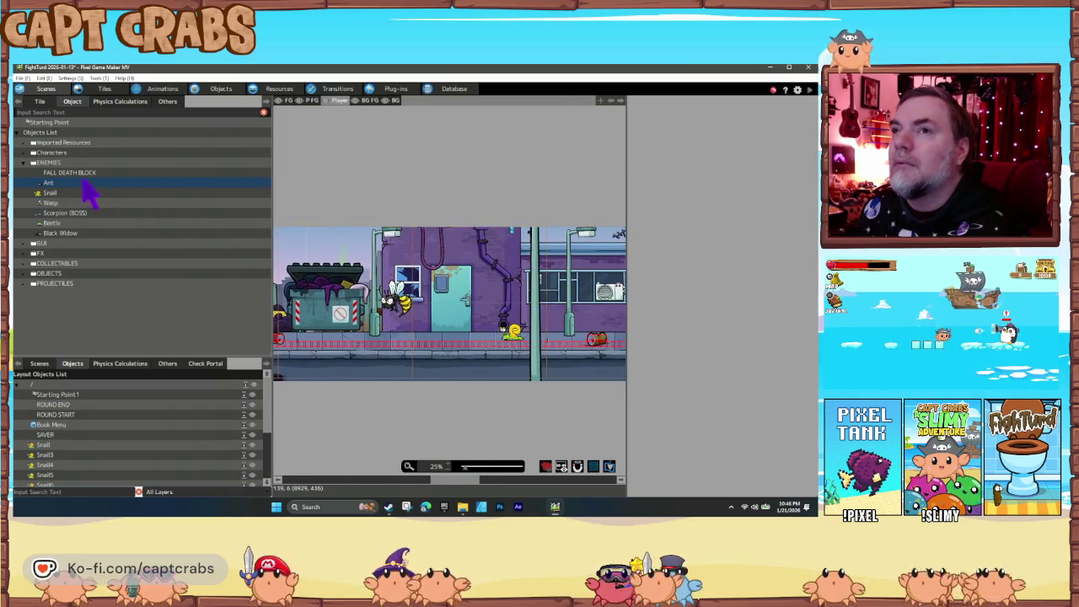
{"action": "left_click", "coordinate": [63, 183]}
{"action": "scroll", "coordinate": [379, 375], "scroll_direction": "left", "scroll_amount": 5}
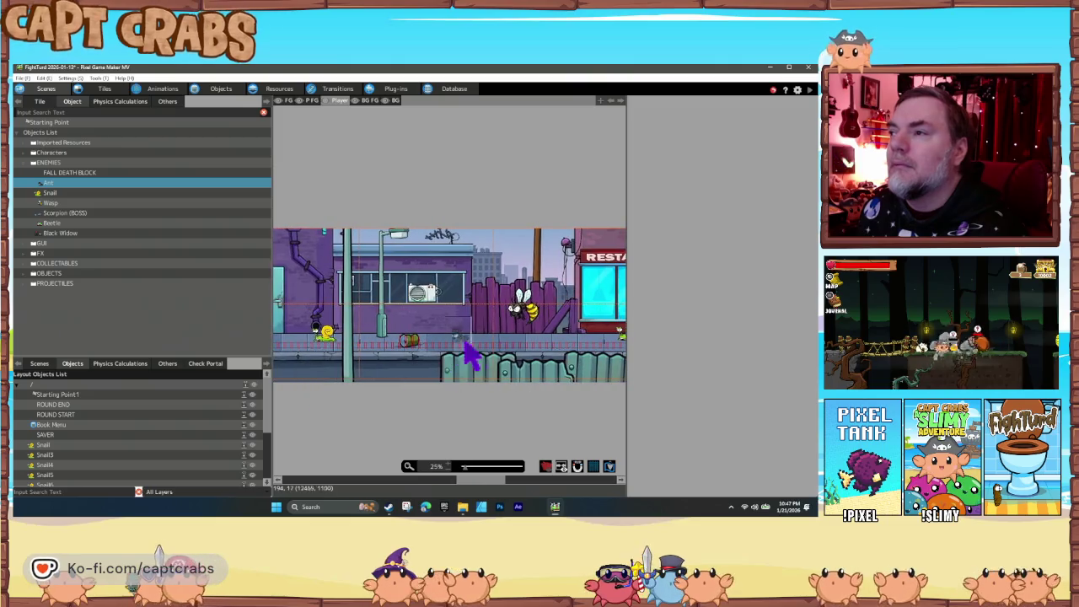
{"action": "scroll", "coordinate": [421, 367], "scroll_direction": "right", "scroll_amount": 5}
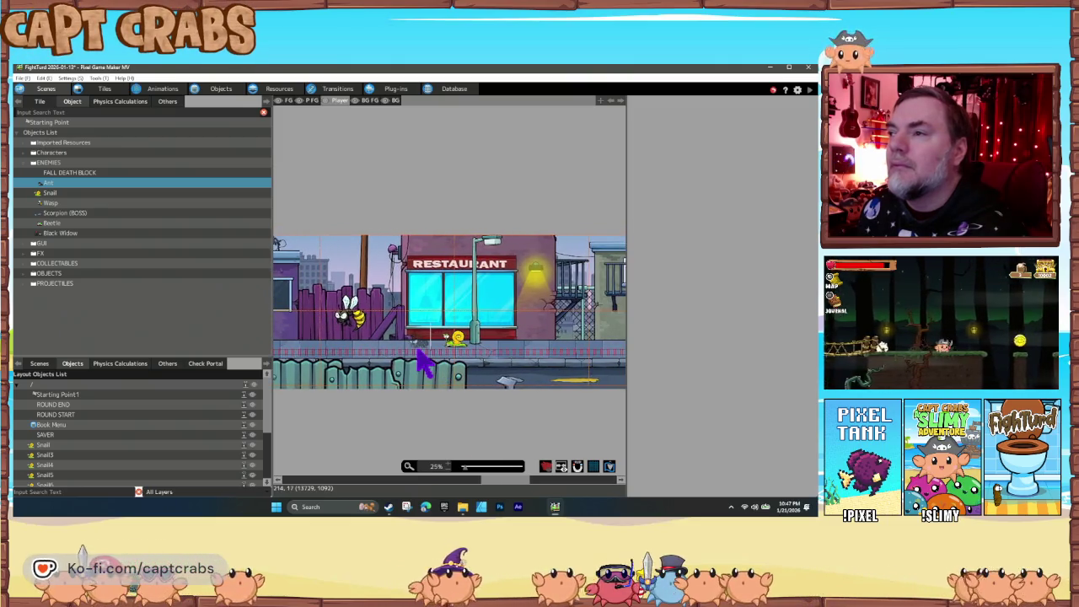
{"action": "left_click", "coordinate": [411, 358]}
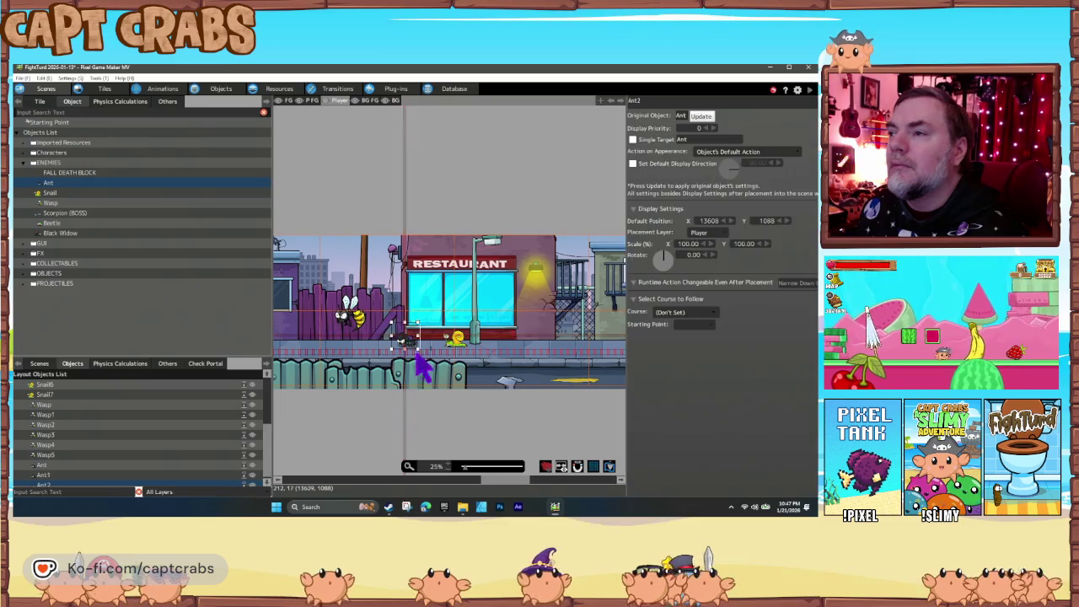
Place Ant3 past the Restaurant, nudge it right, and add Ant4 at 15548, 1096.
{"action": "scroll", "coordinate": [417, 379], "scroll_direction": "right", "scroll_amount": 5}
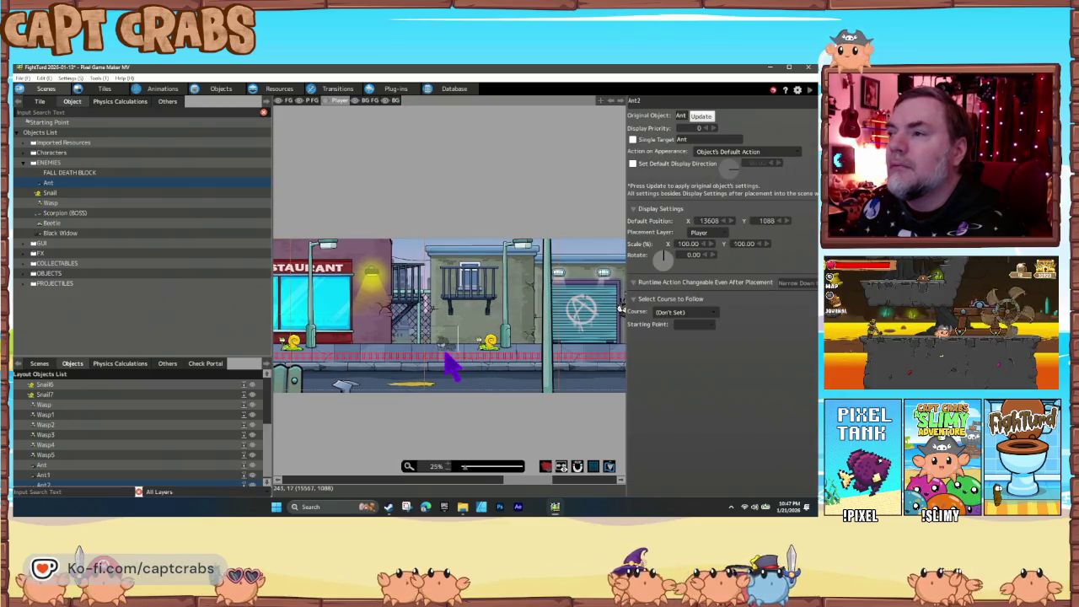
{"action": "left_click", "coordinate": [445, 354]}
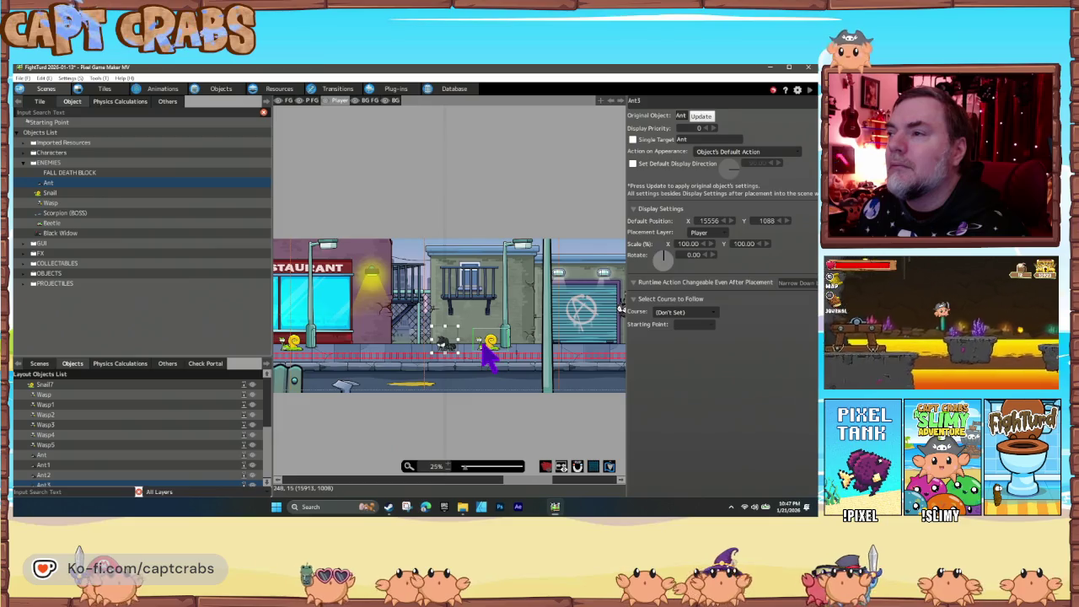
{"action": "left_click_drag", "start_coordinate": [445, 347], "coordinate": [483, 354]}
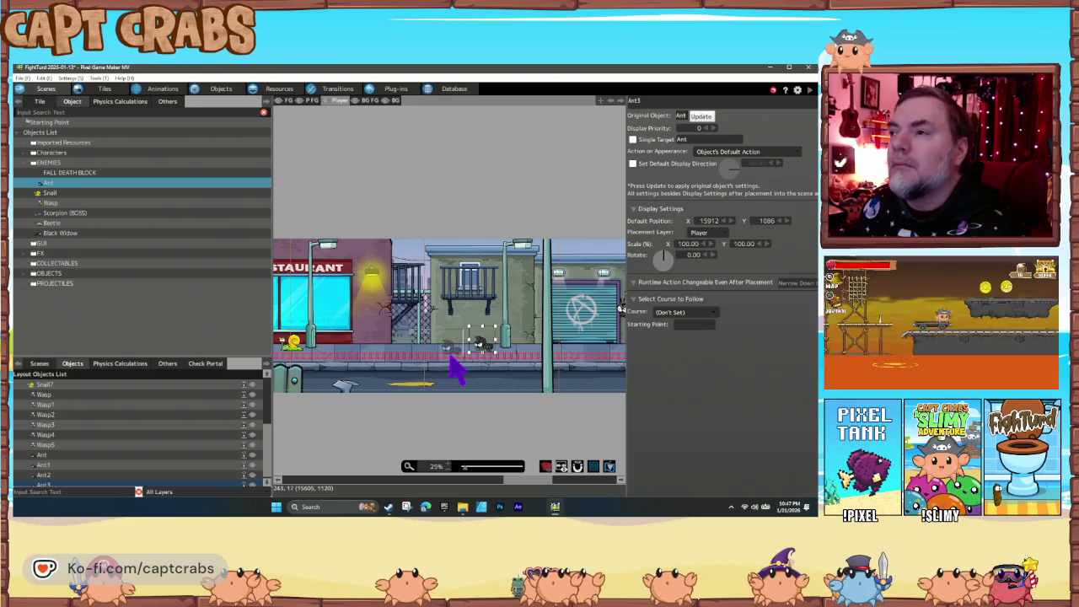
{"action": "left_click", "coordinate": [444, 353]}
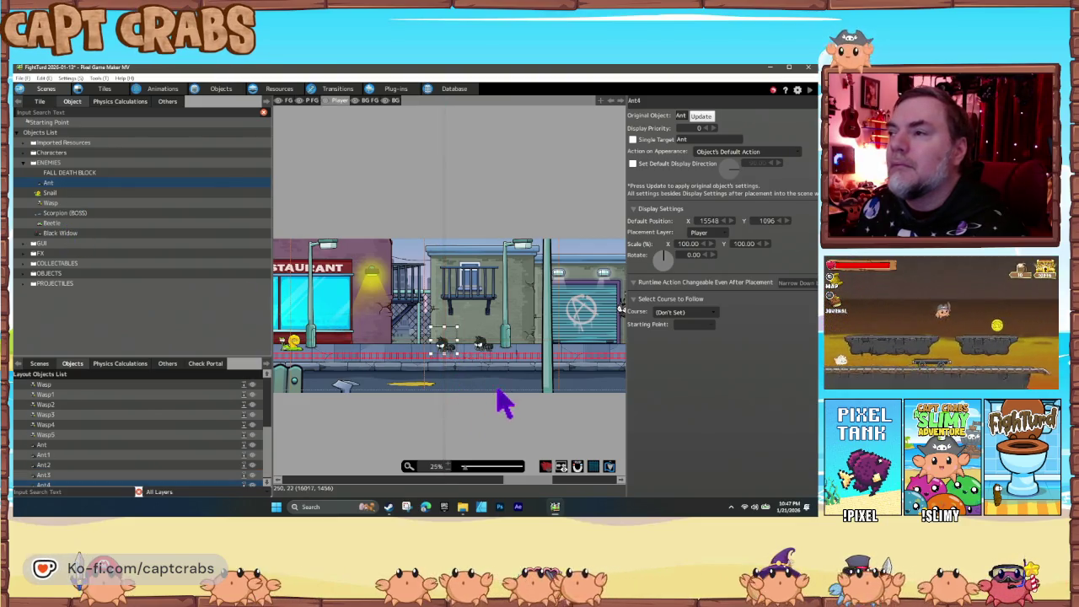
Scroll back along the level and save the project with Ctrl+S.
{"action": "scroll", "coordinate": [503, 405], "scroll_direction": "right", "scroll_amount": 10}
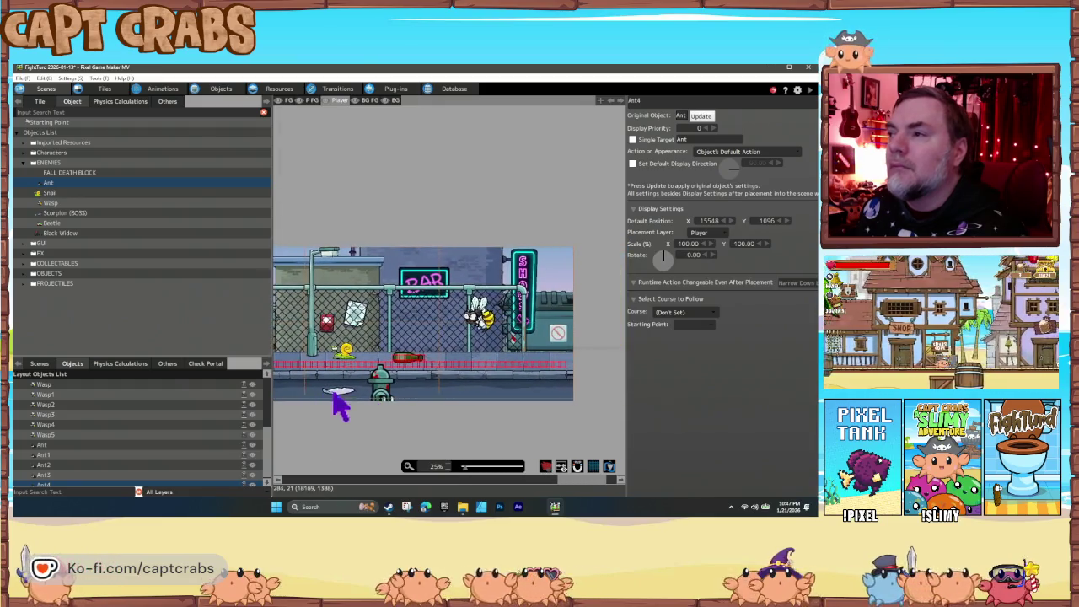
{"action": "scroll", "coordinate": [339, 405], "scroll_direction": "left", "scroll_amount": 10}
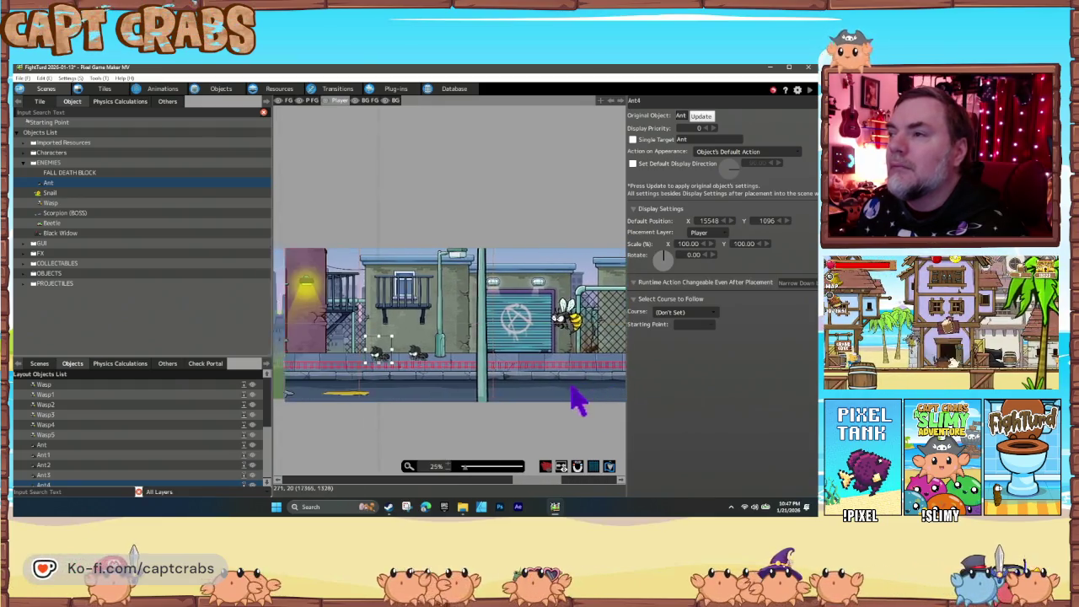
{"action": "scroll", "coordinate": [578, 401], "scroll_direction": "left", "scroll_amount": 10}
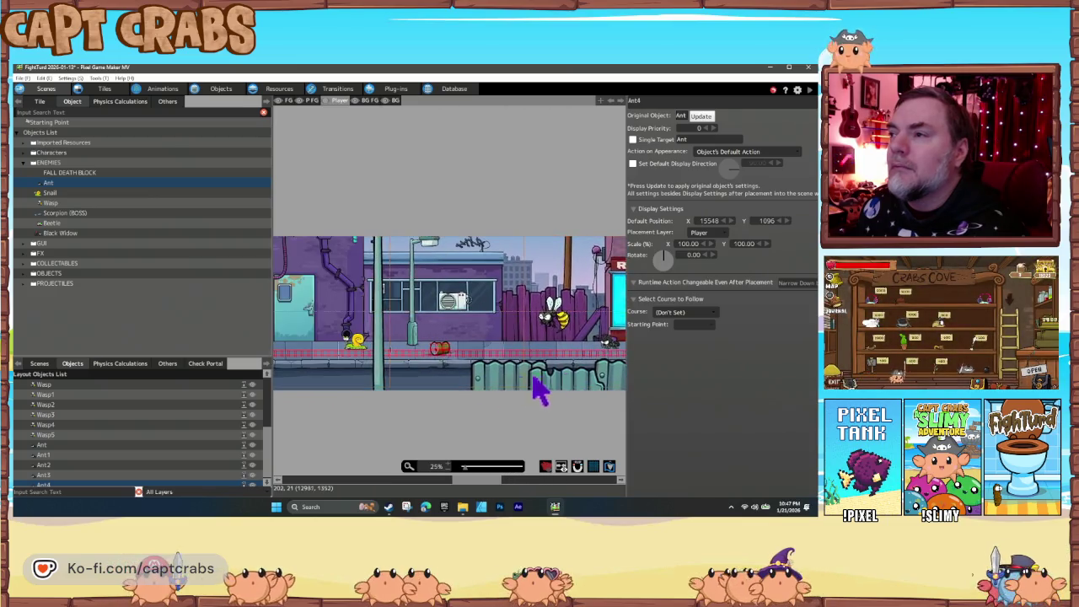
{"action": "scroll", "coordinate": [532, 389], "scroll_direction": "left", "scroll_amount": 10}
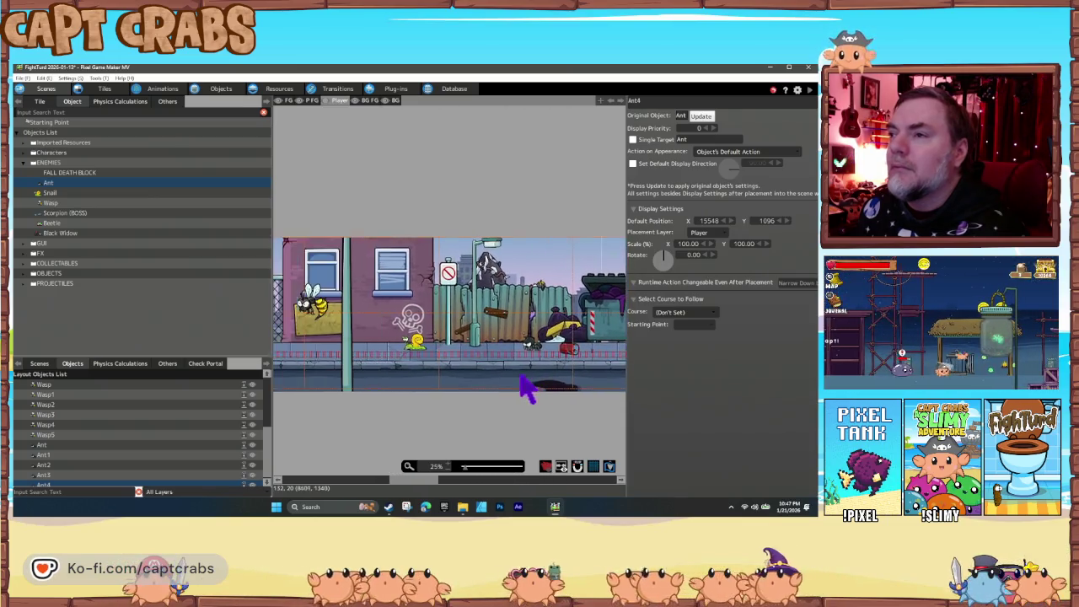
{"action": "scroll", "coordinate": [520, 376], "scroll_direction": "left", "scroll_amount": 10}
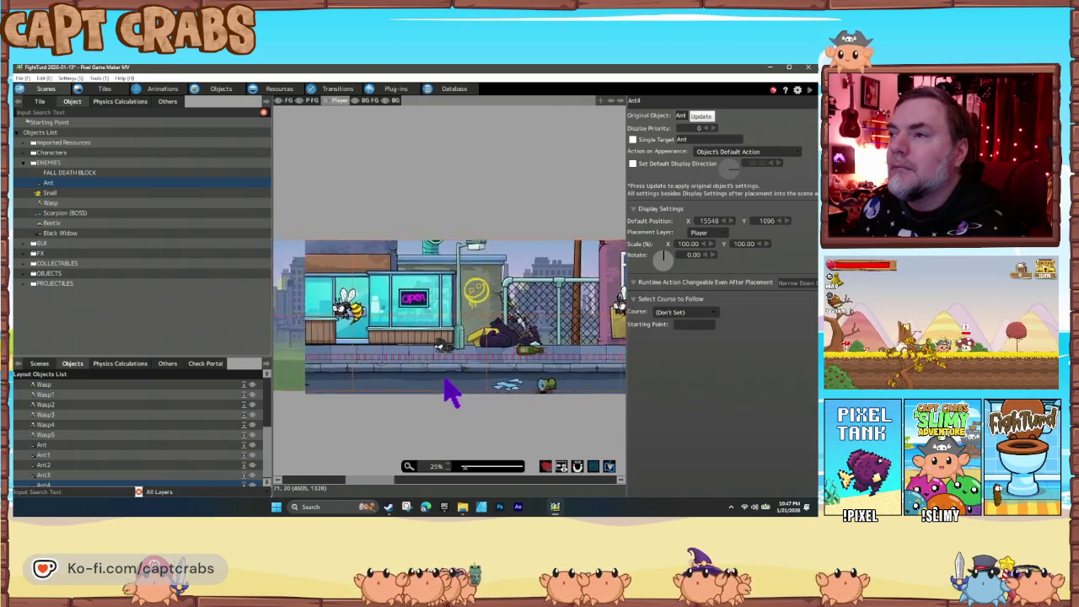
{"action": "scroll", "coordinate": [453, 392], "scroll_direction": "left", "scroll_amount": 8}
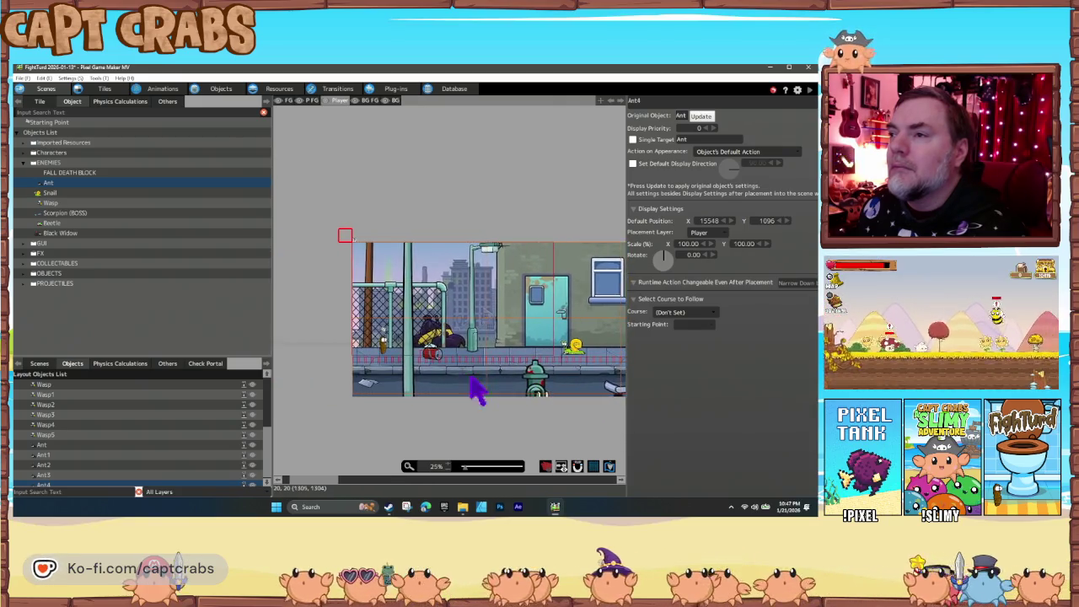
{"action": "scroll", "coordinate": [455, 386], "scroll_direction": "left", "scroll_amount": 2}
{"action": "key", "text": "ctrl+s"}
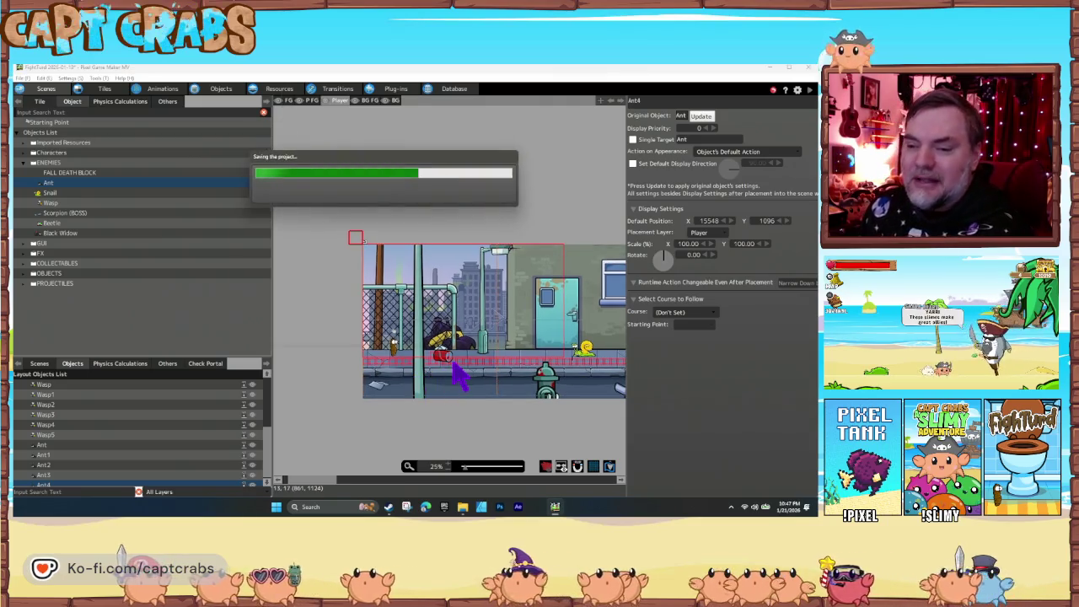